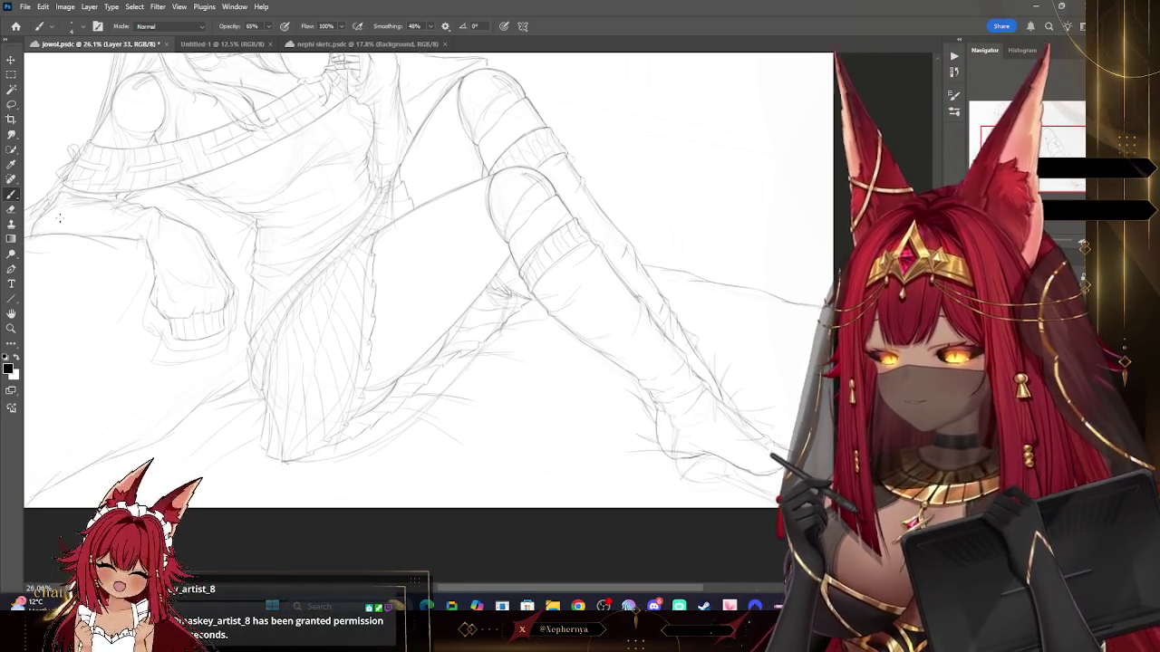
# Step: Erase stray pencil lines around the legs and undo the skirt and knee hatching
pyautogui.press('e')
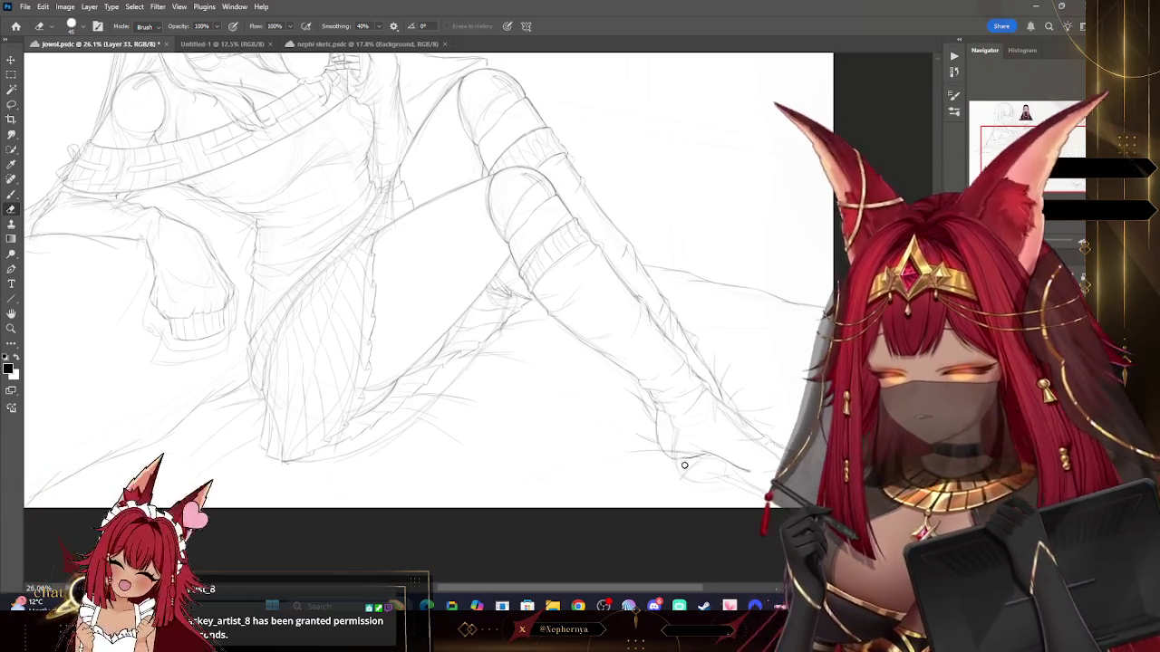
pyautogui.press('[')
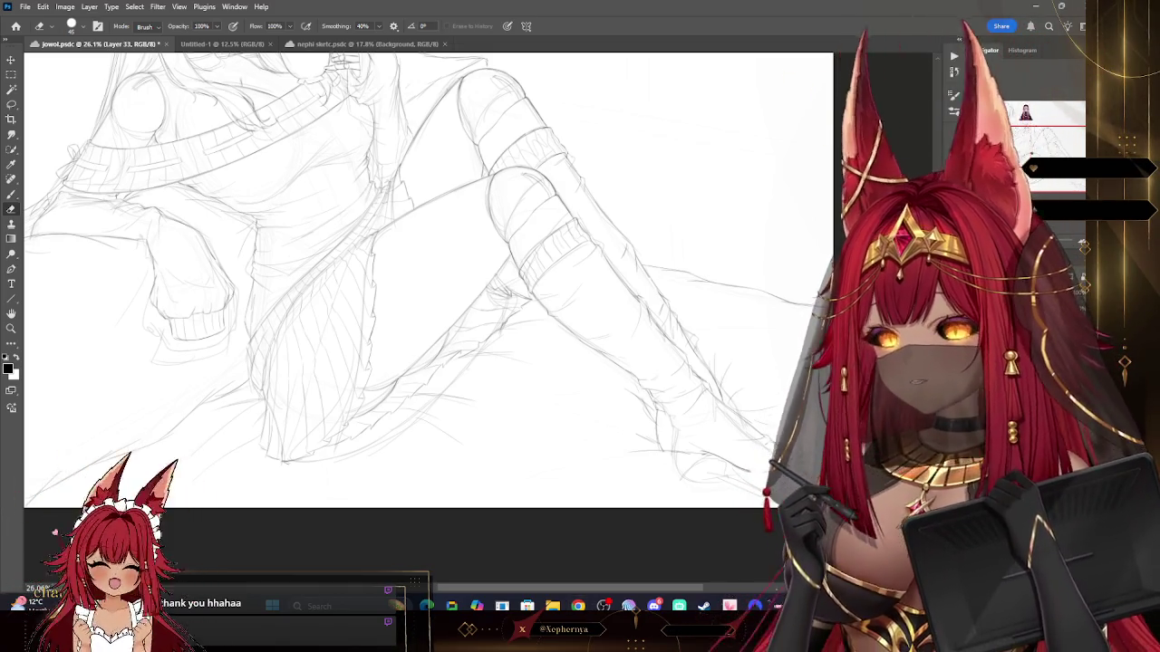
pyautogui.click(11, 194)
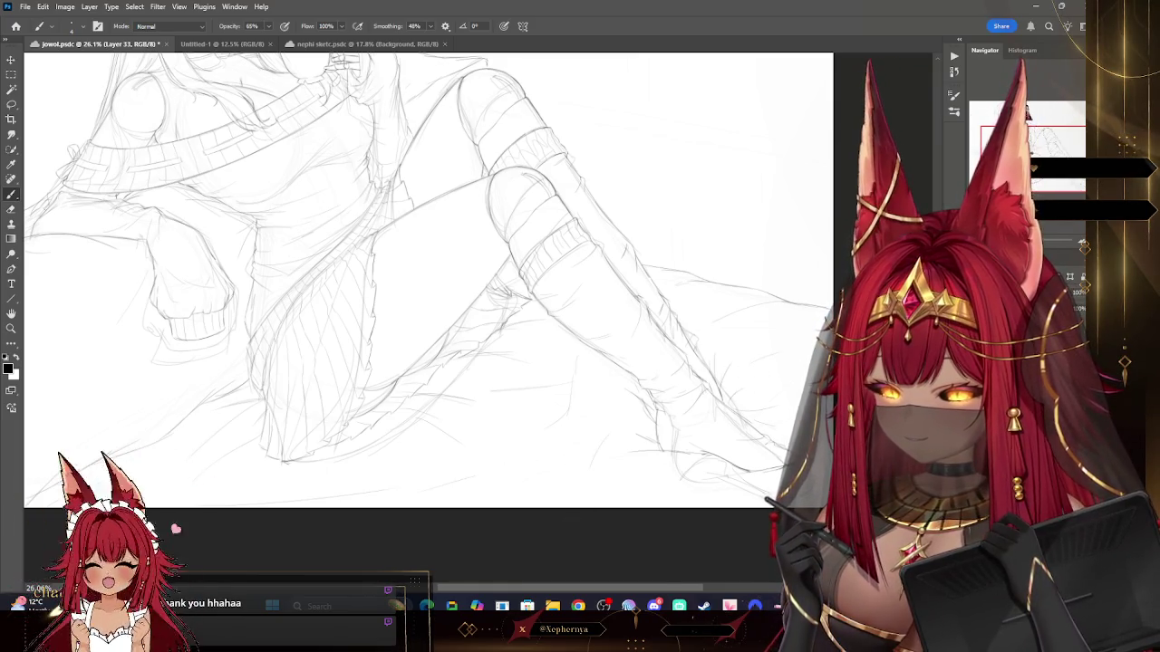
pyautogui.hotkey('ctrl', 'z')
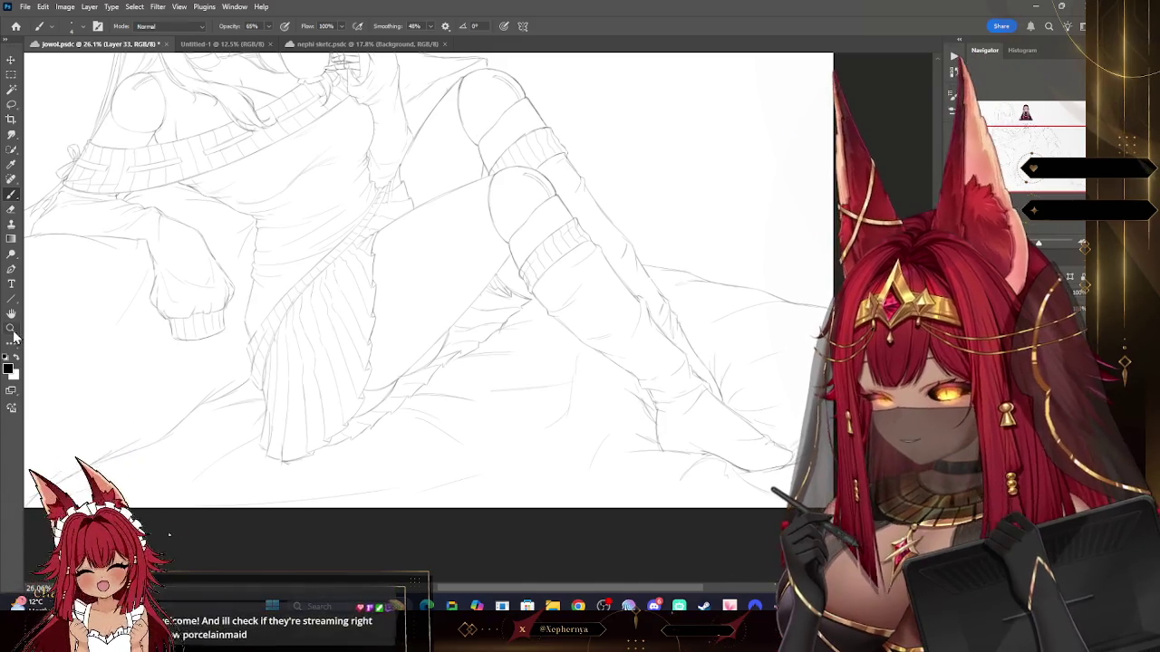
# Step: Zoom out to fit the whole sketch and reference, then toggle the sketch layer to compare lines
pyautogui.press('z')
pyautogui.moveTo(675, 433); pyautogui.dragTo(637, 414)
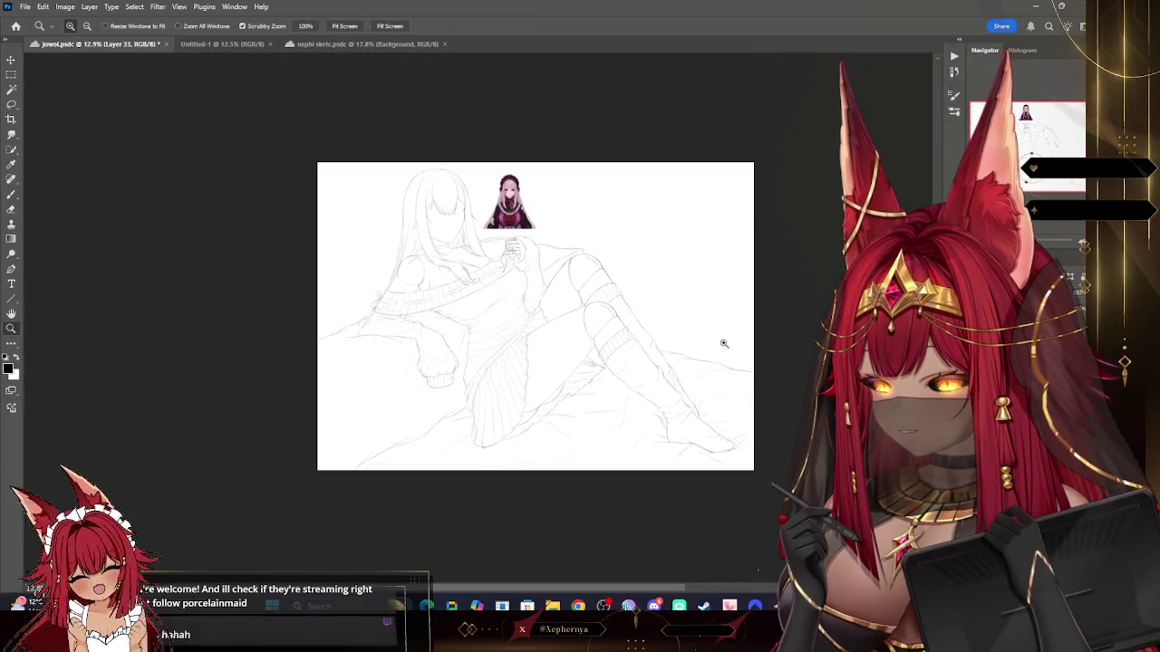
pyautogui.moveTo(544, 417); pyautogui.dragTo(563, 415)
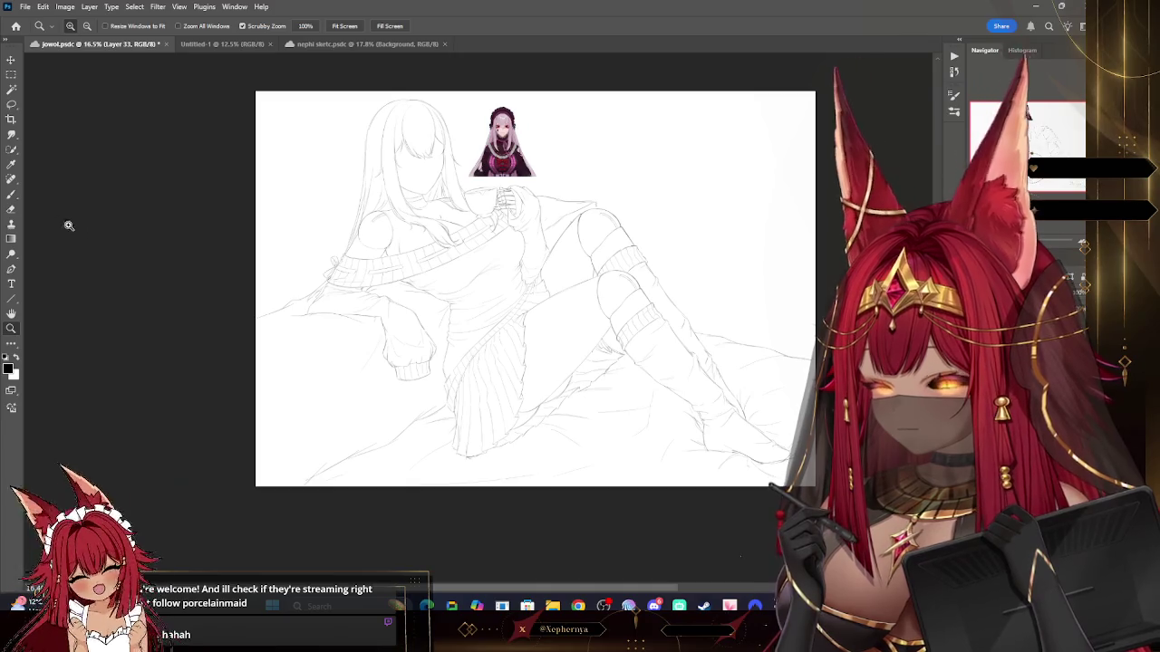
pyautogui.press('b')
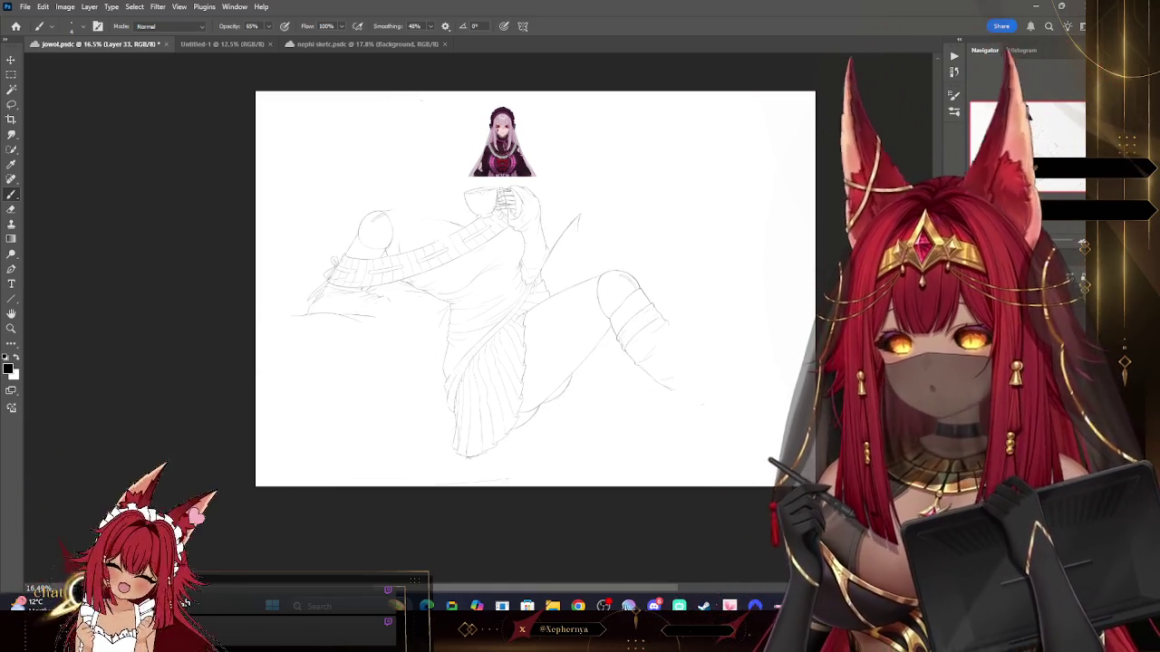
pyautogui.hotkey('ctrl', ',')
pyautogui.hotkey('ctrl', ',')
pyautogui.hotkey('ctrl', ',')
pyautogui.hotkey('ctrl', ',')
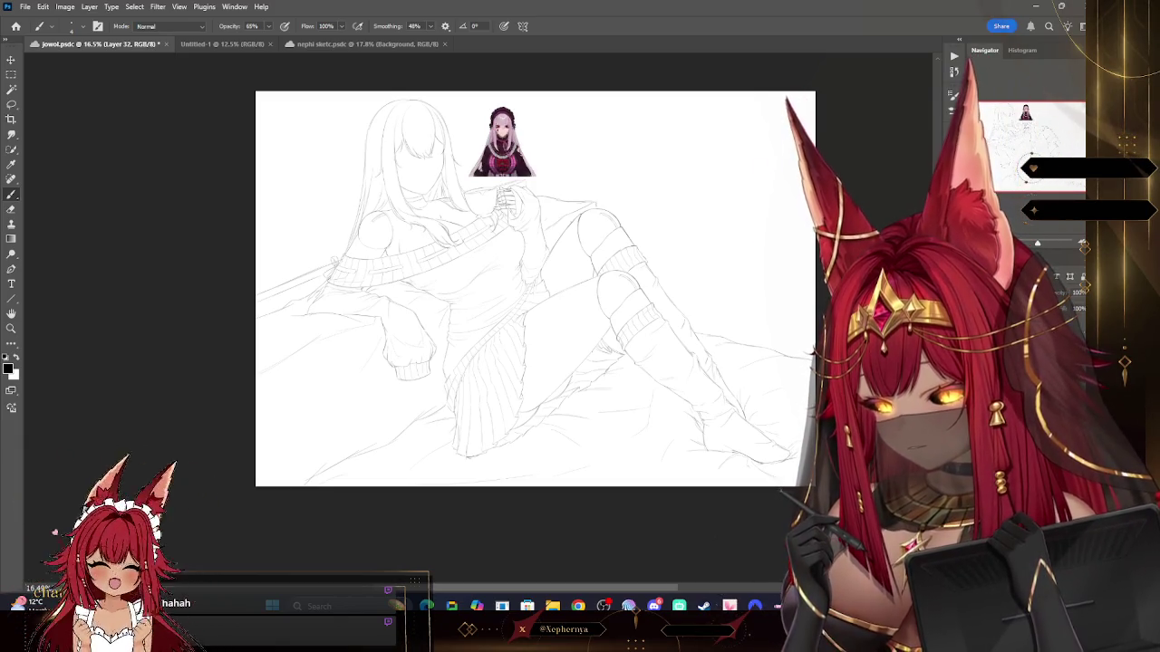
# Step: On the reference layer, select the small character image with the Rectangular Marquee and cut it
pyautogui.hotkey('alt', '[')
pyautogui.click(11, 74)
pyautogui.moveTo(464, 101); pyautogui.dragTo(555, 193)
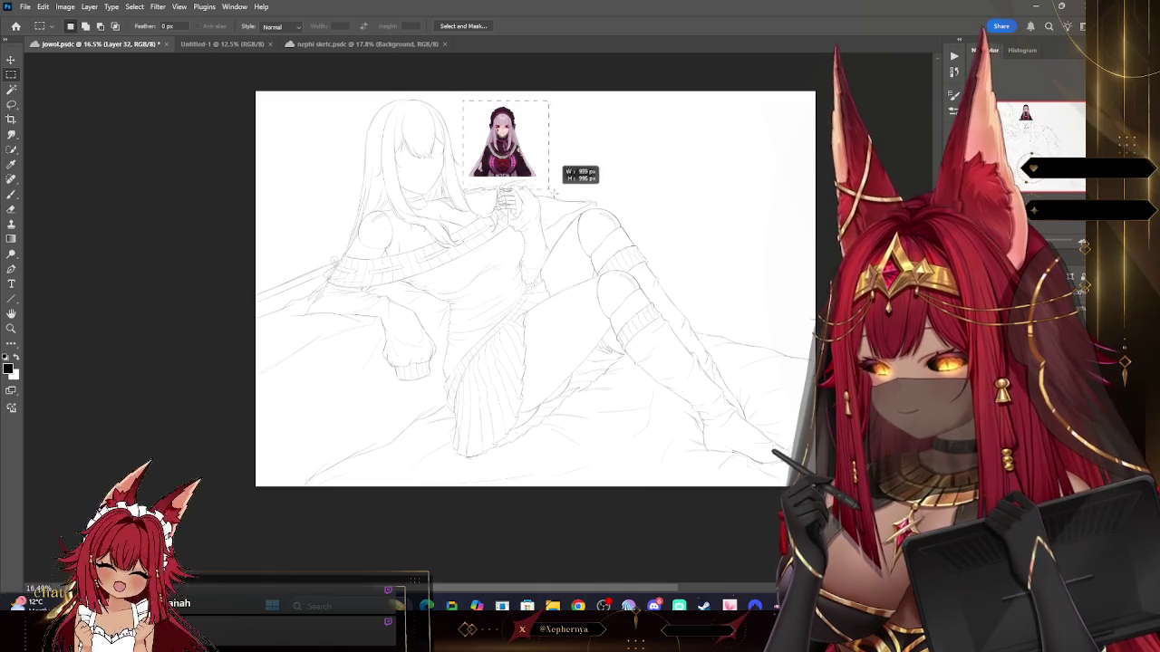
pyautogui.click(43, 6)
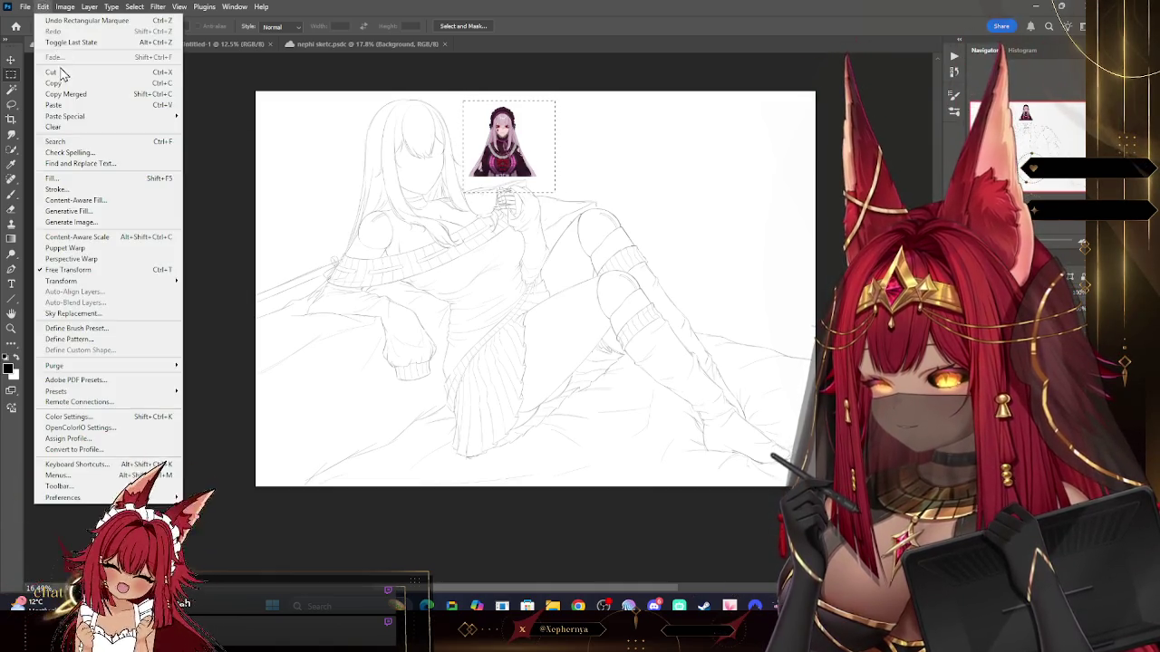
pyautogui.click(58, 72)
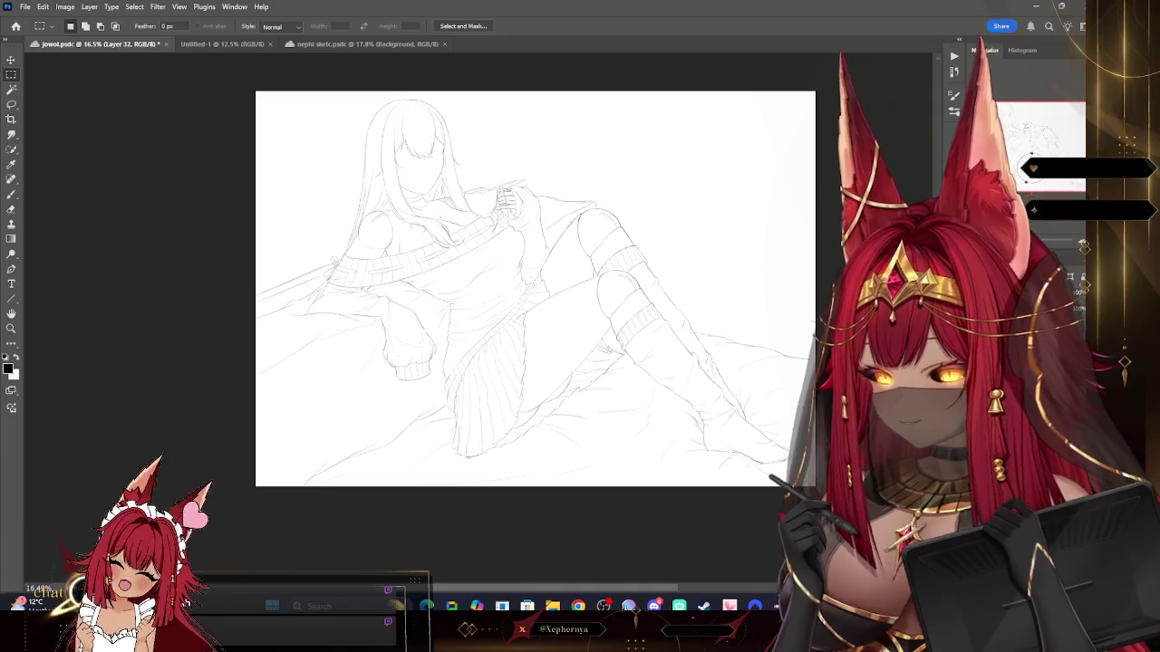
# Step: Show the hidden references and paste the character image into the top row beside the outfit photos
pyautogui.hotkey('ctrl', 'z')
pyautogui.hotkey('ctrl', 'z')
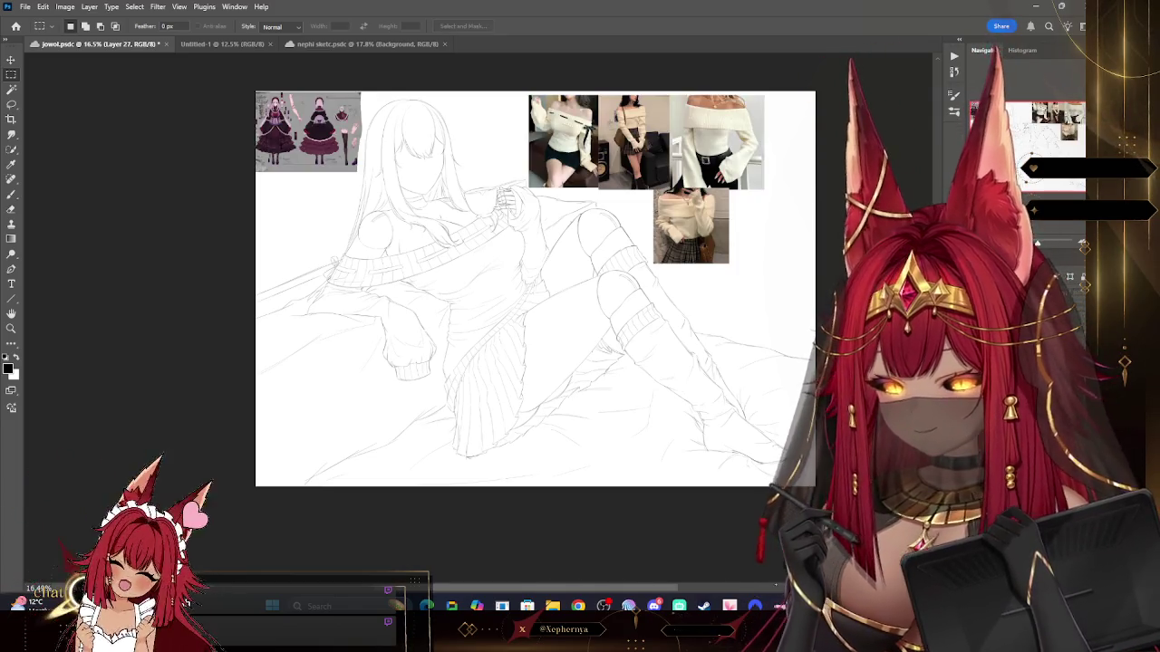
pyautogui.click(42, 6)
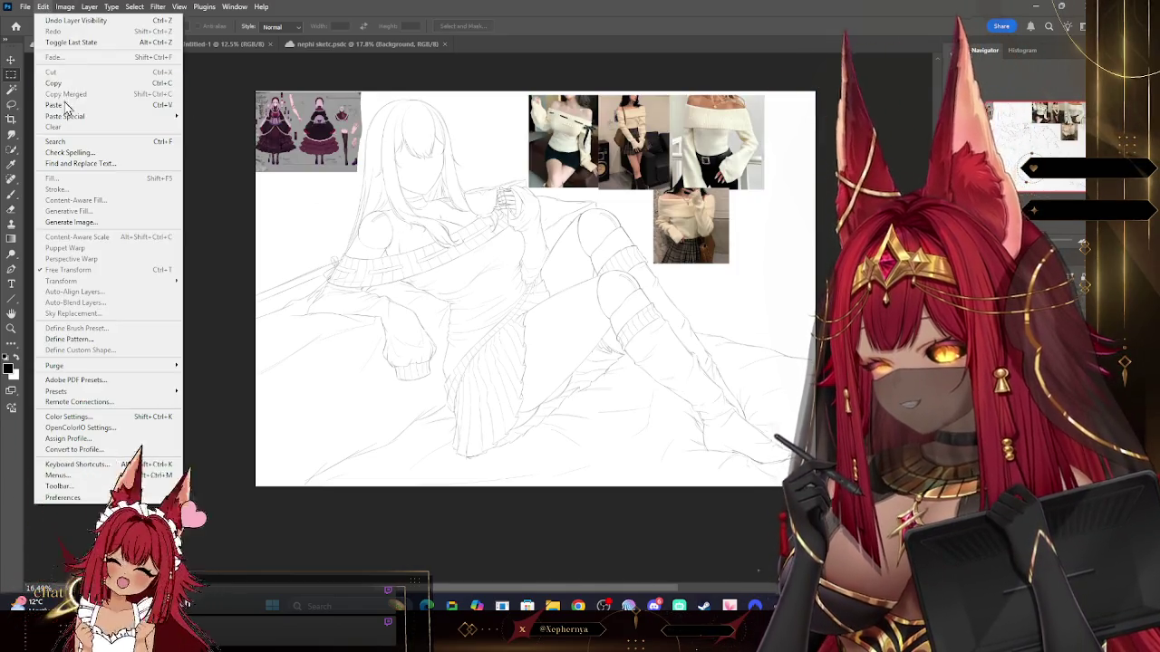
pyautogui.click(50, 115)
pyautogui.moveTo(535, 272); pyautogui.dragTo(496, 116)
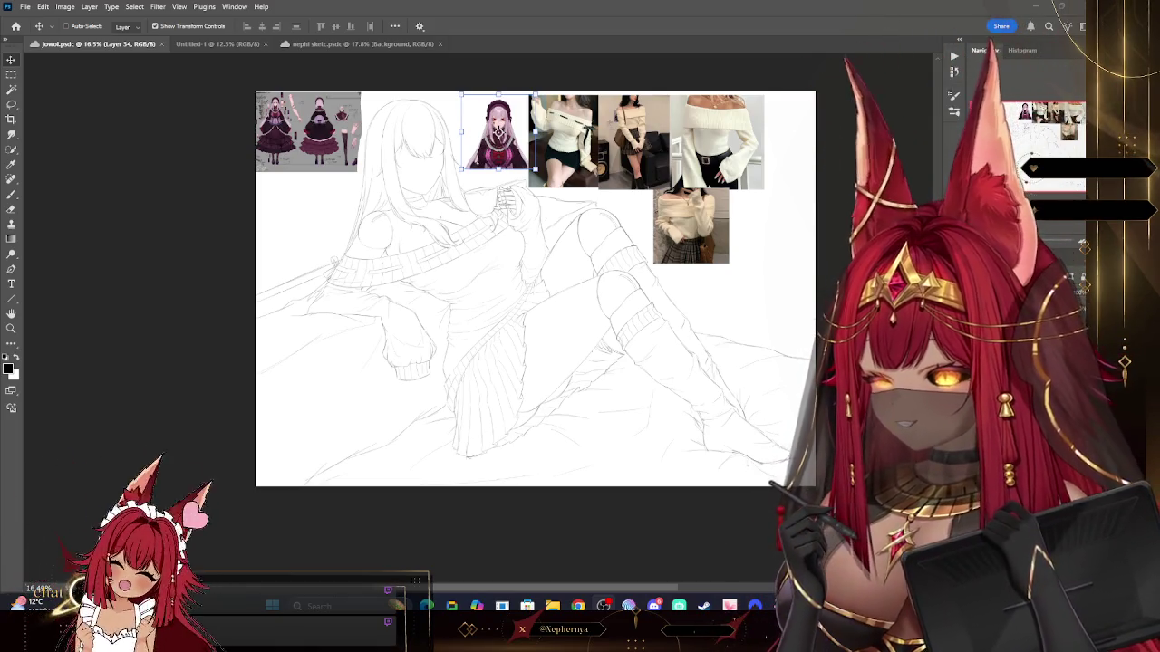
# Step: Check the sketch with the Zoom tool and darken the linework with Ctrl+J
pyautogui.press('z')
pyautogui.scroll(-2, 655, 214)
pyautogui.scroll(3, 650, 232)
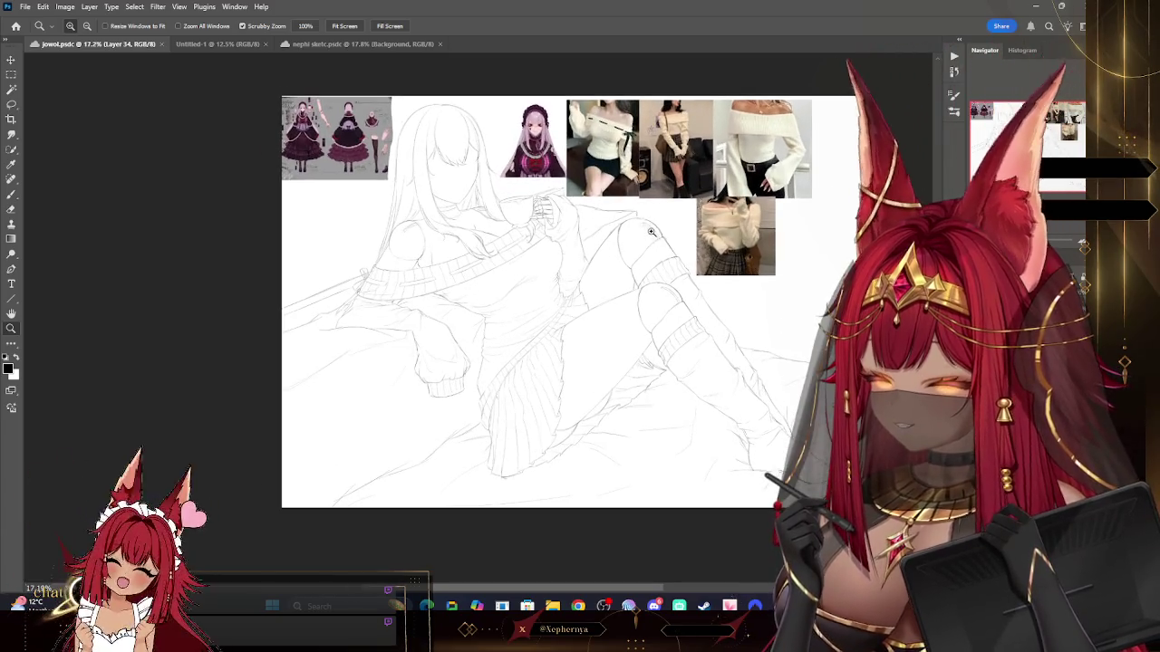
pyautogui.hotkey('ctrl', 'j')
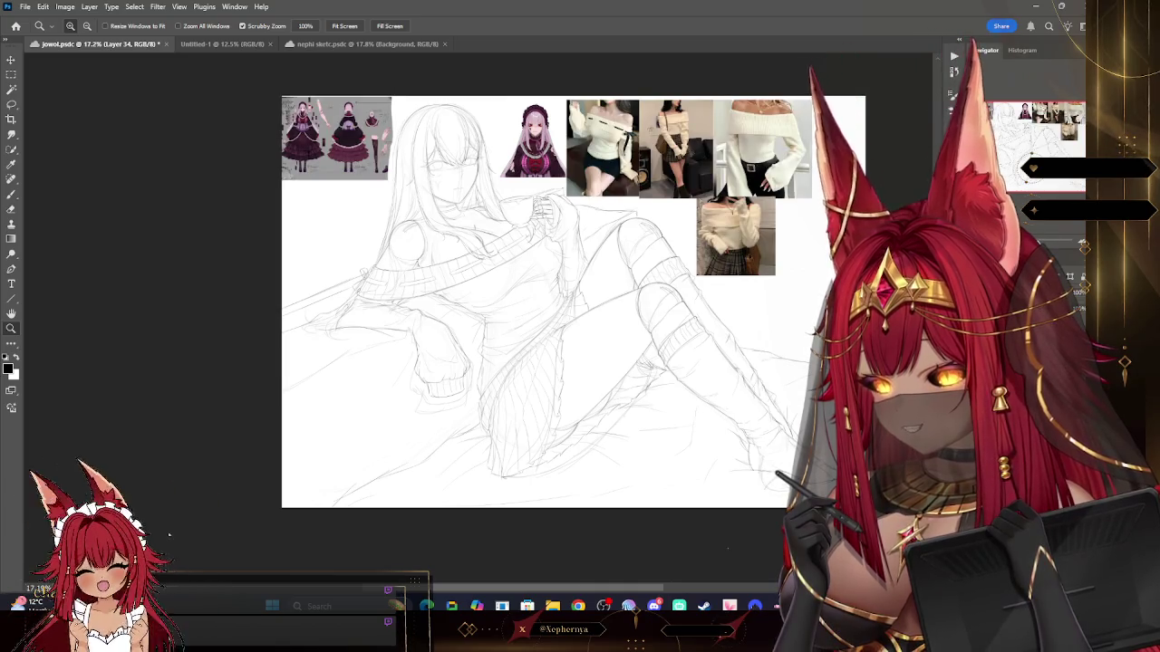
# Step: Hide the outfit photos, character sheet and small character reference, then make Group 4 active
pyautogui.hotkey('ctrl', ',')
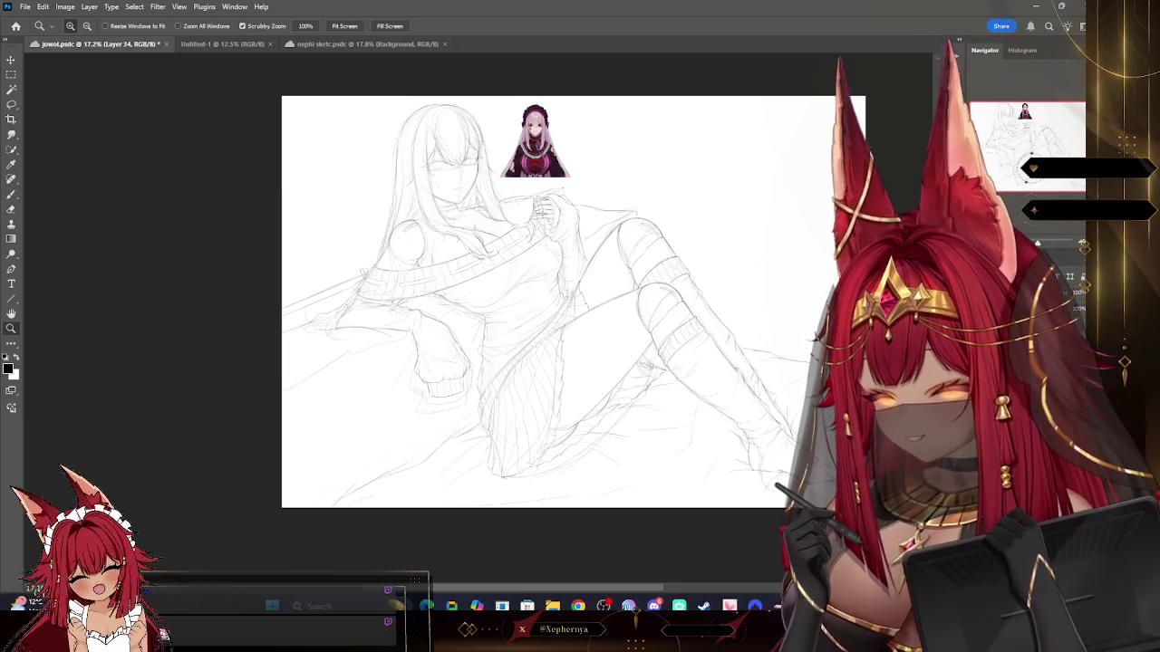
pyautogui.hotkey('ctrl', ',')
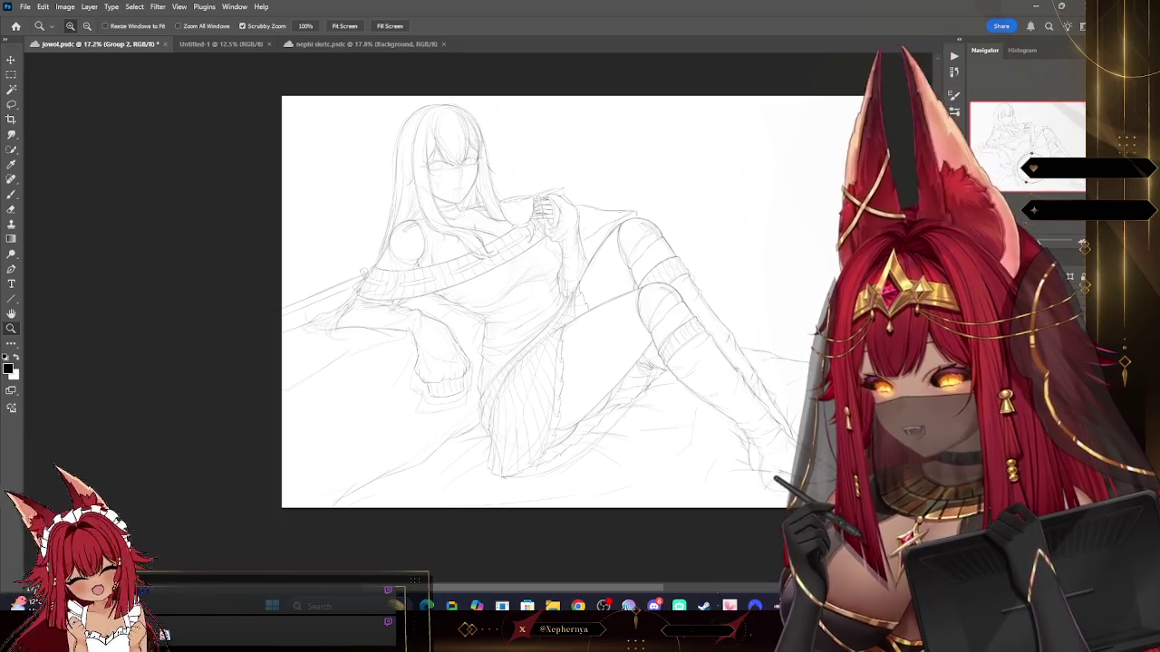
pyautogui.hotkey('alt', '[')
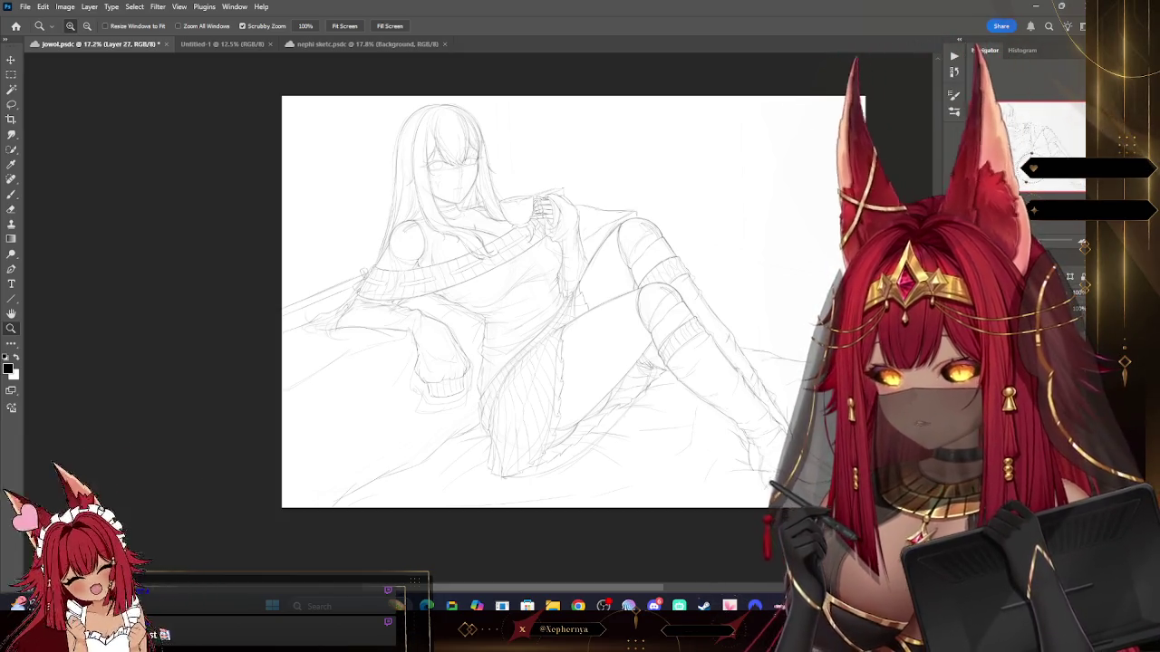
pyautogui.hotkey('alt', '[')
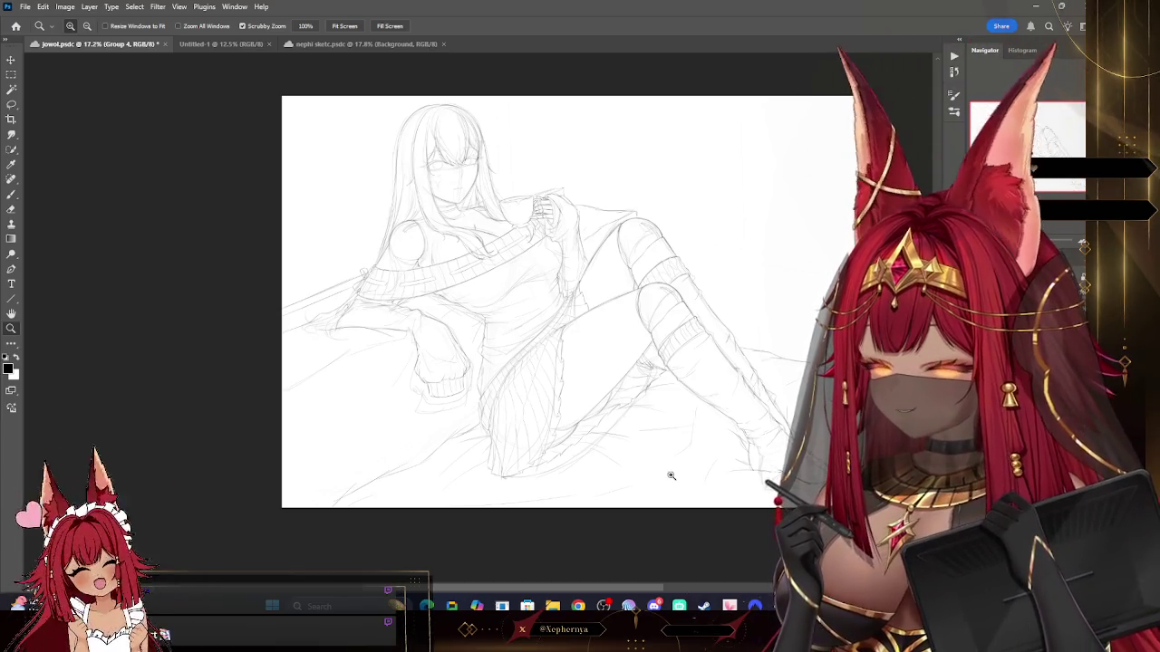
# Step: Zoom in on the left shoulder, then zoom out and pan to view the whole sketch
pyautogui.moveTo(353, 251); pyautogui.dragTo(388, 262)
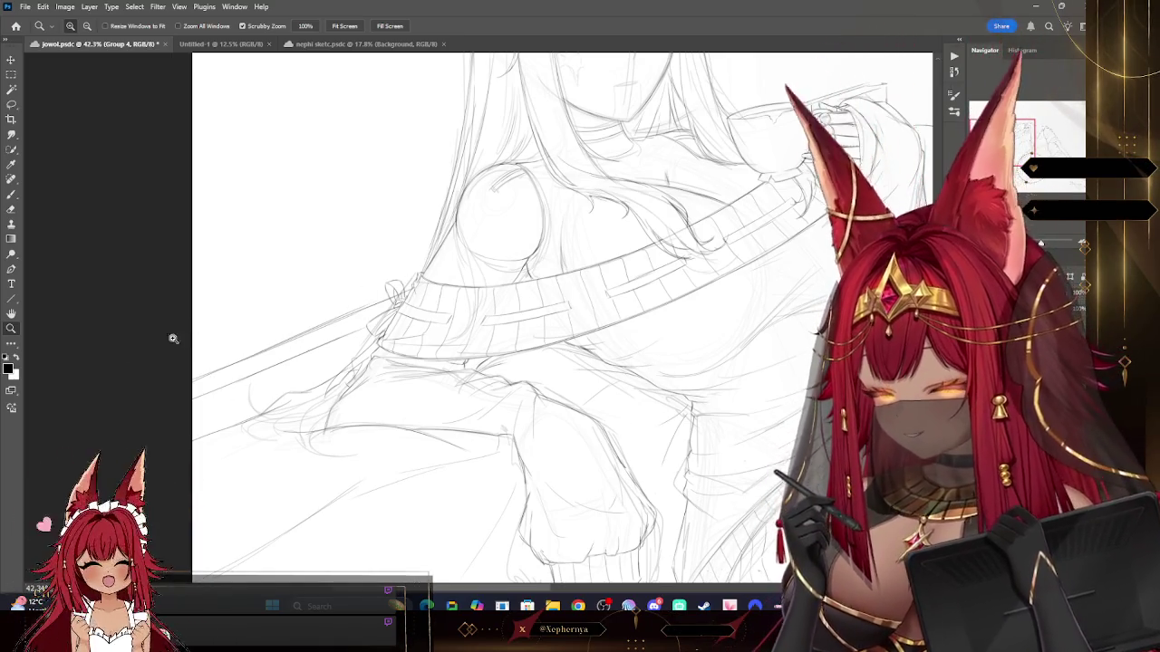
pyautogui.moveTo(557, 245); pyautogui.dragTo(507, 244)
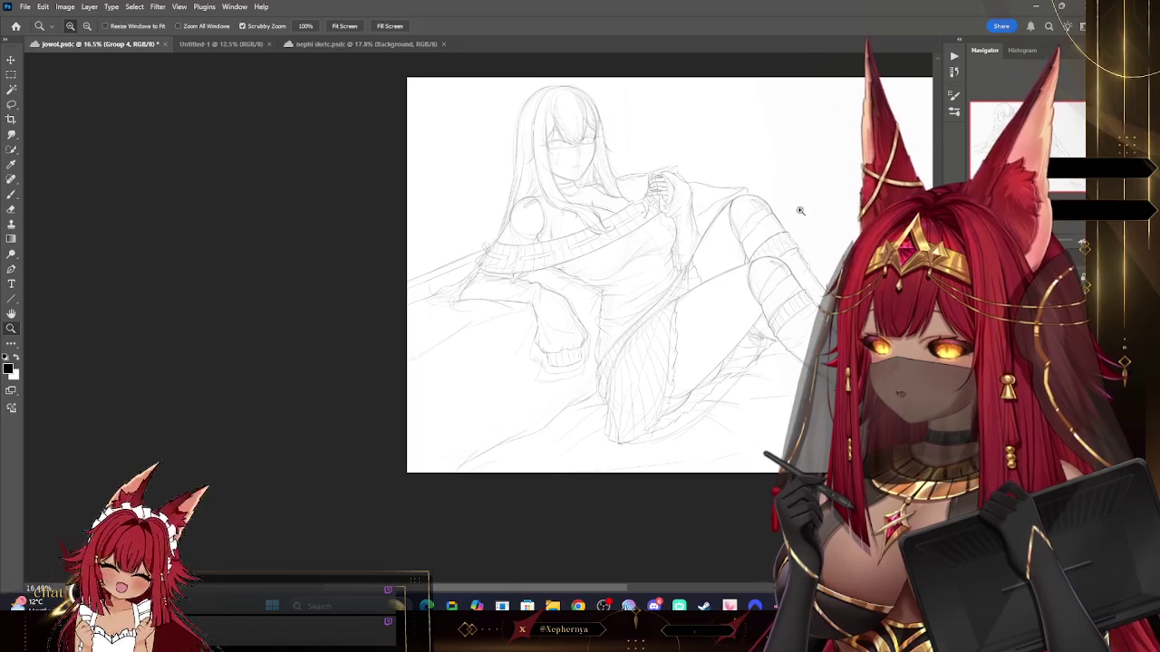
pyautogui.moveTo(800, 211); pyautogui.dragTo(789, 215)
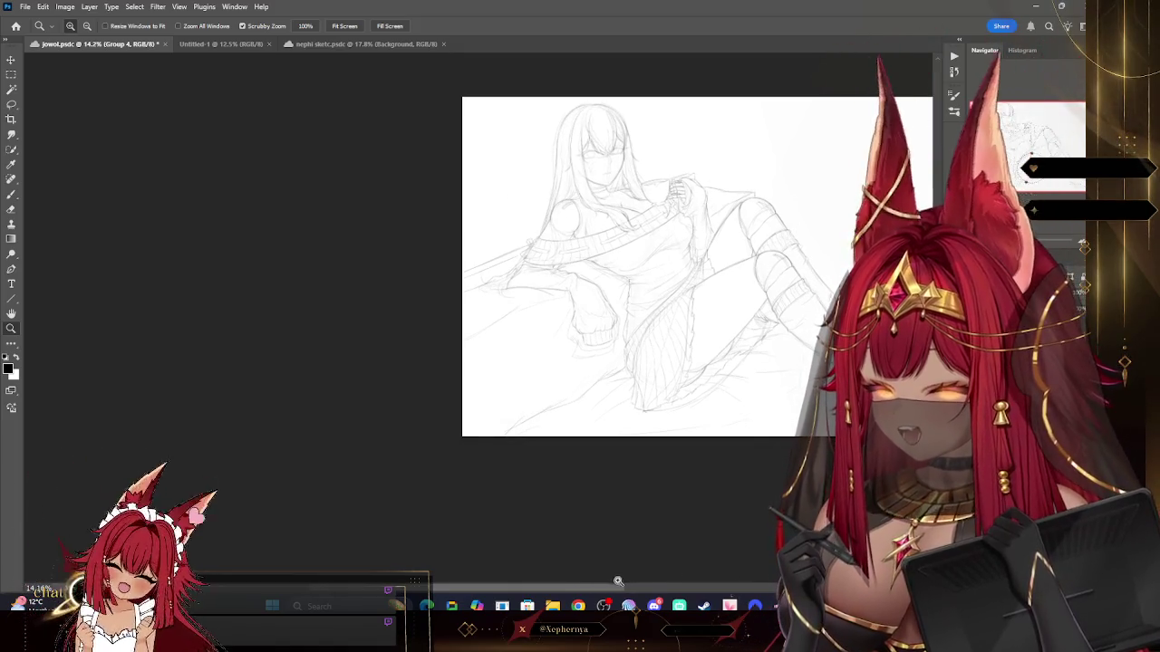
pyautogui.hscroll(5, 617, 581)
pyautogui.moveTo(580, 113); pyautogui.dragTo(625, 113)
# Step: On Layer 32, draw a straight vertical background line behind the girl's head
pyautogui.press('b')
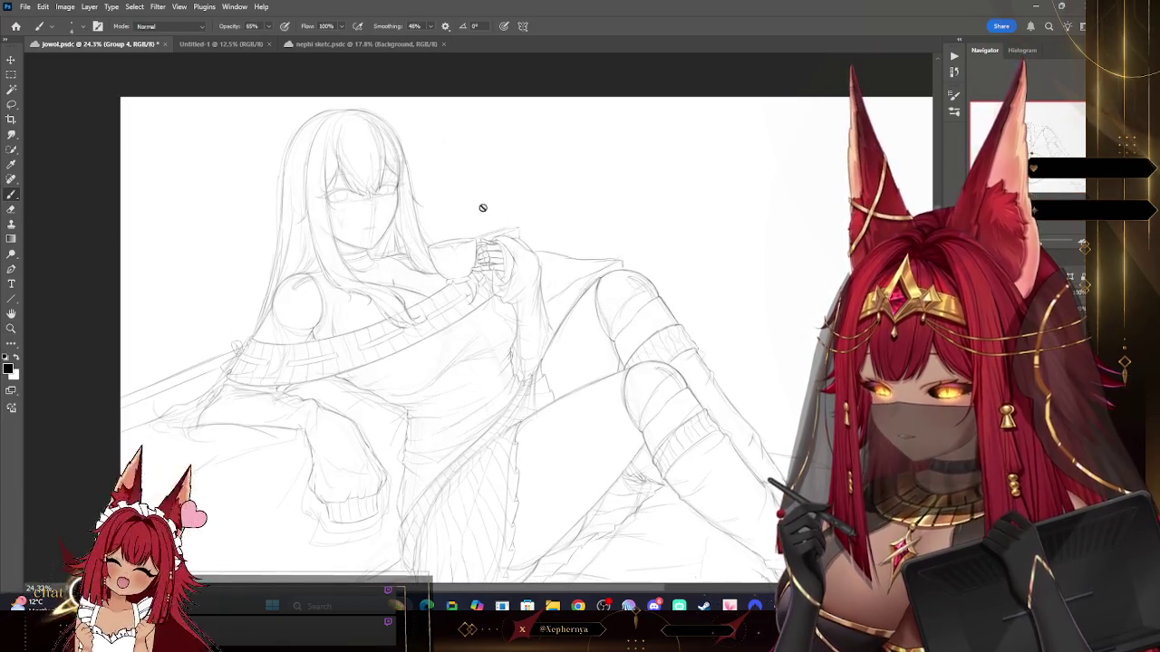
pyautogui.hotkey('ctrl', 'shift', 'alt', 'n')
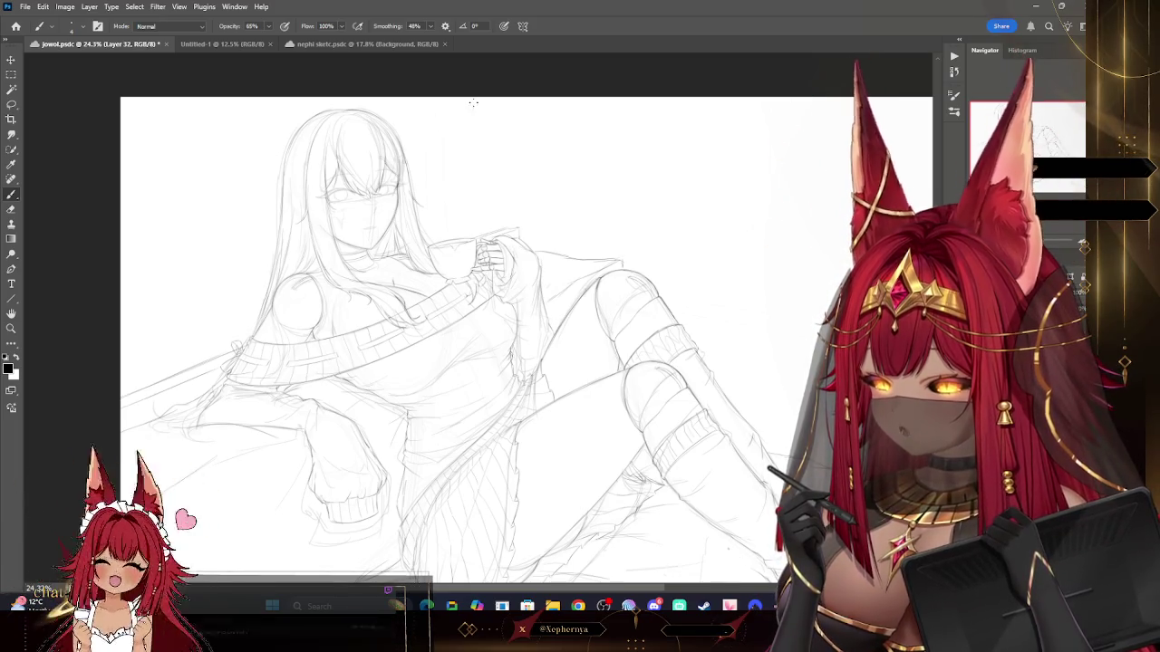
pyautogui.moveTo(473, 102); pyautogui.dragTo(473, 227)
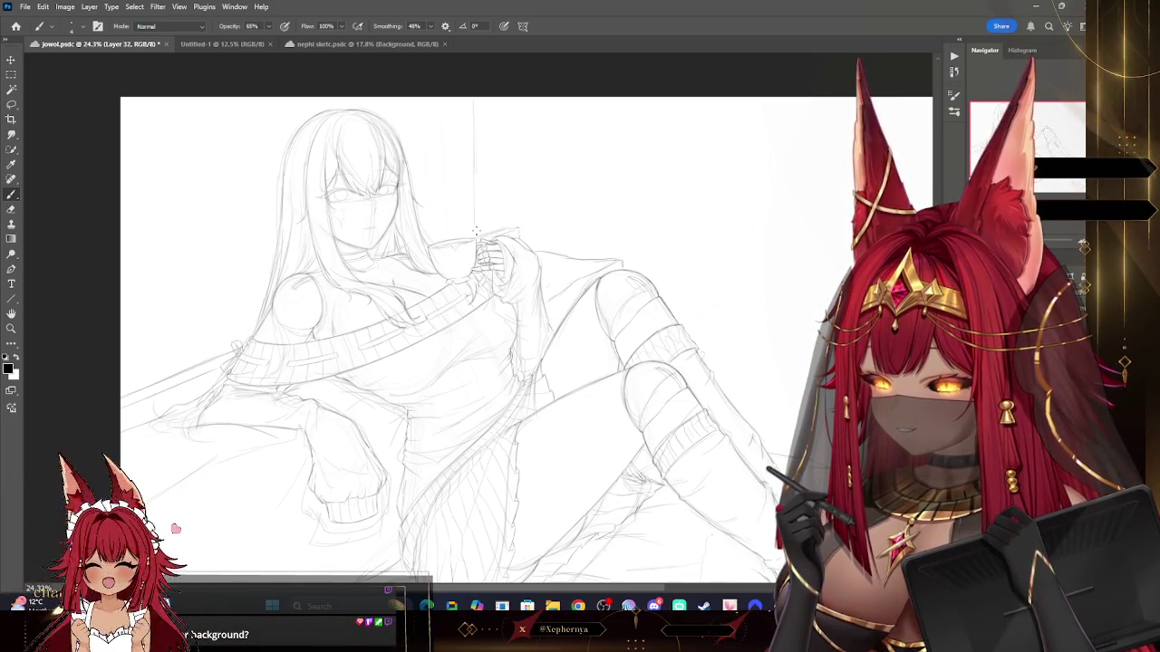
pyautogui.press('z')
pyautogui.moveTo(520, 175)
pyautogui.mouseDown()
pyautogui.moveTo(678, 180)
pyautogui.moveTo(668, 168)
pyautogui.mouseUp()
pyautogui.press('b')
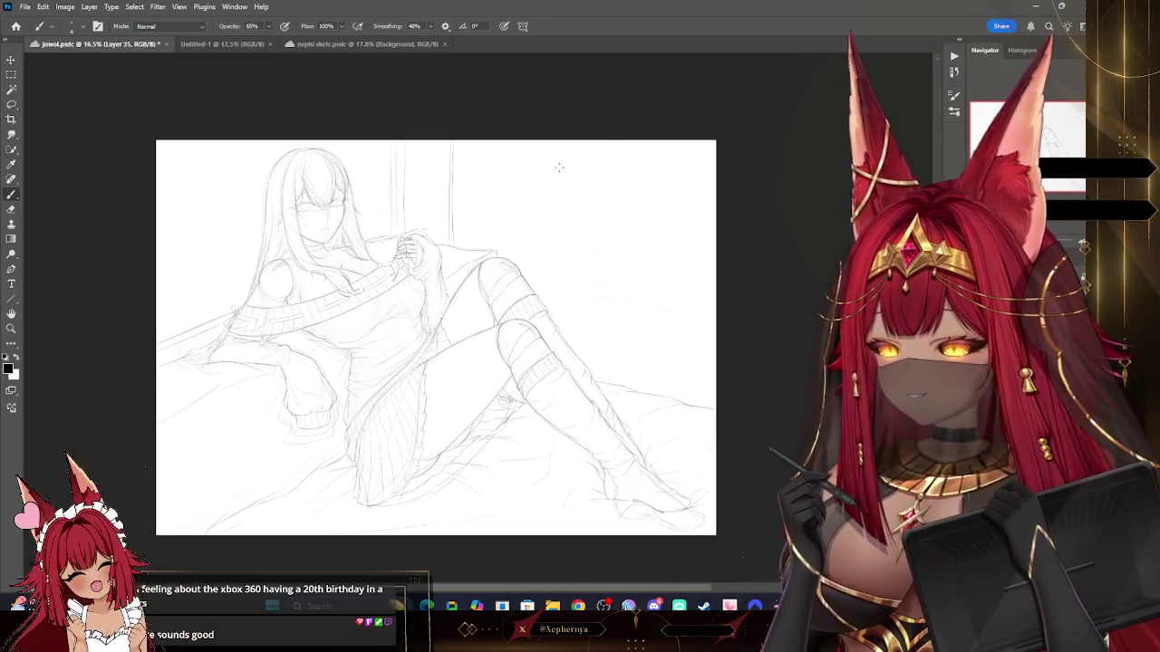
# Step: Rotate the canvas, try a straight guideline near the top, undo it, and reset the rotation
pyautogui.press(']')
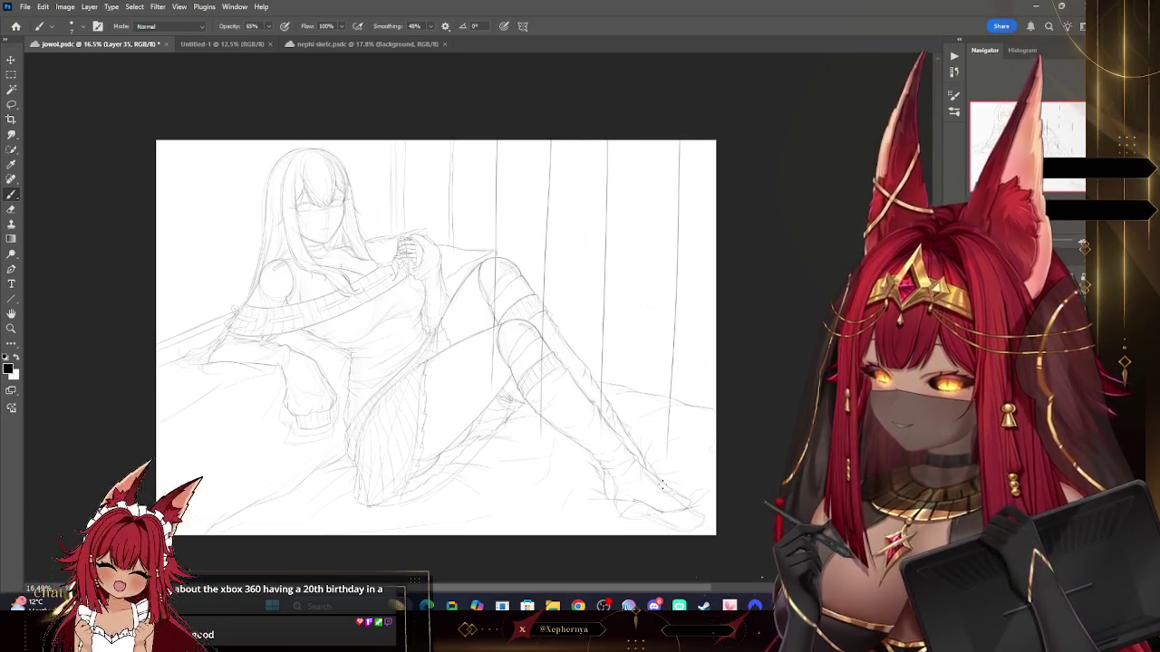
pyautogui.press('r')
pyautogui.moveTo(676, 323); pyautogui.dragTo(662, 485)
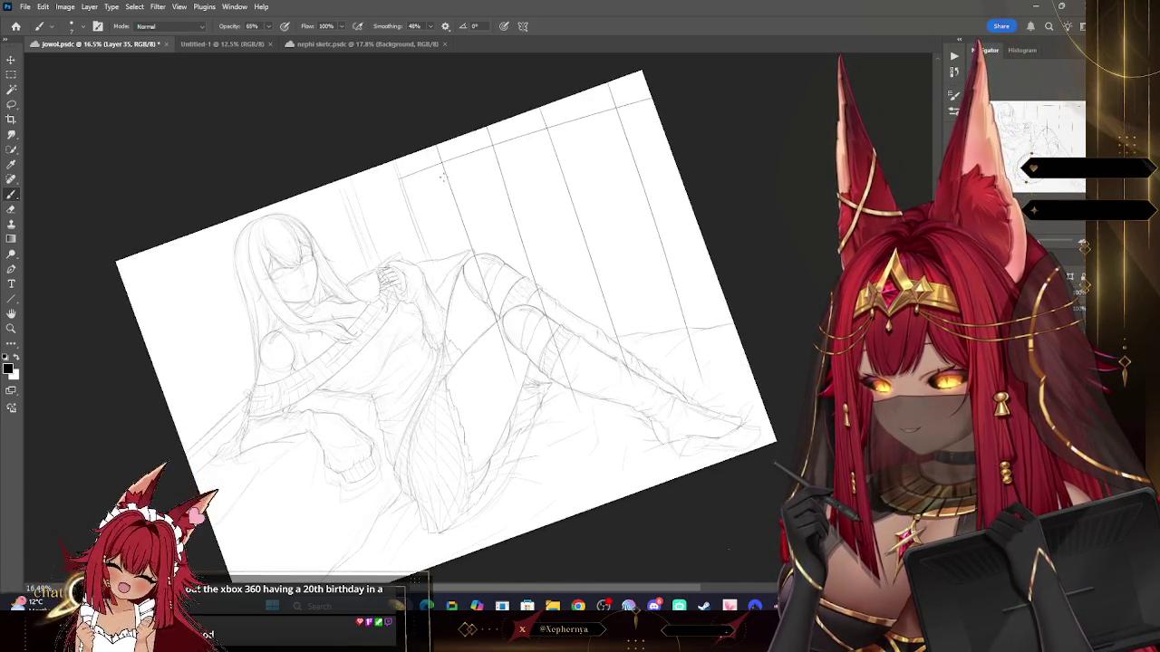
pyautogui.keyDown('shift'); pyautogui.click(710, 58); pyautogui.keyUp('shift')
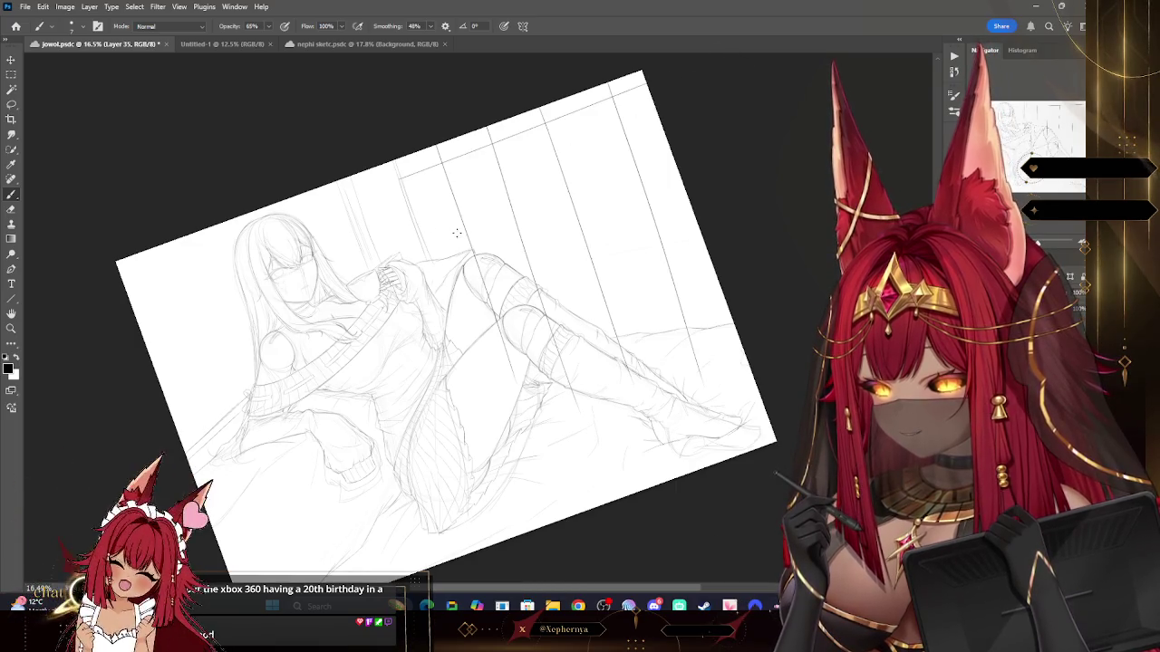
pyautogui.hotkey('ctrl', 'z')
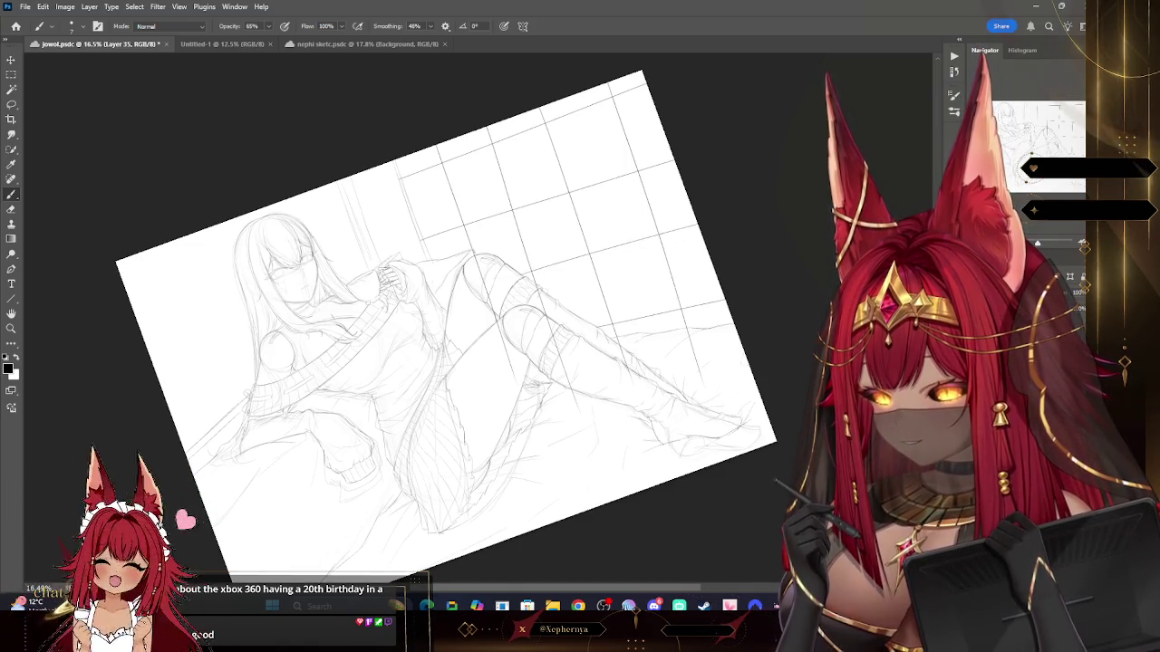
pyautogui.press('r')
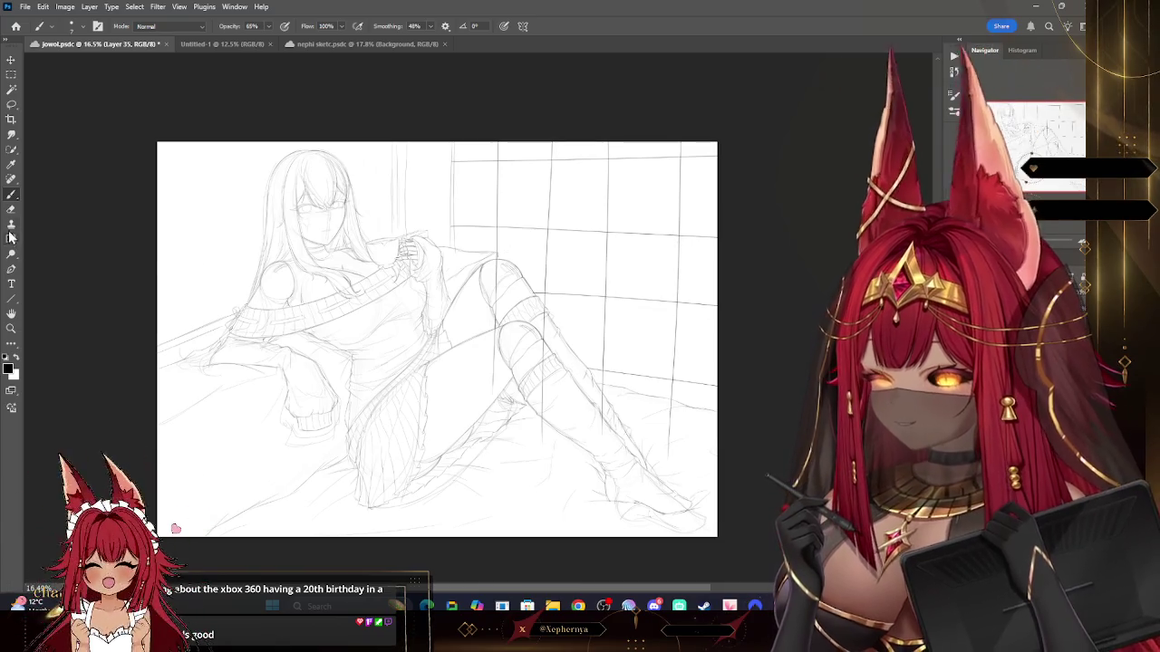
# Step: Resize the Eraser to about 400 and clean up stray lines around the raised knee
pyautogui.press('e')
pyautogui.press(']')
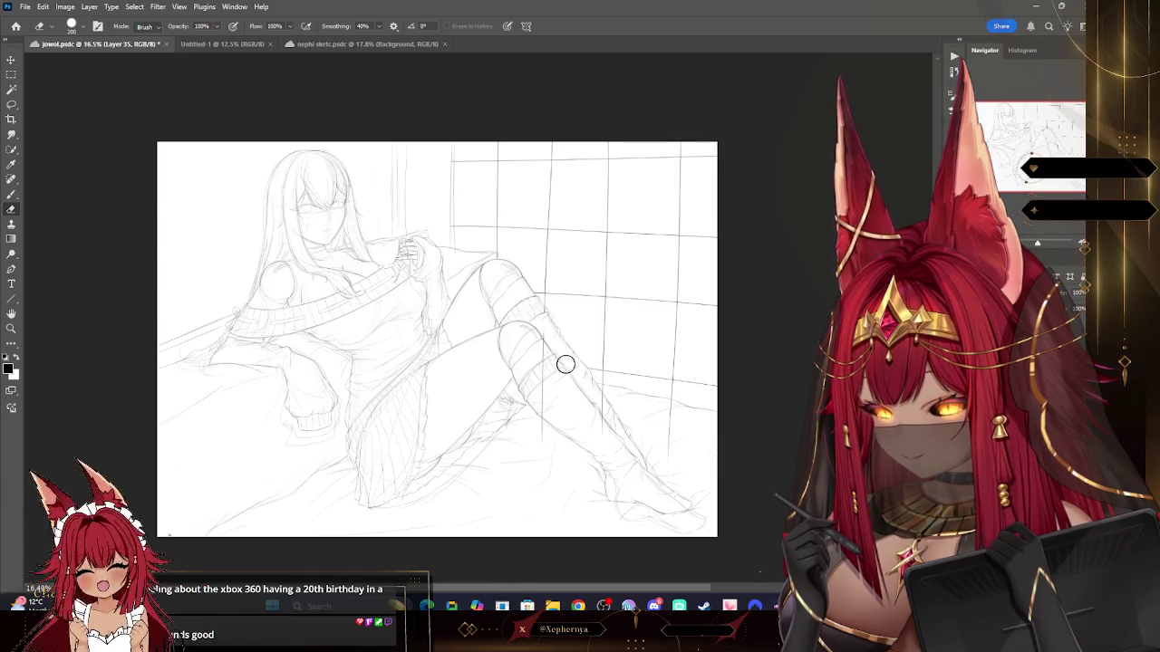
pyautogui.press(']')
pyautogui.press(']')
pyautogui.press(']')
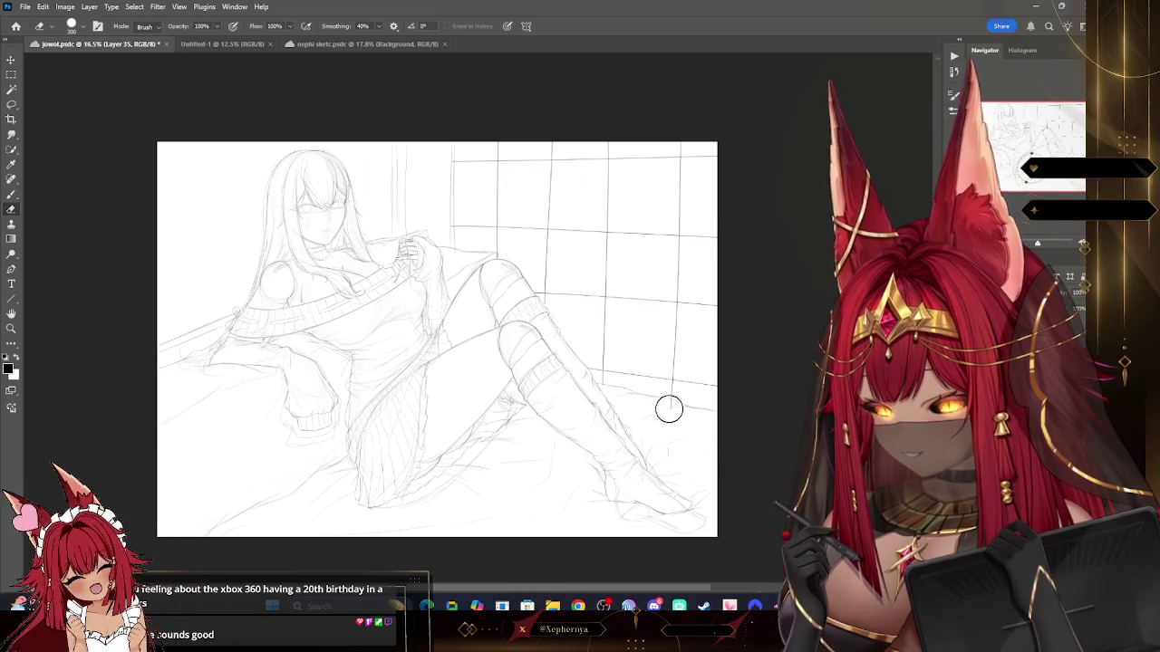
pyautogui.press('[')
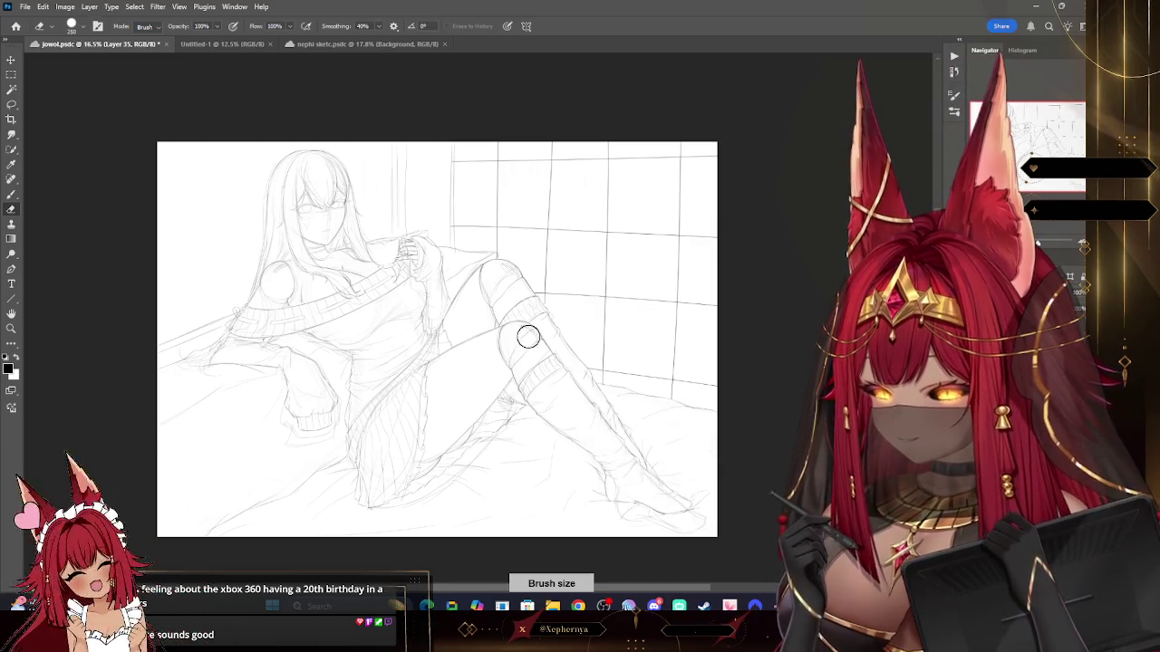
pyautogui.click(12, 329)
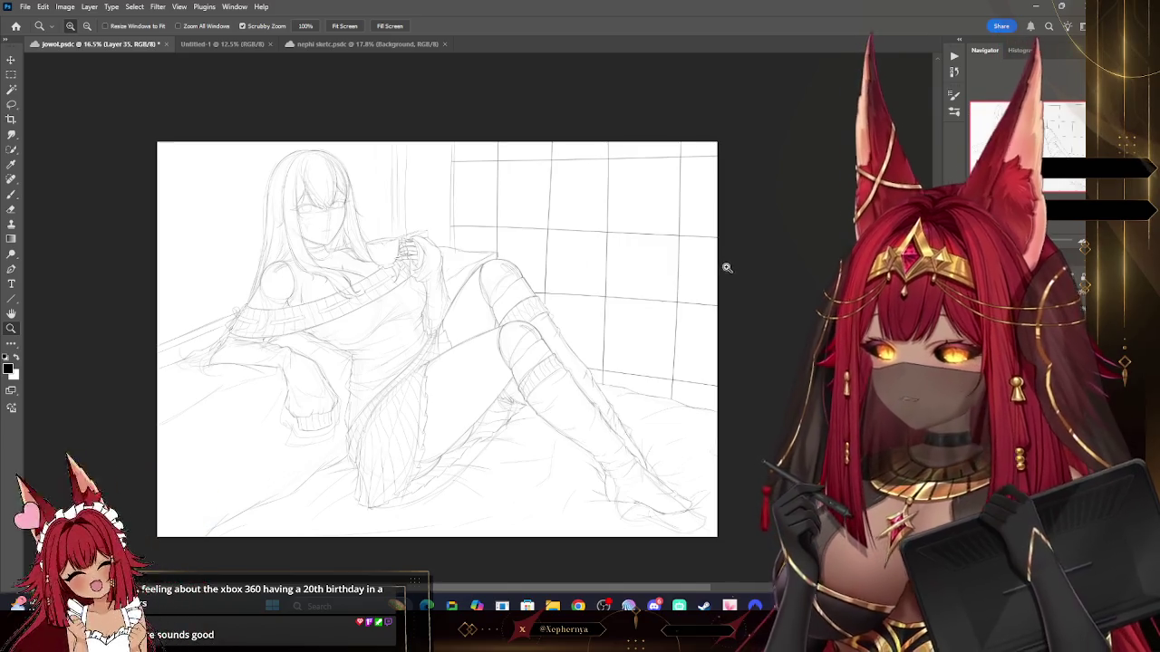
# Step: Zoom out to the whole sketch, then undo and redo the latest sketch changes
pyautogui.moveTo(727, 263); pyautogui.dragTo(713, 251)
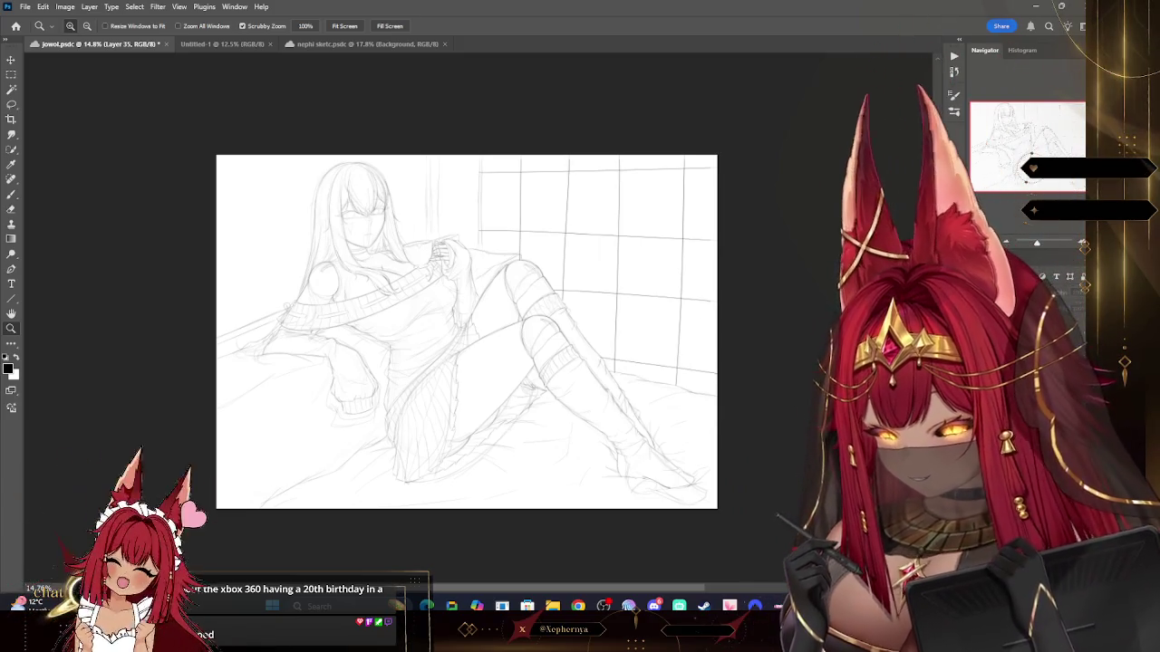
pyautogui.hotkey('ctrl', 'z')
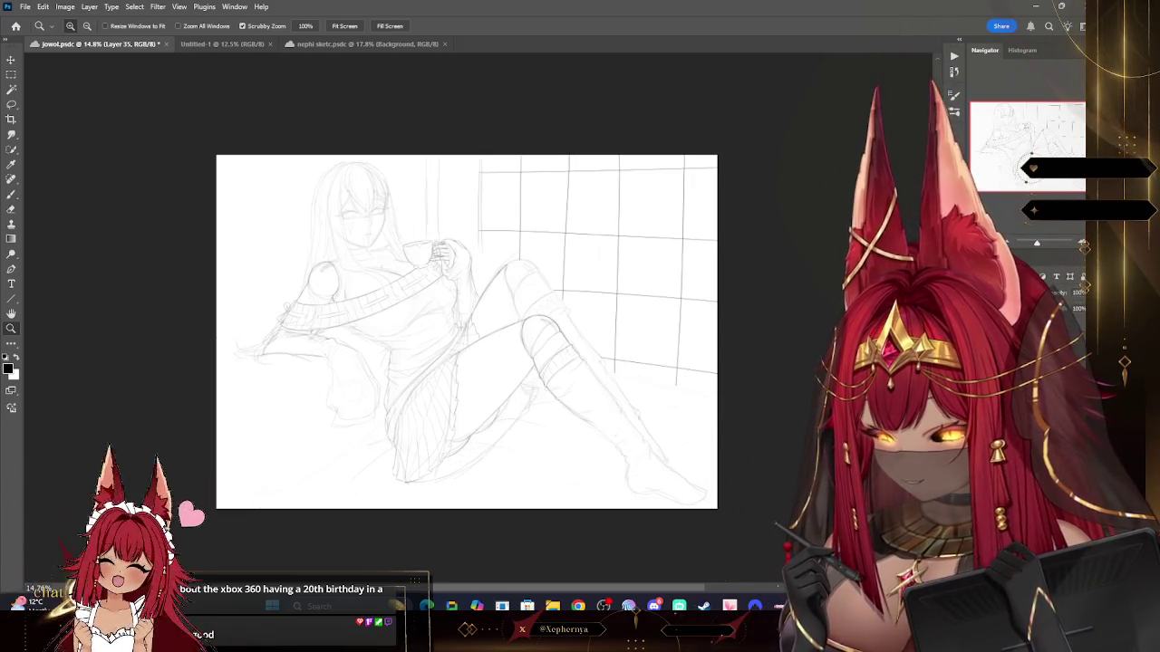
pyautogui.hotkey('ctrl', 'z')
pyautogui.hotkey('ctrl', 'shift', 'z')
pyautogui.hotkey('ctrl', 'shift', 'z')
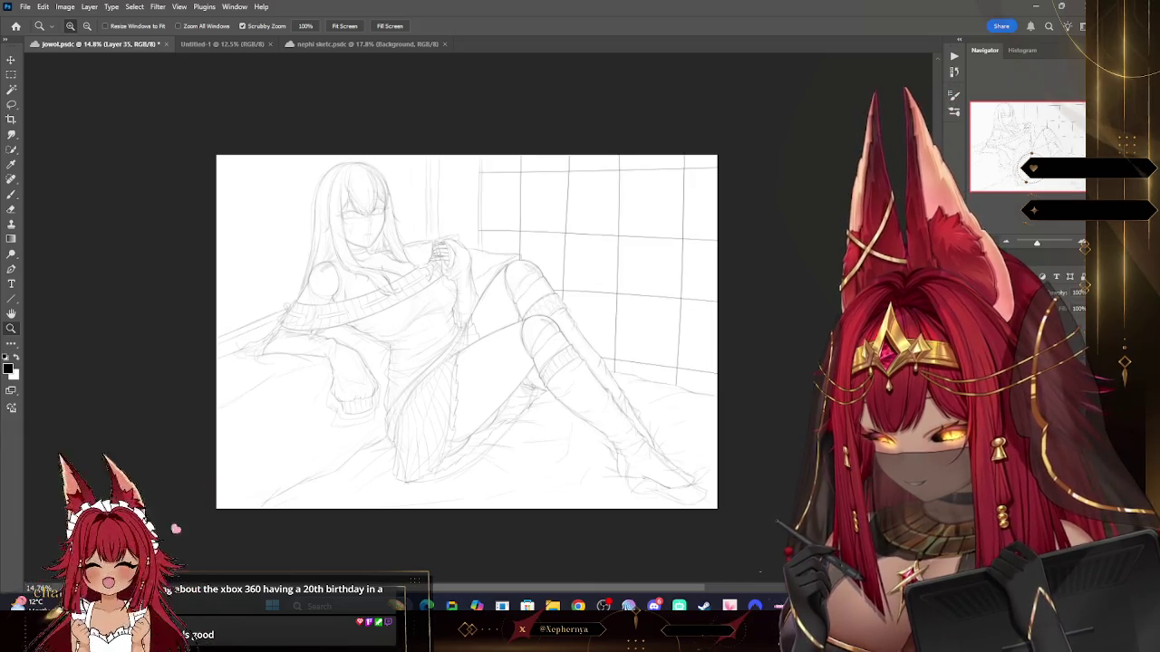
# Step: Make a lower sketch layer active via the Layer menu and zoom in on the torso
pyautogui.click(90, 6)
pyautogui.click(132, 410)
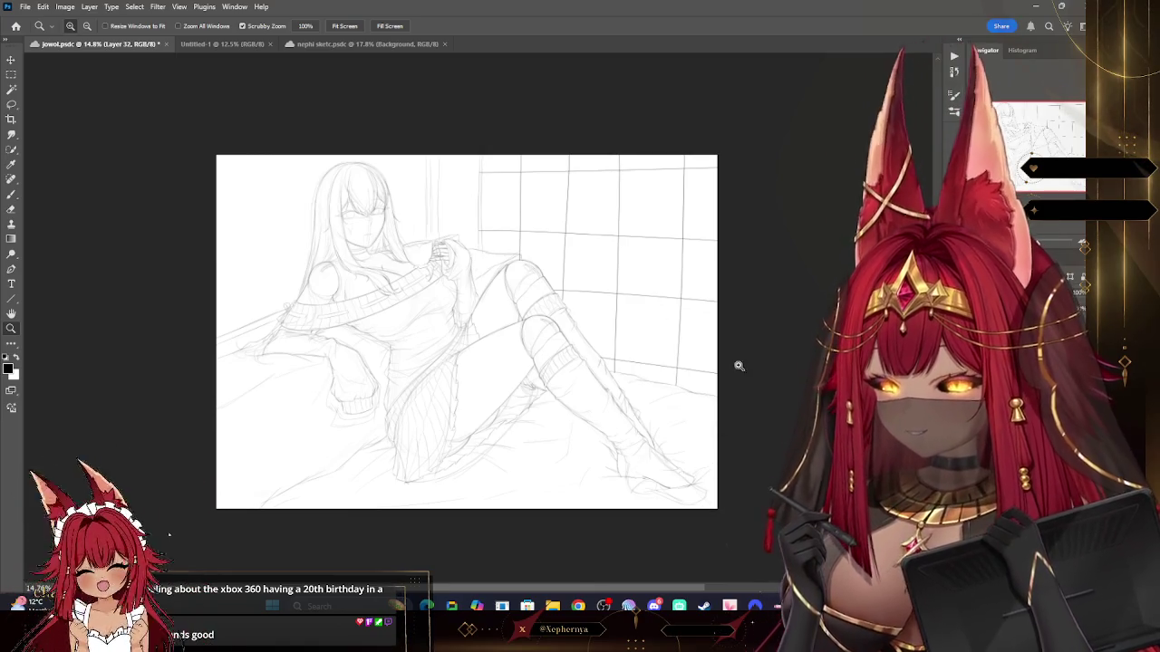
pyautogui.moveTo(655, 398); pyautogui.dragTo(671, 404)
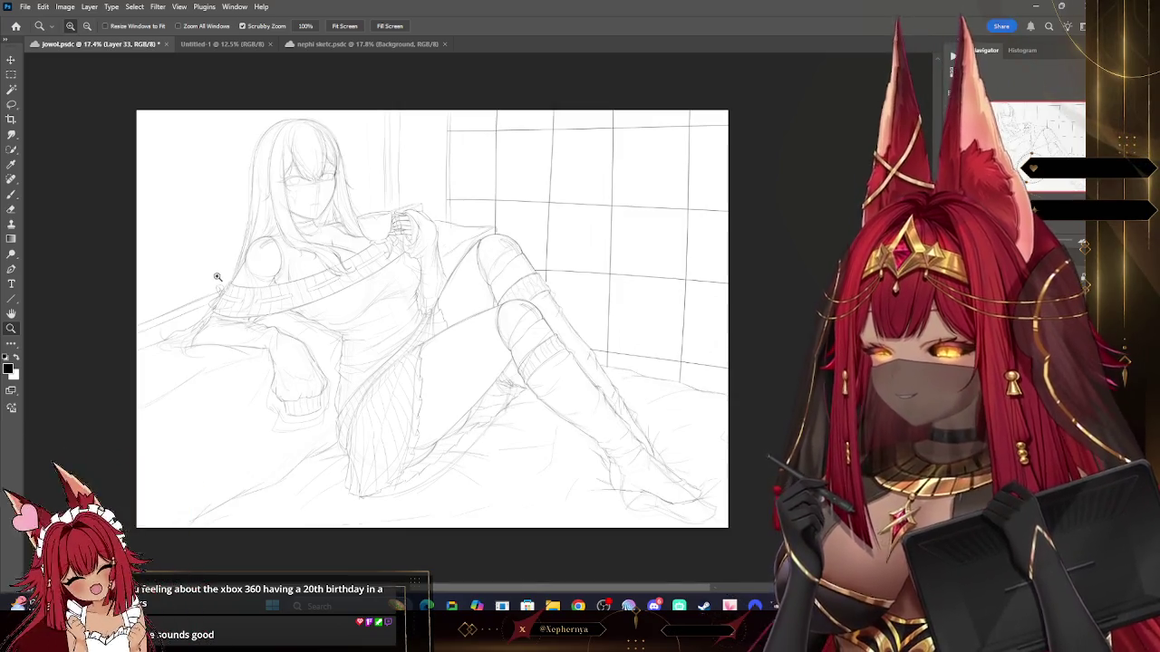
pyautogui.moveTo(166, 277); pyautogui.dragTo(165, 233)
pyautogui.press('b')
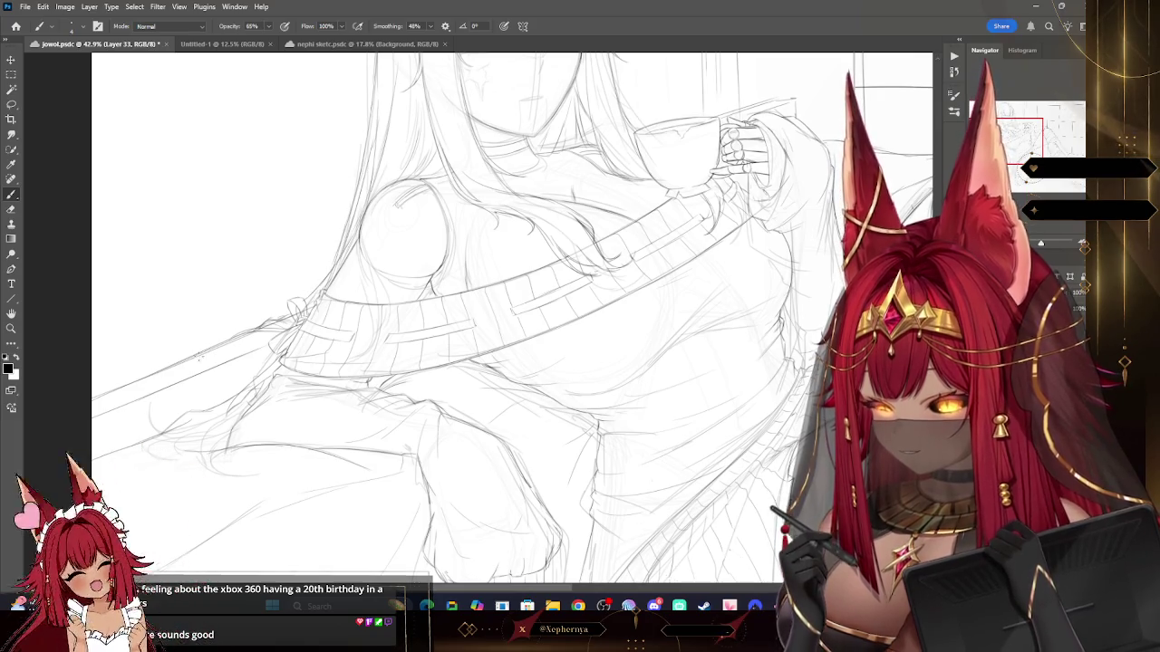
# Step: Bring back the face, hair and torso lines, make Layer 35 active, and zoom to the upper sketch
pyautogui.press('z')
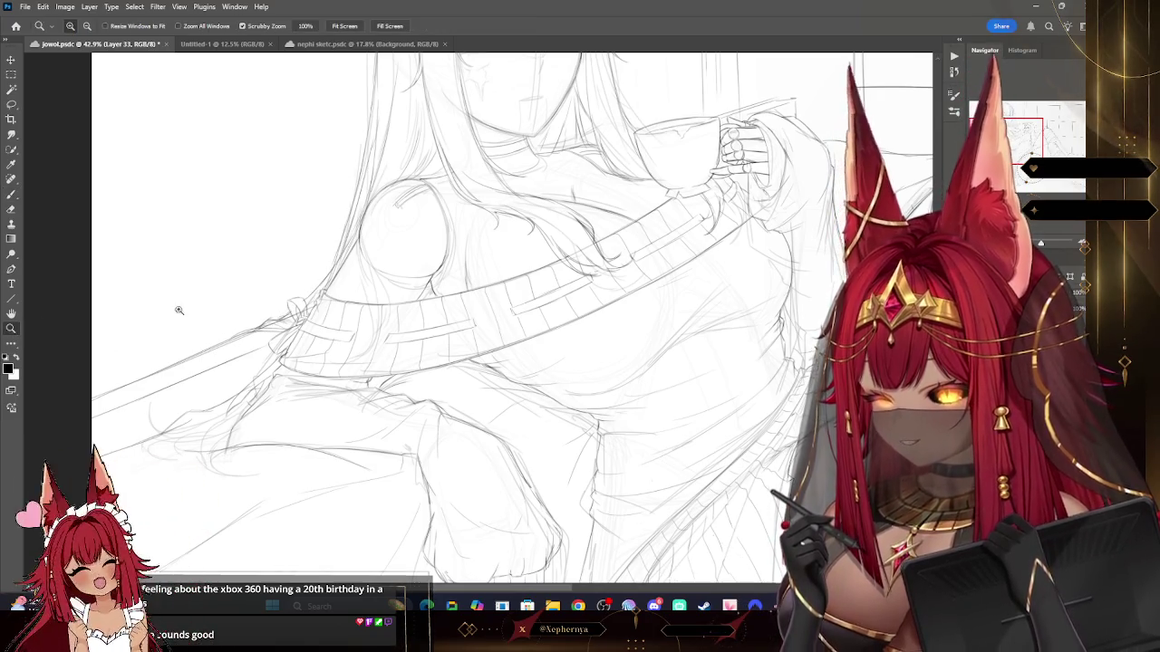
pyautogui.scroll(-2, 299, 281)
pyautogui.scroll(-2, 552, 199)
pyautogui.scroll(2, 689, 177)
pyautogui.scroll(2, 706, 170)
pyautogui.scroll(-3, 766, 103)
pyautogui.scroll(2, 800, 212)
pyautogui.scroll(1, 800, 212)
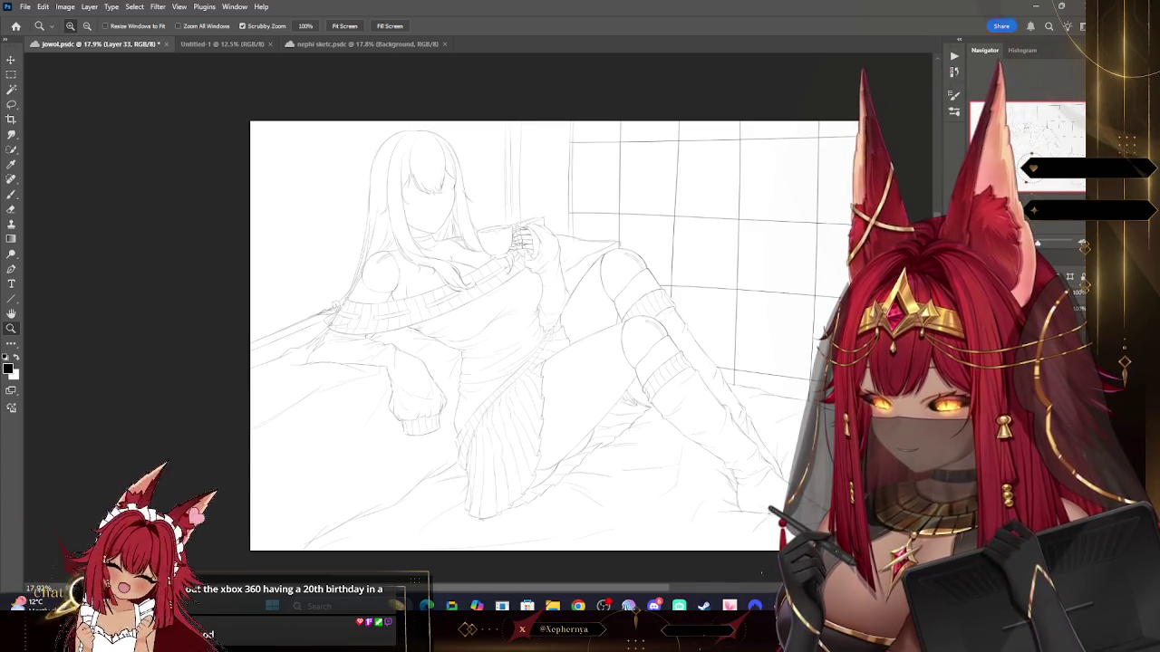
pyautogui.hotkey('ctrl', 'z')
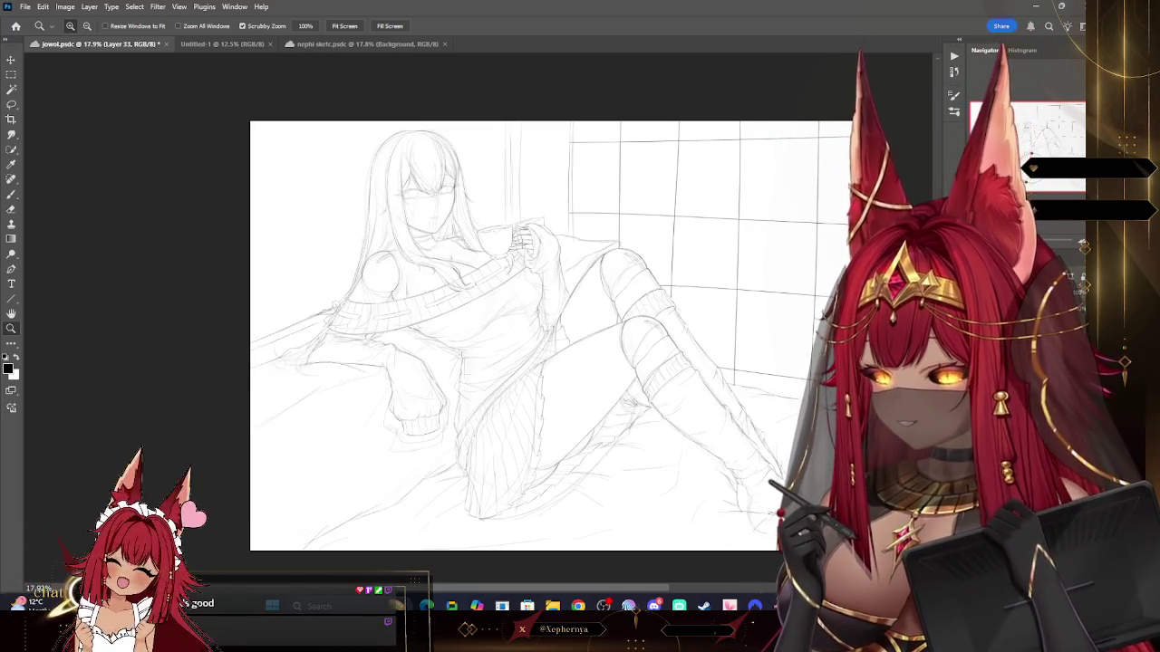
pyautogui.hotkey('ctrl', 'shift', 'alt', 'n')
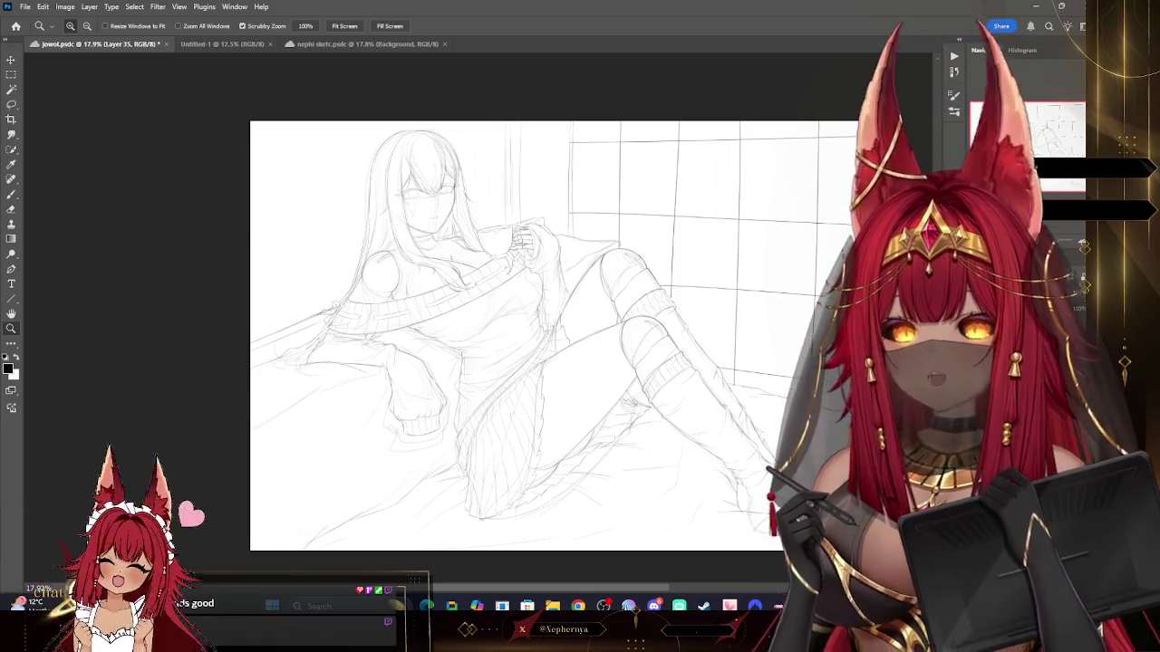
pyautogui.moveTo(719, 109); pyautogui.dragTo(725, 119)
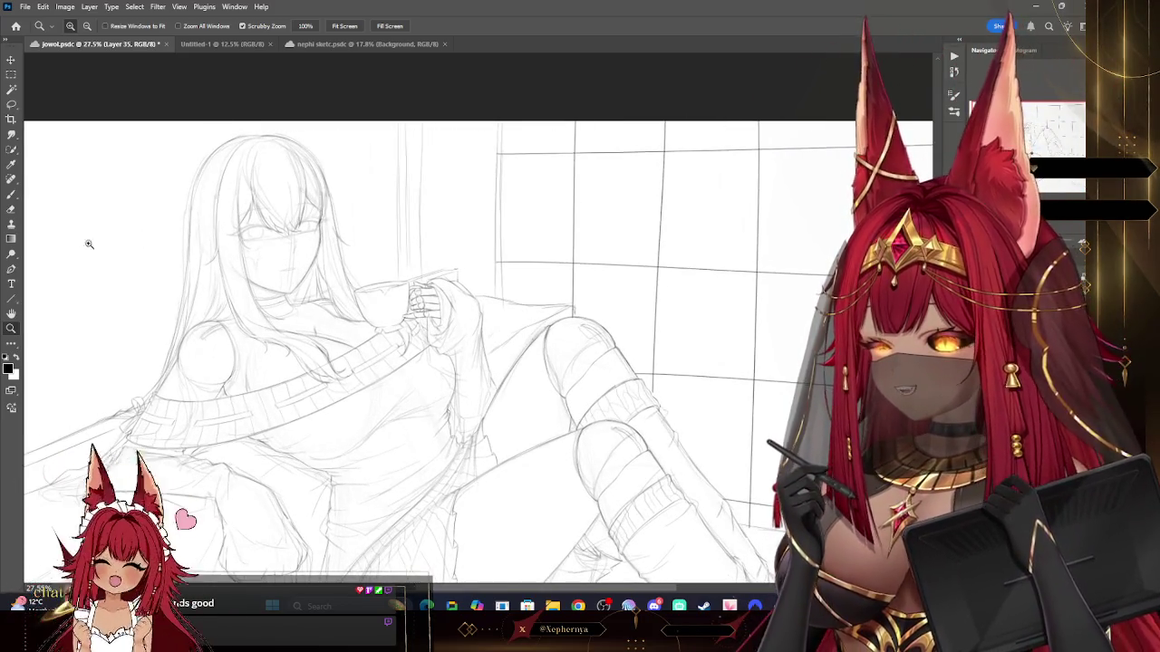
# Step: Draw draped curtain folds beside the window, undoing the bad diagonal and stray strokes
pyautogui.press('b')
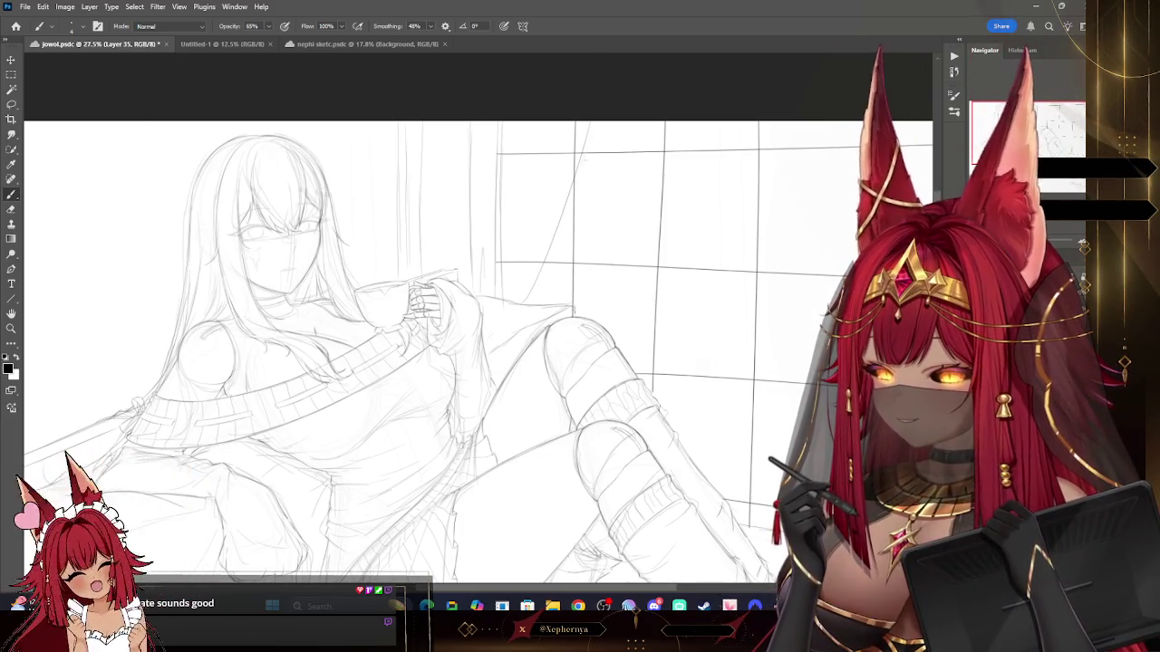
pyautogui.hotkey('ctrl', 'z')
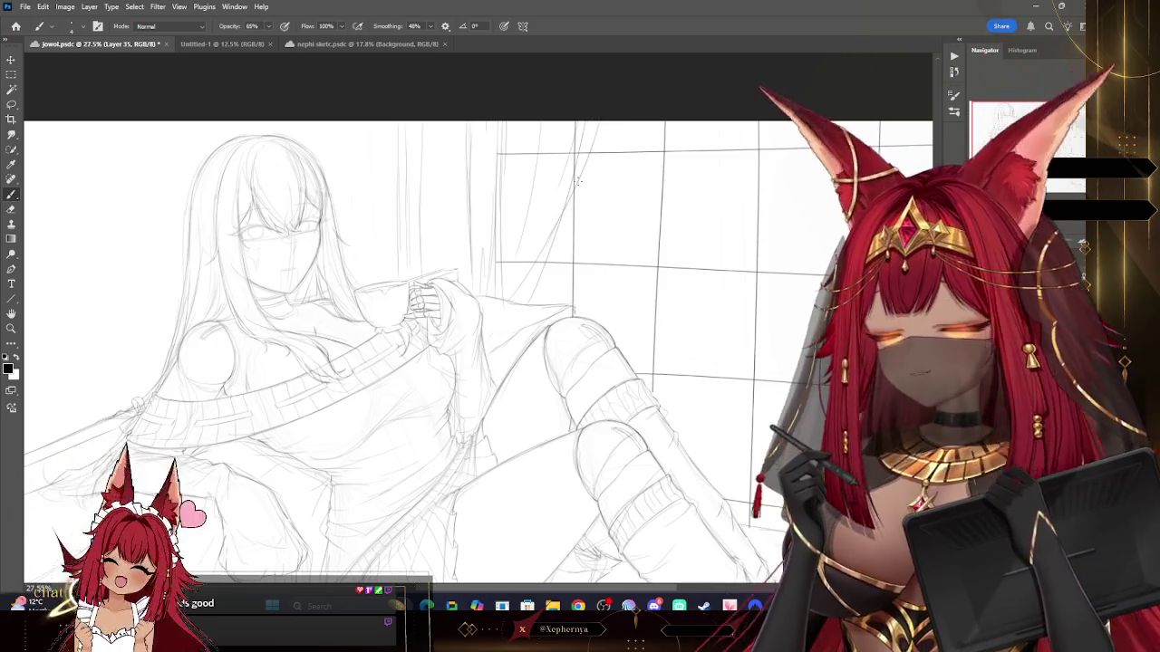
pyautogui.hotkey('ctrl', 'z')
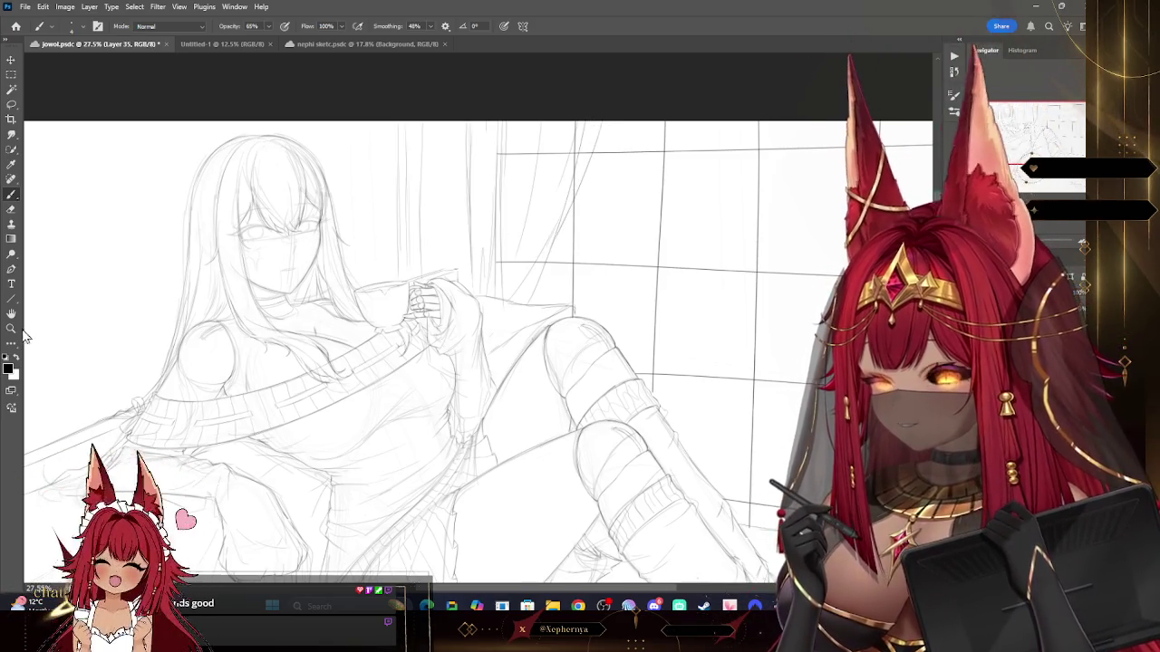
pyautogui.click(11, 328)
pyautogui.keyDown('alt'); pyautogui.click(640, 153); pyautogui.keyUp('alt')
pyautogui.moveTo(694, 150); pyautogui.dragTo(716, 183)
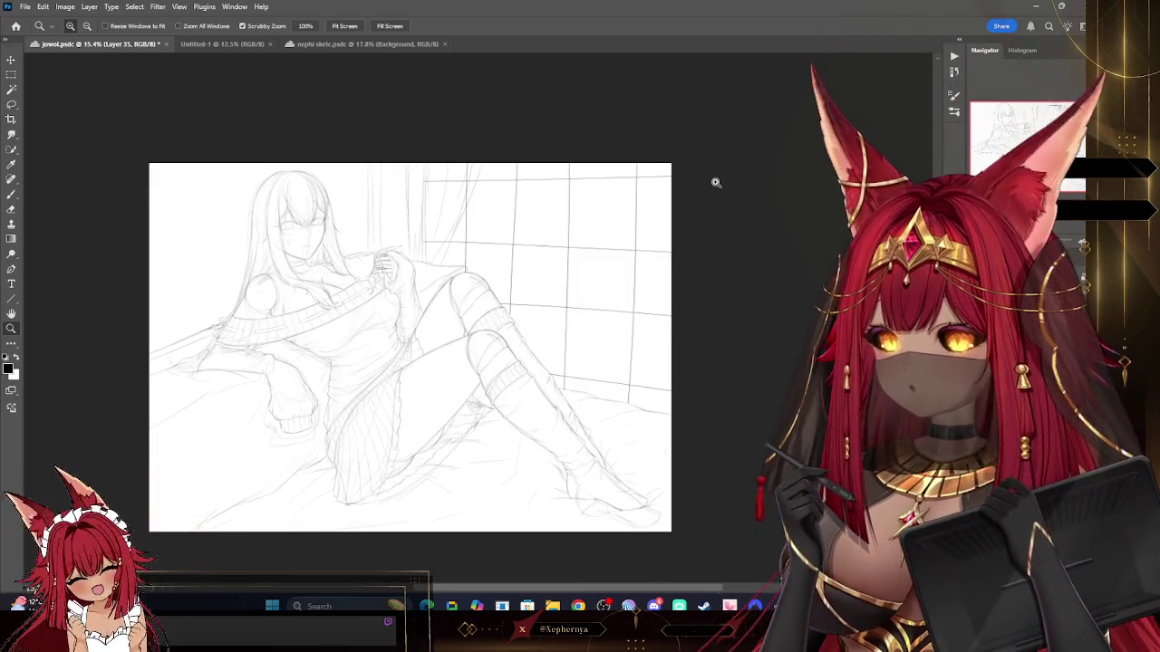
pyautogui.scroll(5, 481, 168)
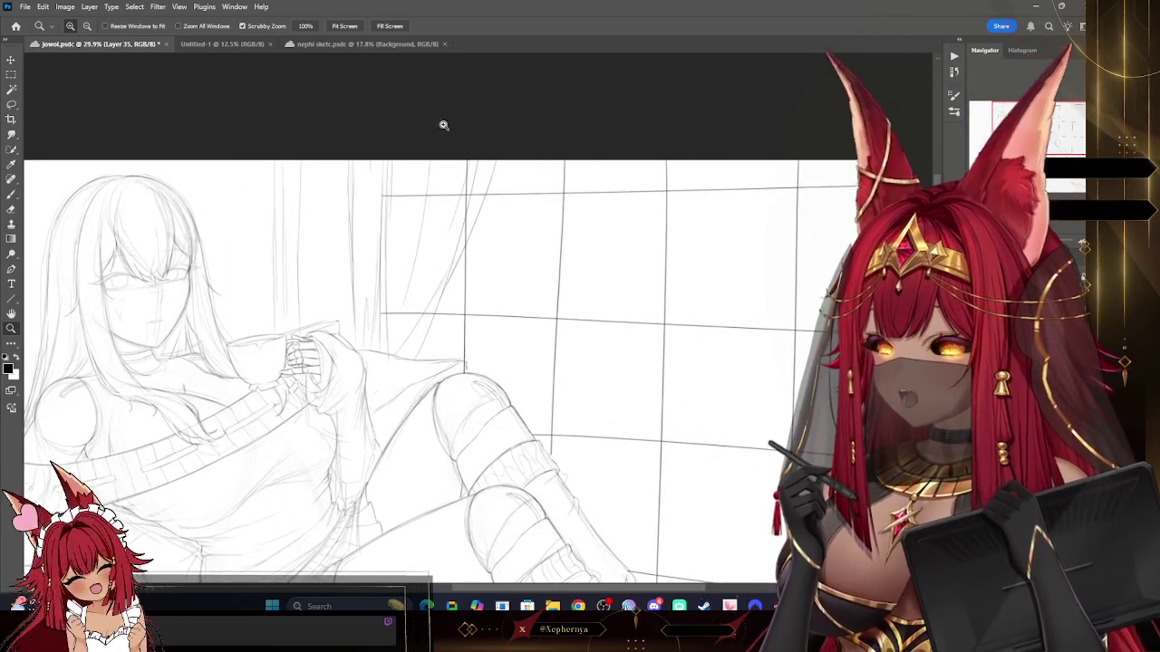
pyautogui.press('b')
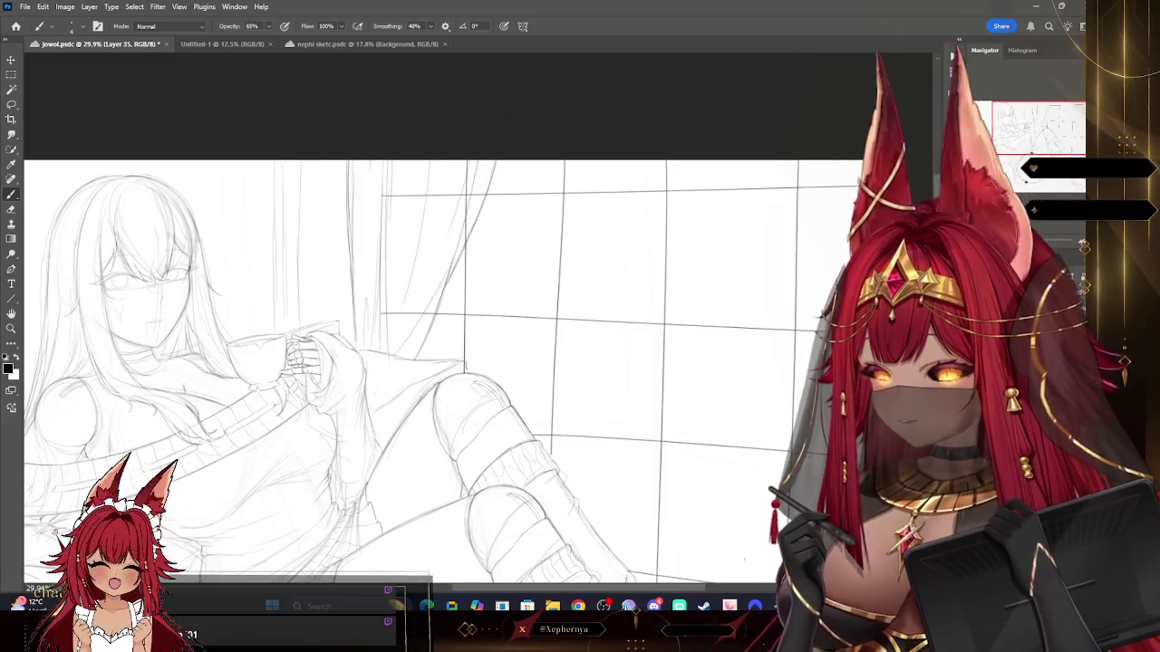
# Step: On the wall grid layer, erase the grid lines behind the curtain
pyautogui.hotkey('alt', '[')
pyautogui.hotkey('alt', '[')
pyautogui.hotkey('alt', '[')
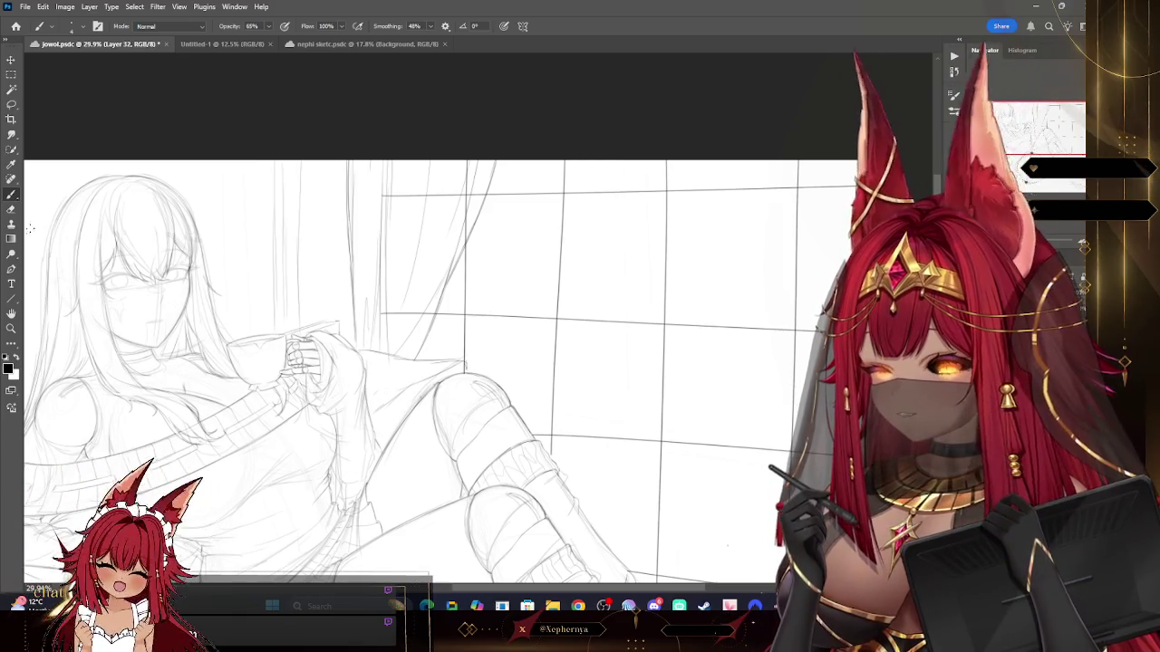
pyautogui.press('e')
pyautogui.moveTo(399, 186); pyautogui.dragTo(394, 317)
pyautogui.press('[')
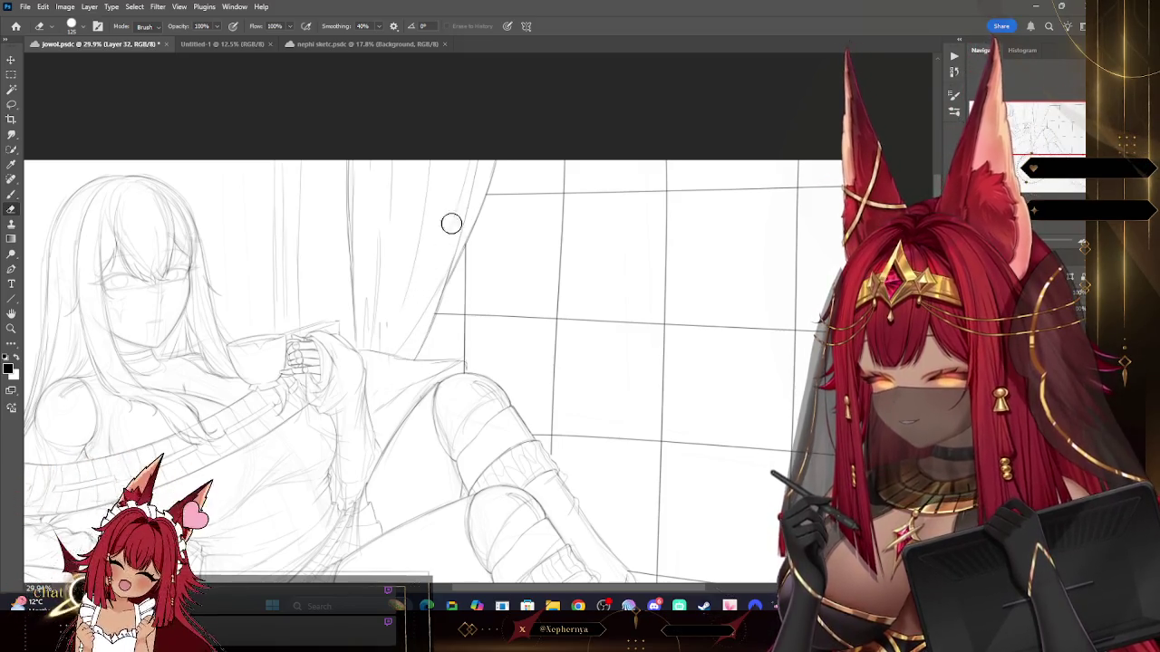
pyautogui.press('b')
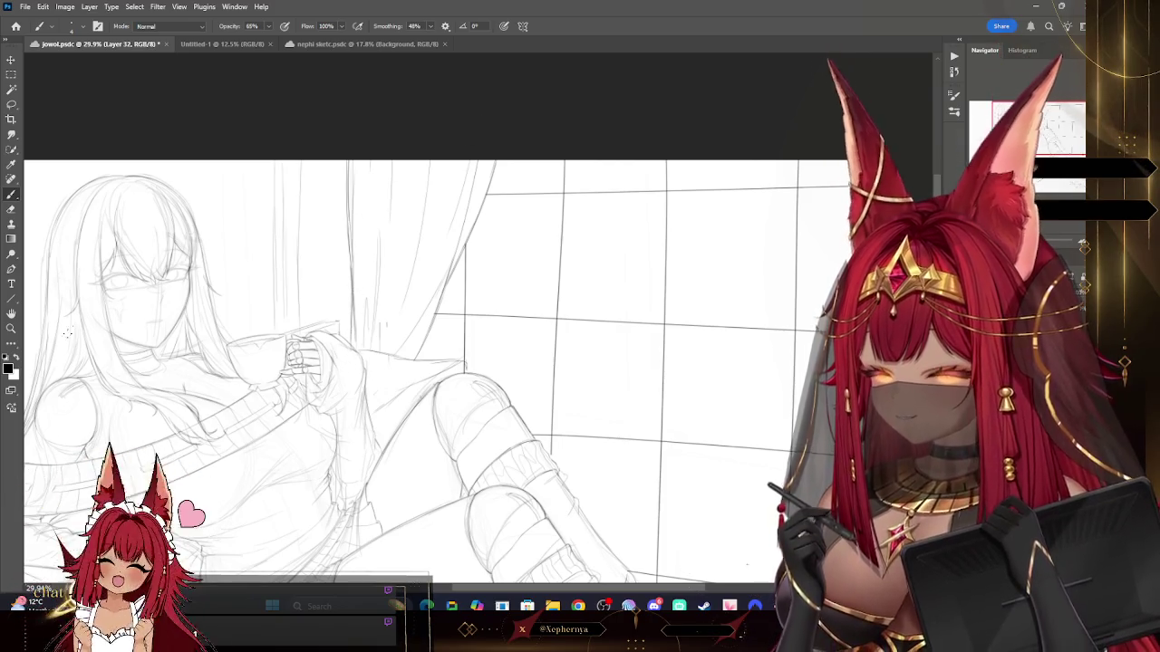
pyautogui.click(13, 329)
pyautogui.keyDown('alt'); pyautogui.click(518, 156); pyautogui.keyUp('alt')
pyautogui.moveTo(671, 211); pyautogui.dragTo(628, 248)
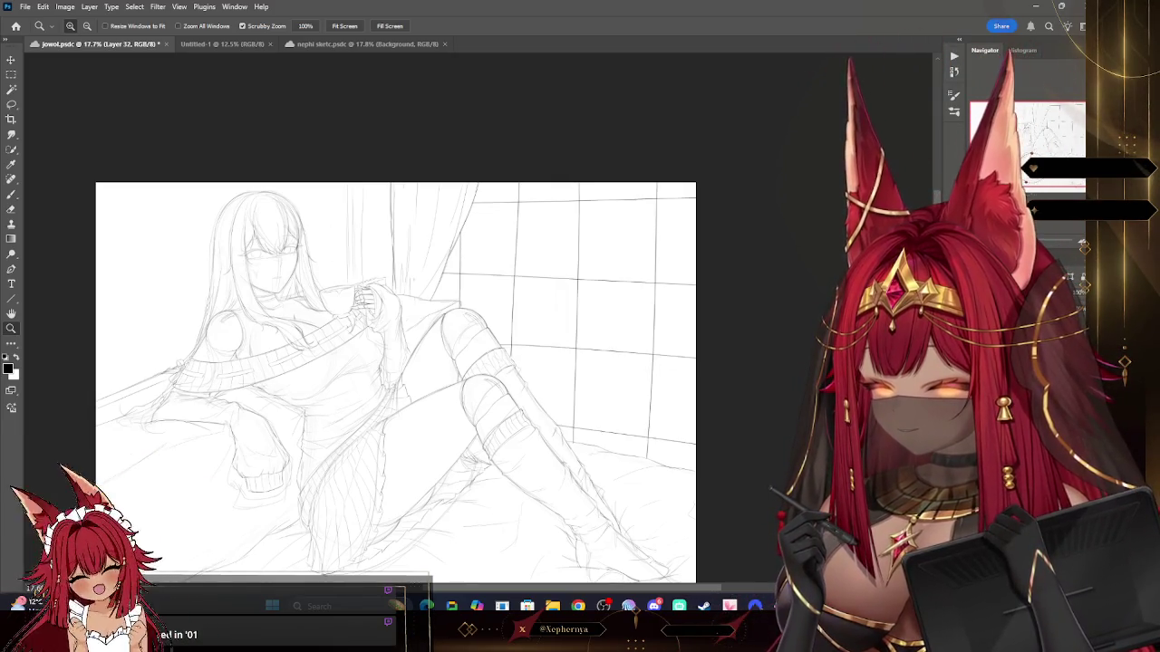
# Step: Lasso the window grid right of the curtain, copy-paste it, and nudge the copy down 30 px
pyautogui.press('l')
pyautogui.moveTo(453, 185)
pyautogui.mouseDown()
pyautogui.moveTo(444, 354)
pyautogui.moveTo(725, 423)
pyautogui.mouseUp()
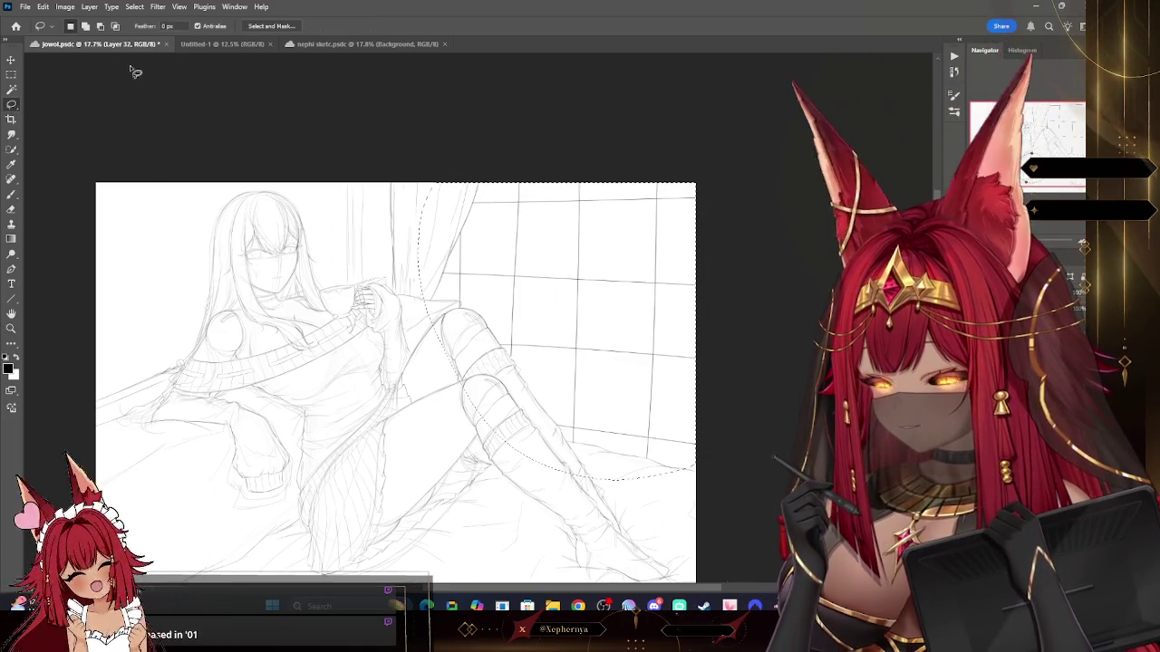
pyautogui.click(43, 6)
pyautogui.click(54, 82)
pyautogui.click(43, 6)
pyautogui.click(54, 104)
pyautogui.press('v')
pyautogui.moveTo(582, 226); pyautogui.dragTo(601, 241)
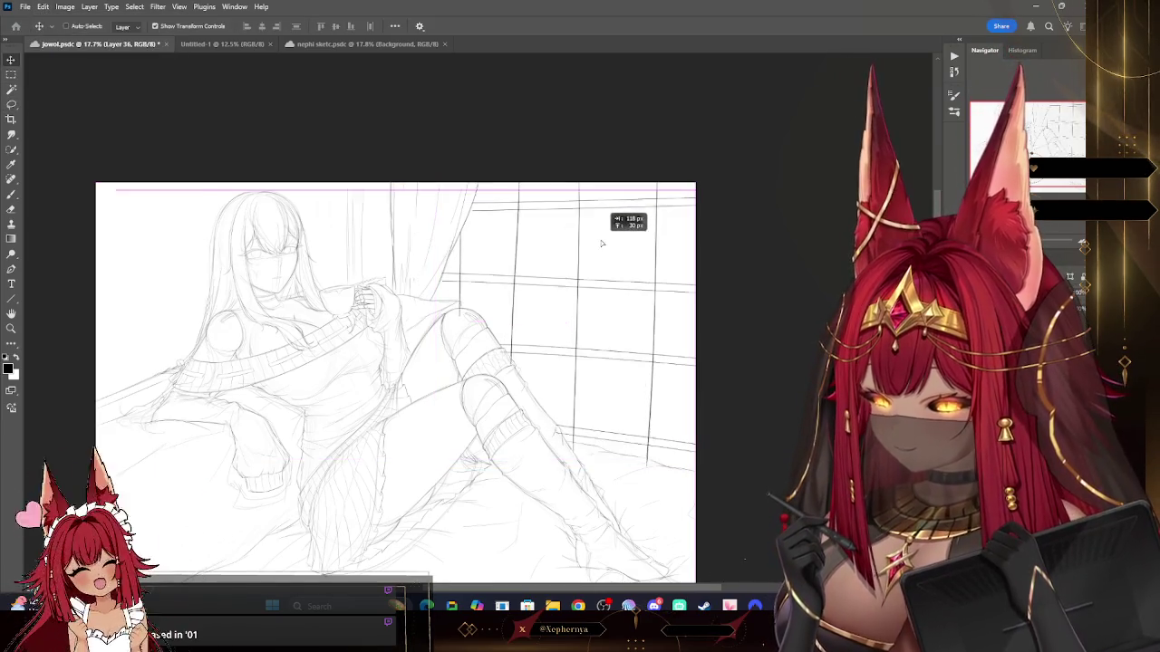
pyautogui.press('z')
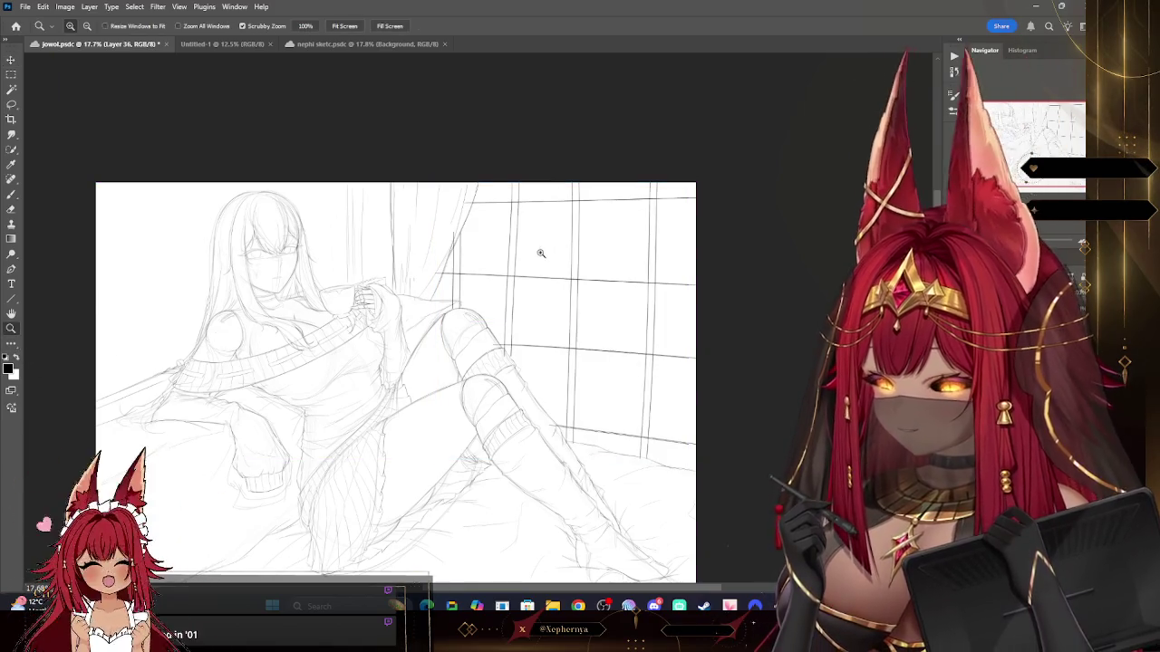
pyautogui.click(604, 249)
pyautogui.click(10, 59)
pyautogui.moveTo(437, 162); pyautogui.dragTo(436, 189)
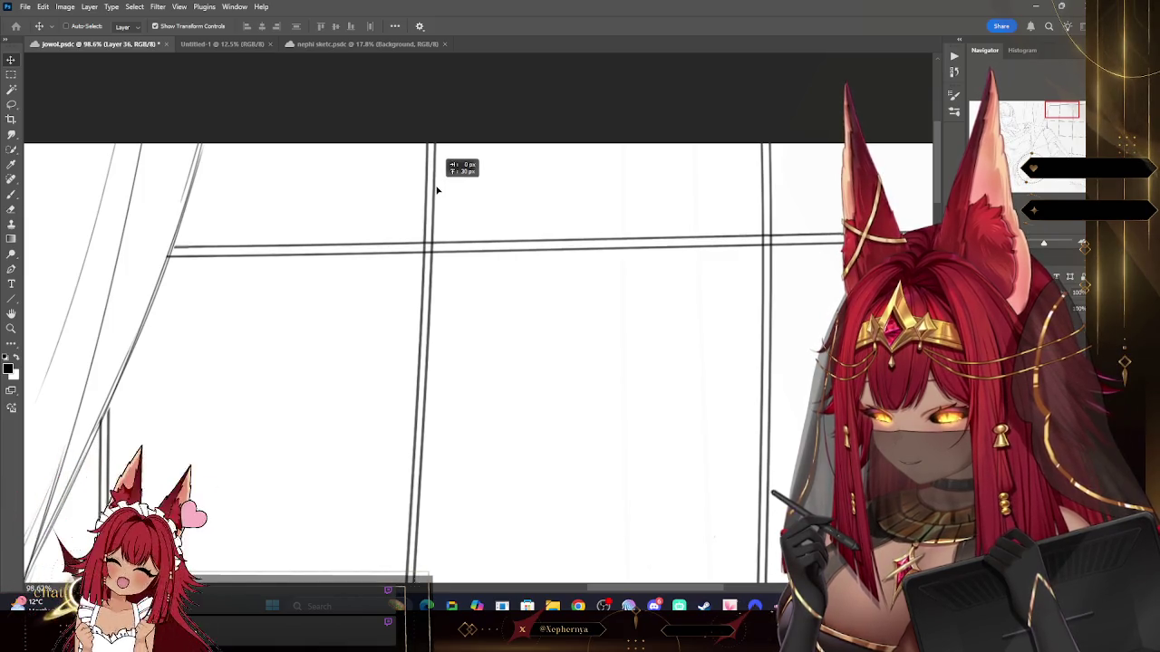
# Step: Merge the grid copy down into the layer below
pyautogui.press('z')
pyautogui.scroll(-3, 422, 155)
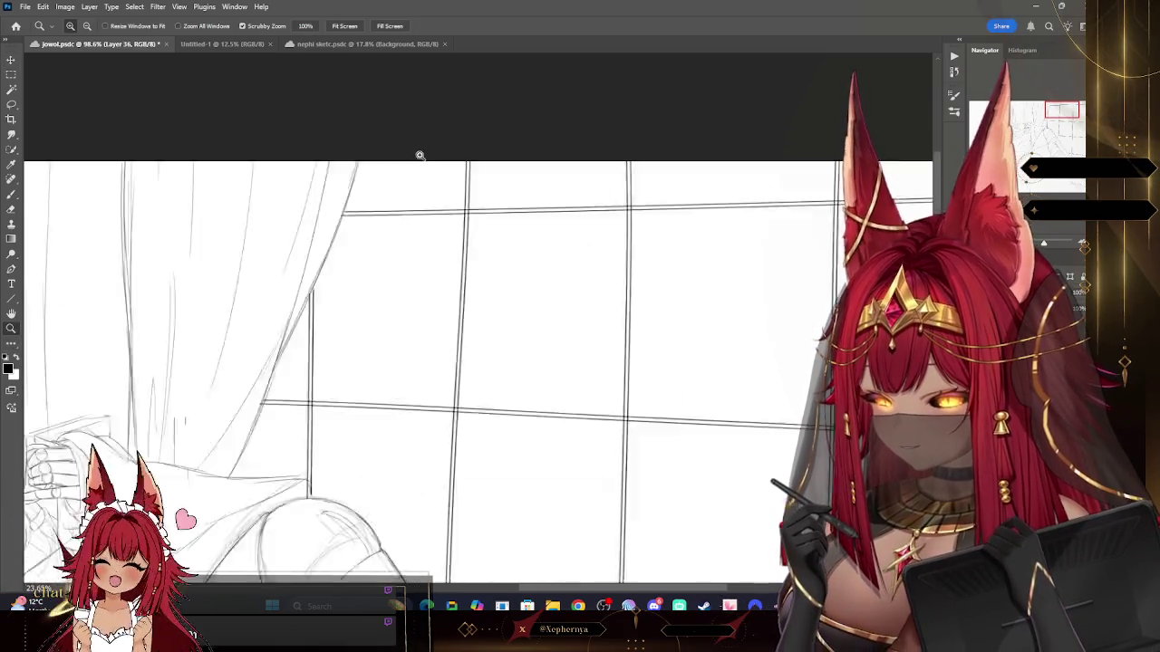
pyautogui.scroll(-3, 652, 238)
pyautogui.click(90, 6)
pyautogui.click(127, 408)
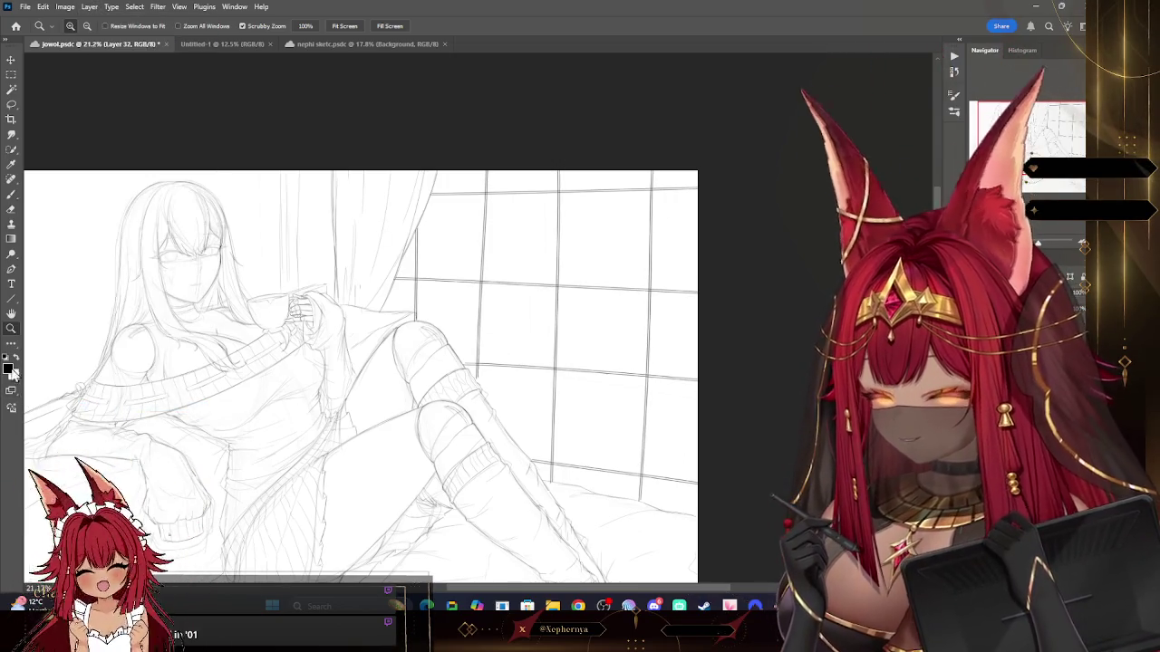
pyautogui.scroll(-2, 611, 223)
pyautogui.scroll(2, 627, 294)
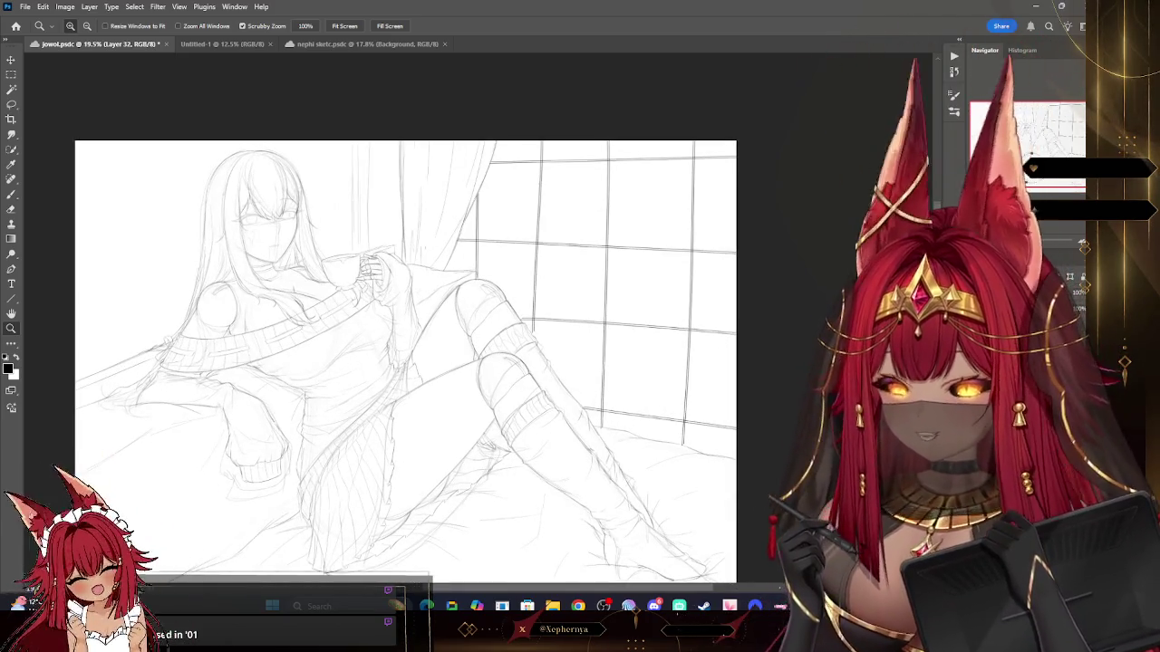
# Step: Remove the rough face and eye detail lines and show the reference image collage
pyautogui.hotkey('ctrl', 'z')
pyautogui.scroll(-3, 647, 432)
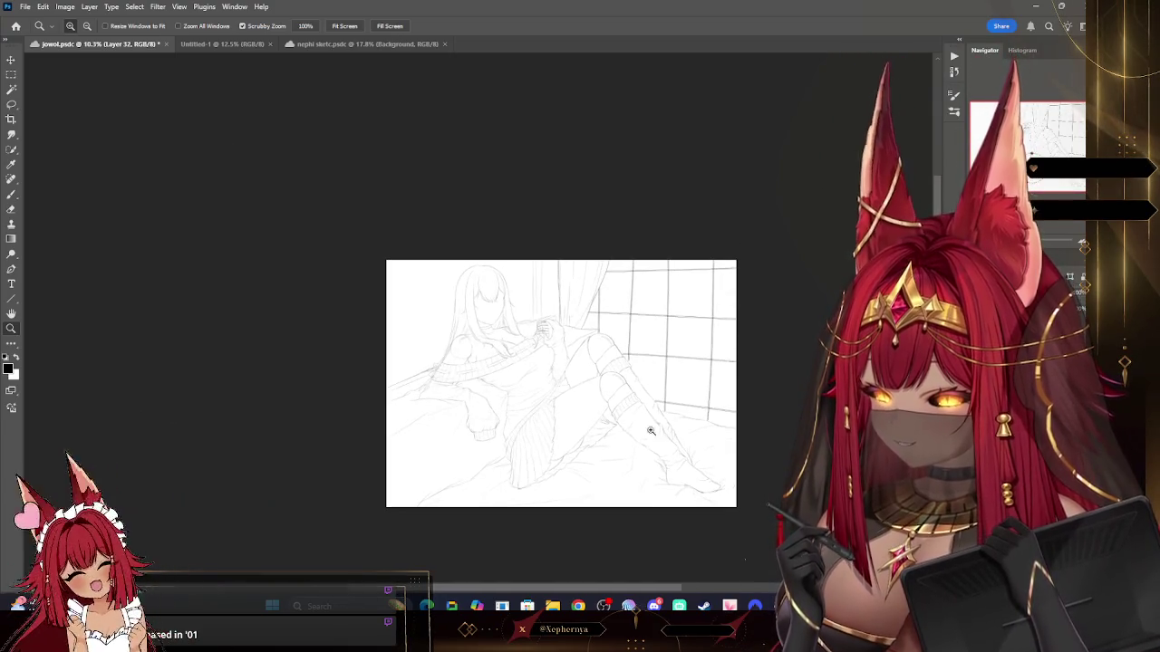
pyautogui.scroll(2, 652, 437)
pyautogui.scroll(2, 580, 489)
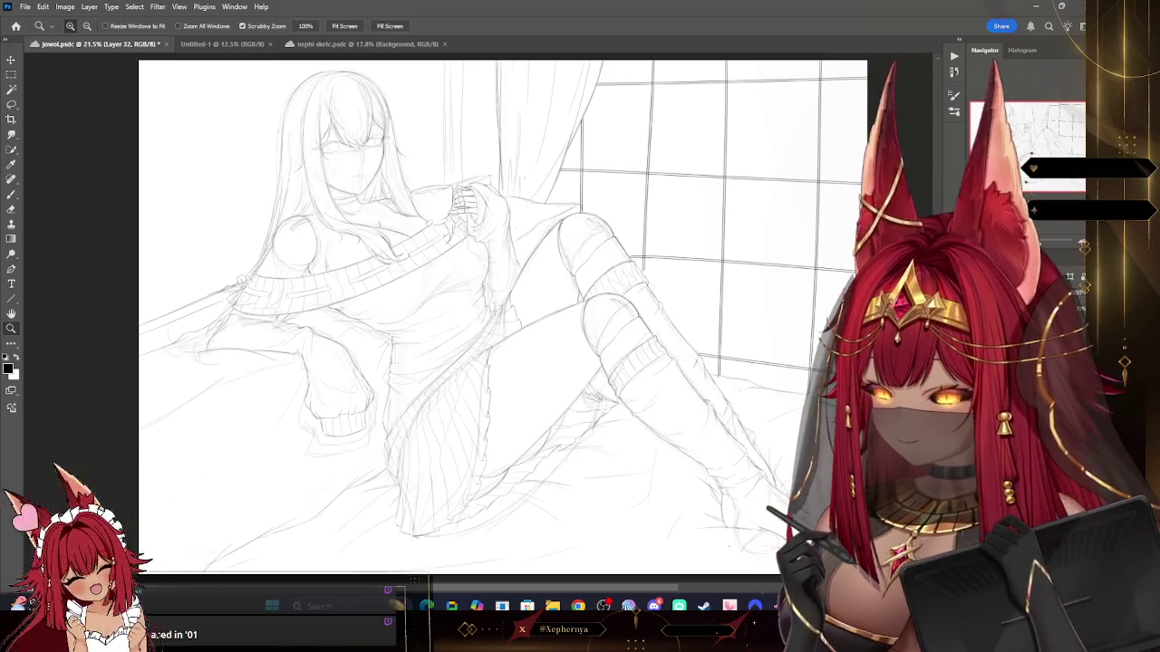
pyautogui.hotkey('ctrl', ',')
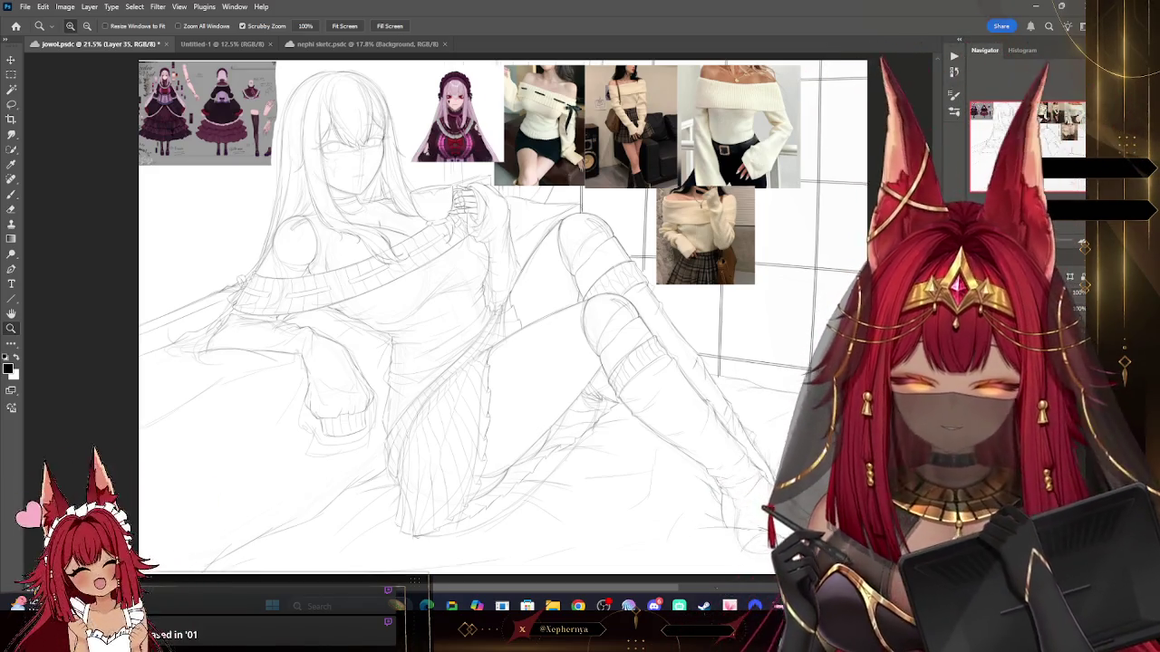
# Step: Zoom in on the face and line the right eye with the Brush at 65% opacity
pyautogui.moveTo(367, 95)
pyautogui.mouseDown()
pyautogui.moveTo(475, 180)
pyautogui.moveTo(317, 191)
pyautogui.mouseUp()
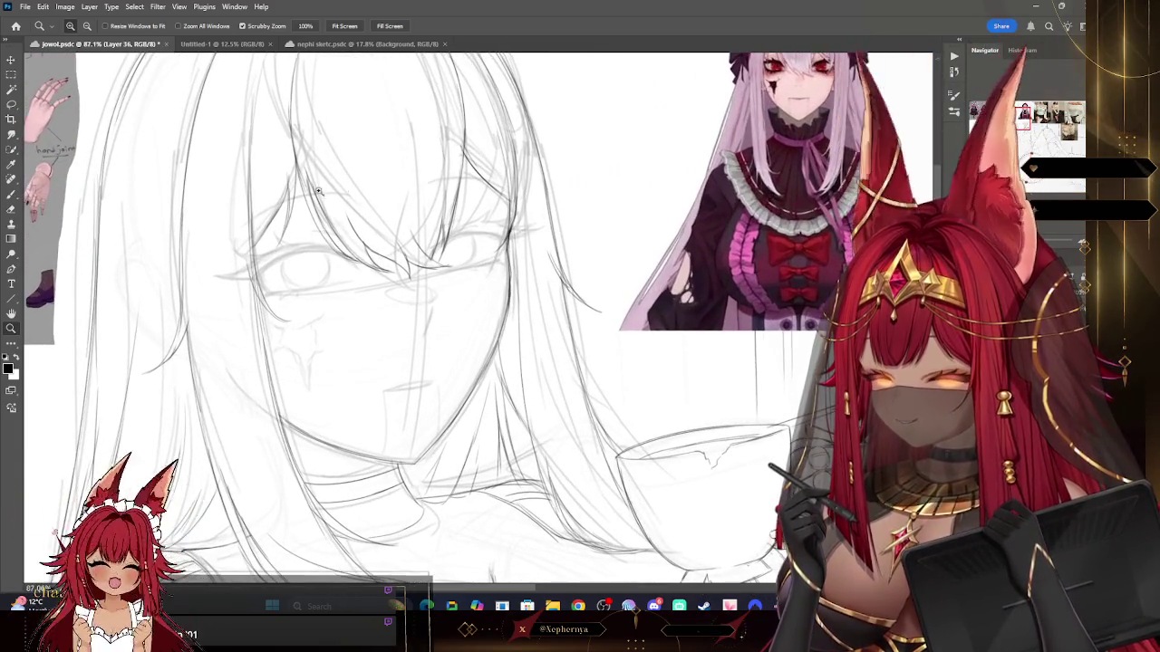
pyautogui.click(12, 192)
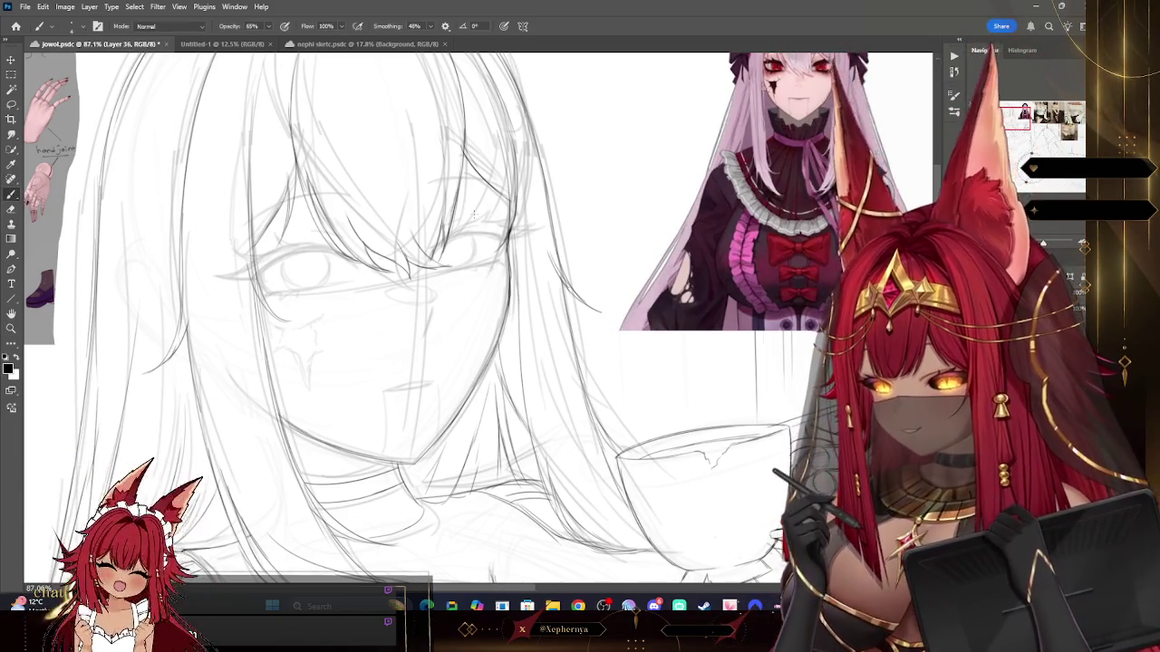
pyautogui.press('z')
pyautogui.moveTo(553, 227)
pyautogui.mouseDown()
pyautogui.moveTo(515, 225)
pyautogui.moveTo(544, 190)
pyautogui.mouseUp()
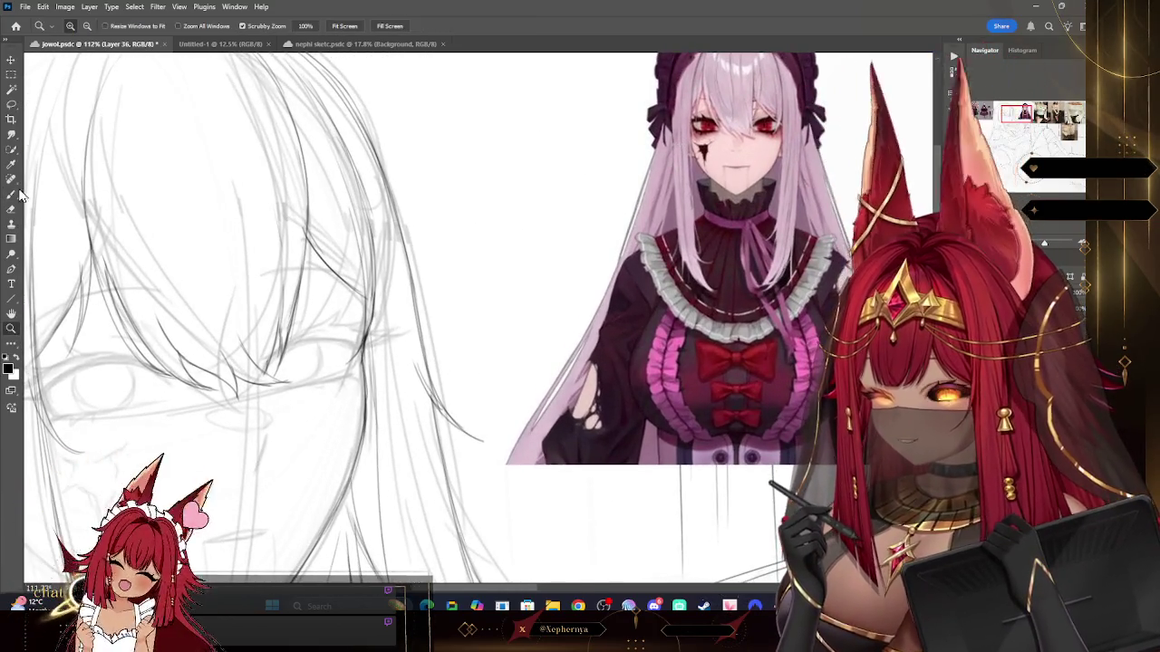
pyautogui.press('b')
pyautogui.moveTo(289, 327); pyautogui.dragTo(361, 327)
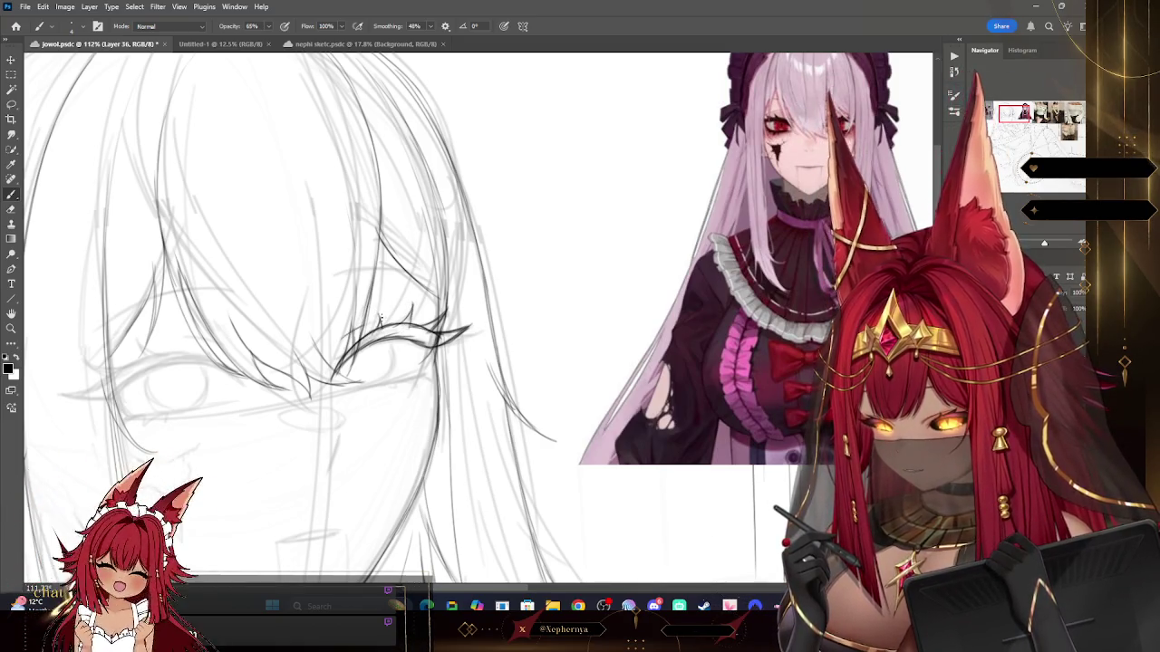
# Step: Clean up the eye lines and lashes with a fine-tipped Eraser
pyautogui.press('e')
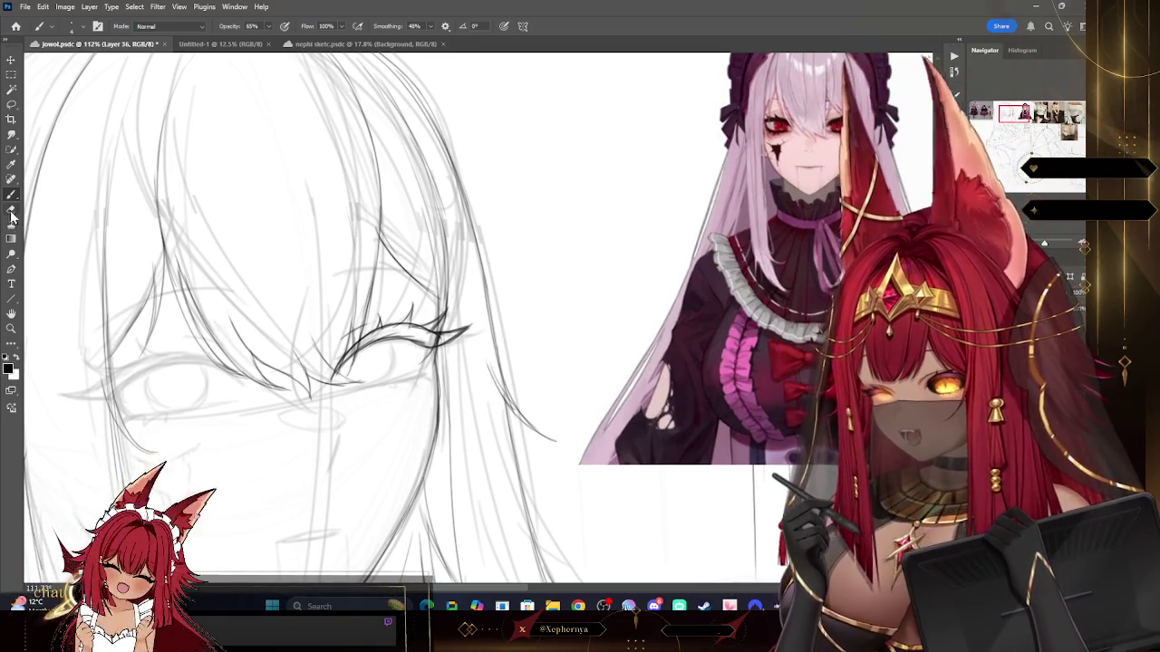
pyautogui.press('[')
pyautogui.press('[')
pyautogui.press('[')
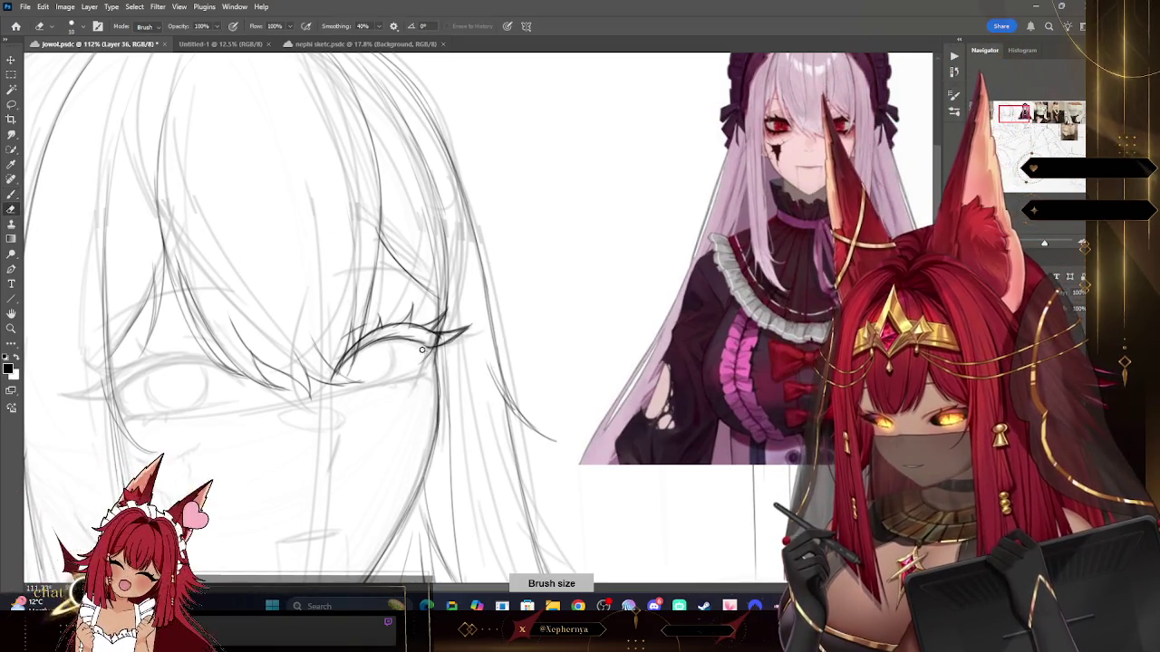
pyautogui.press('b')
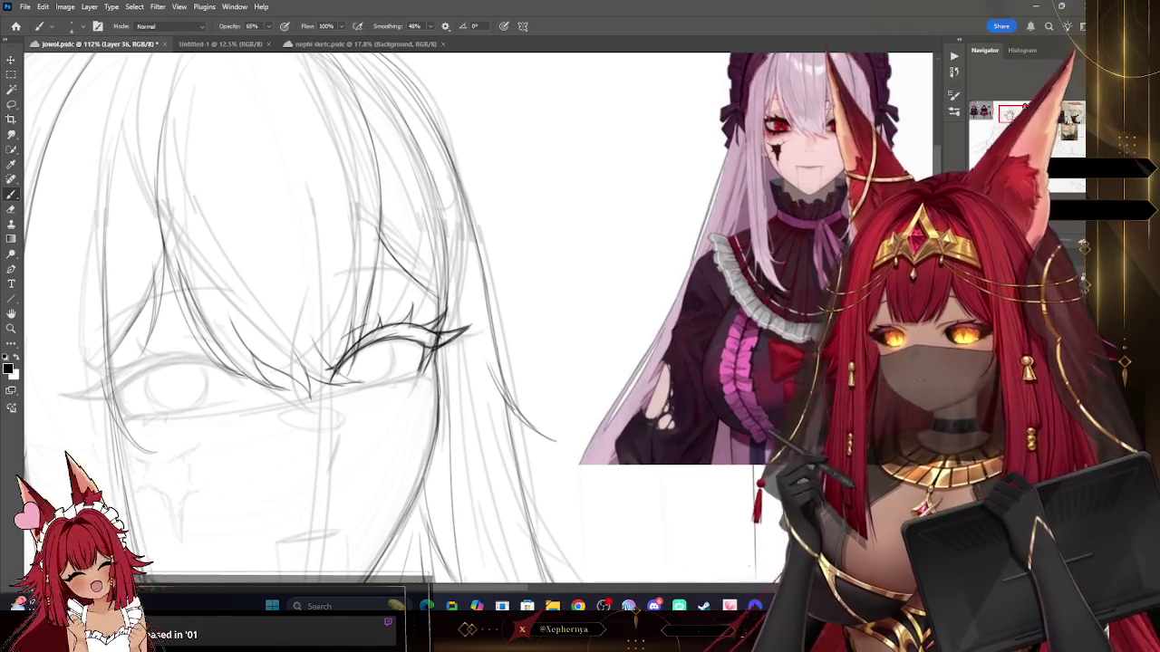
pyautogui.moveTo(478, 575); pyautogui.dragTo(528, 559)
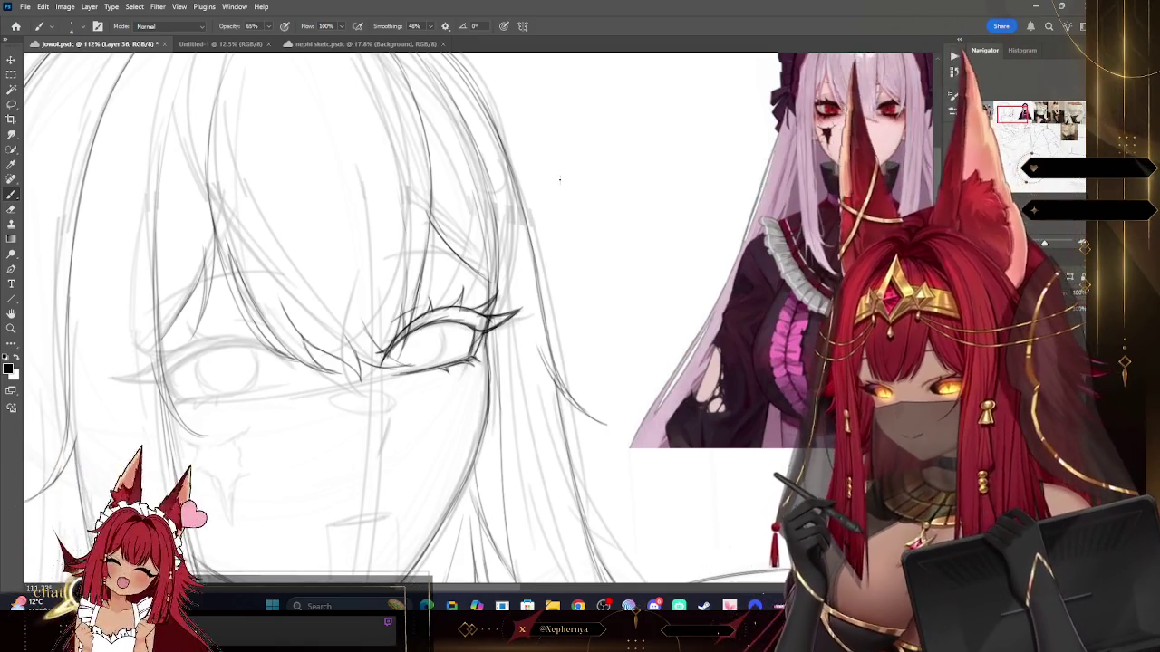
# Step: Rotate the lined eye about 1.78° and commit the transform
pyautogui.press('v')
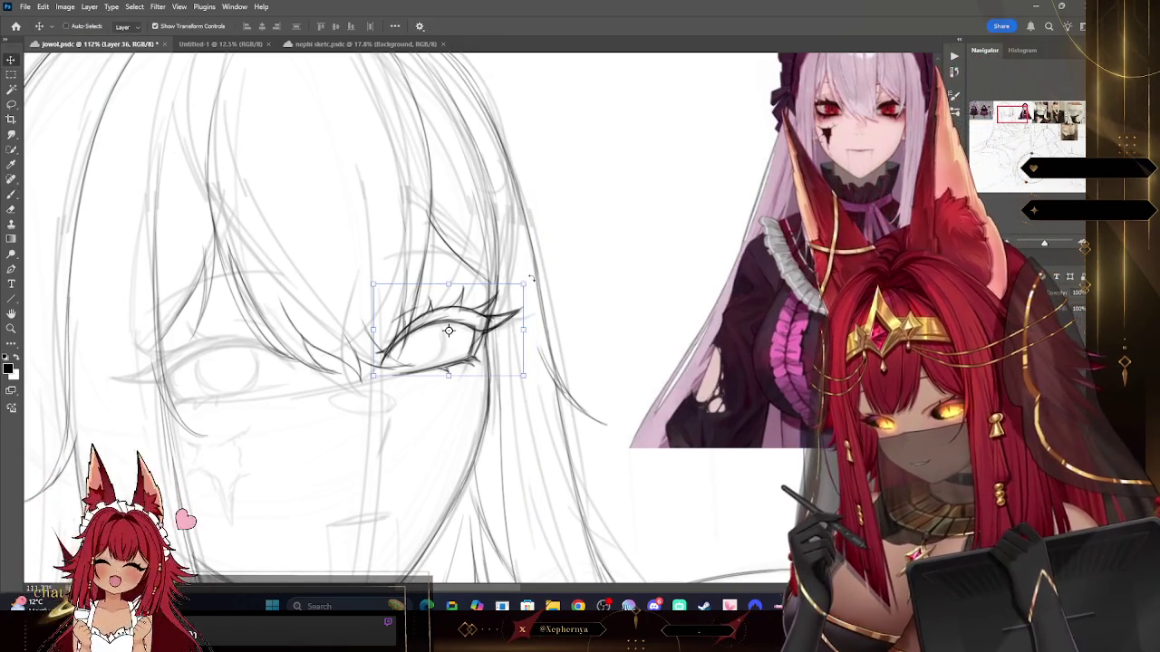
pyautogui.moveTo(532, 279); pyautogui.dragTo(534, 284)
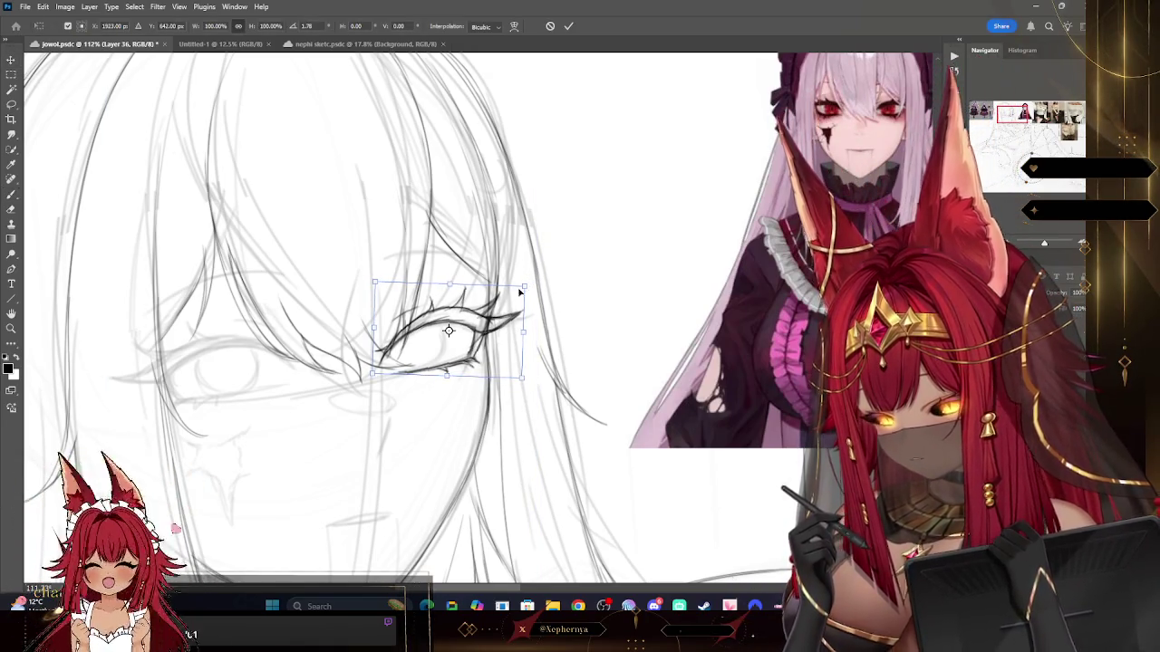
pyautogui.press('Return')
pyautogui.press('b')
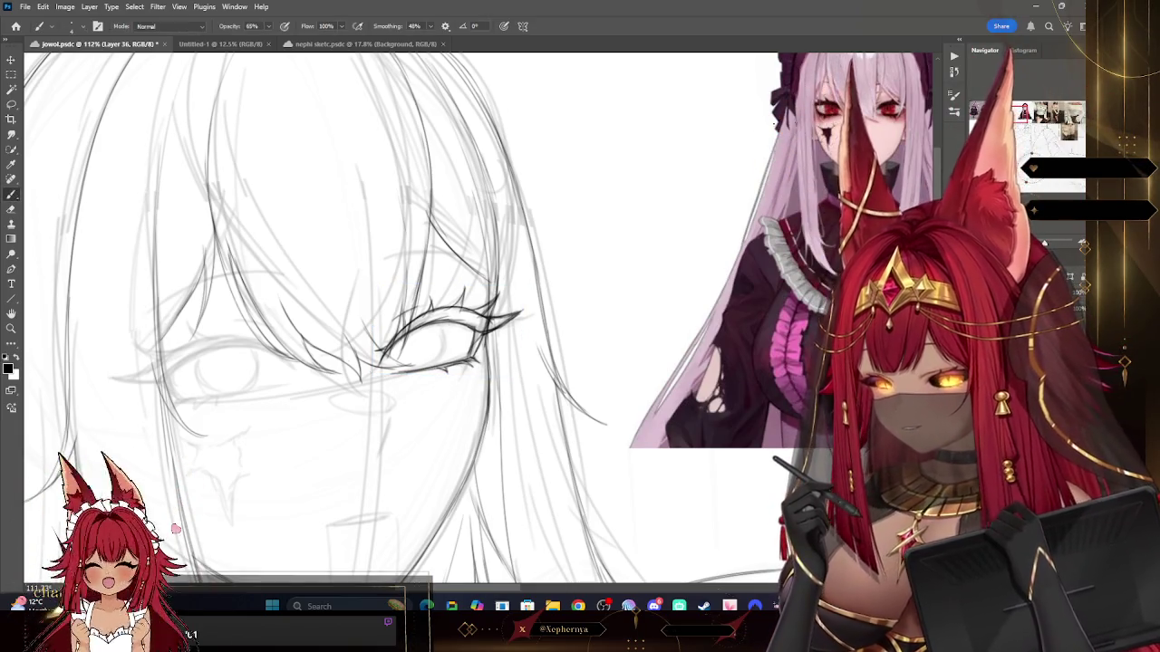
# Step: Draw a darker mouth line below the eye and erase its trailing end
pyautogui.scroll(-3, 408, 318)
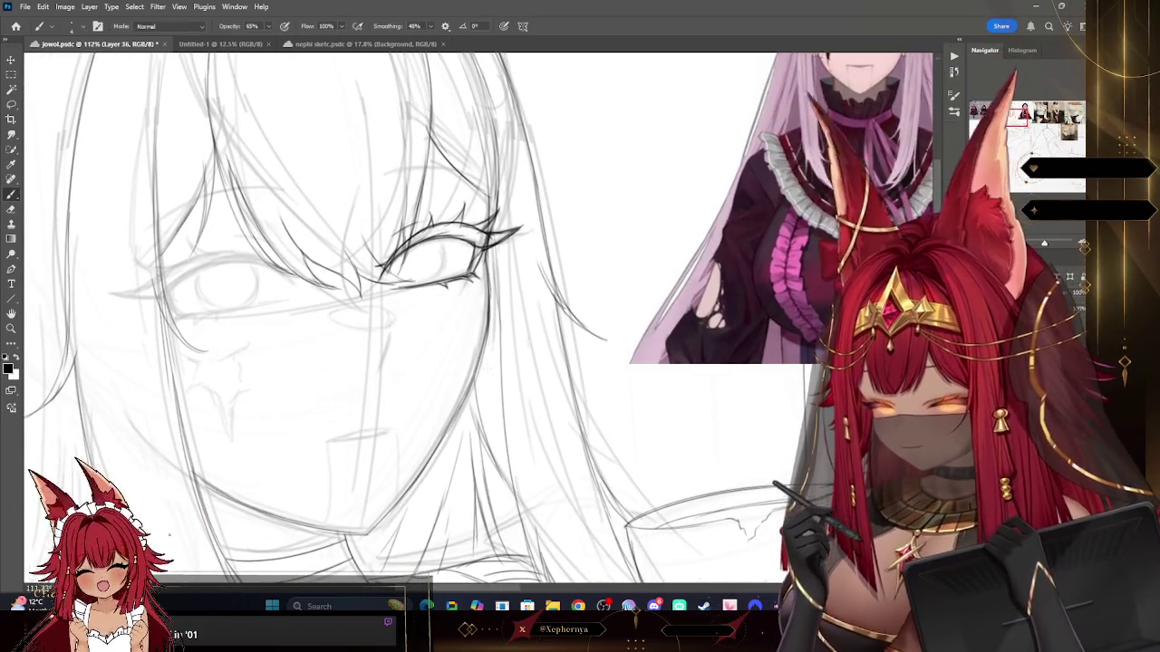
pyautogui.moveTo(329, 441); pyautogui.dragTo(373, 433)
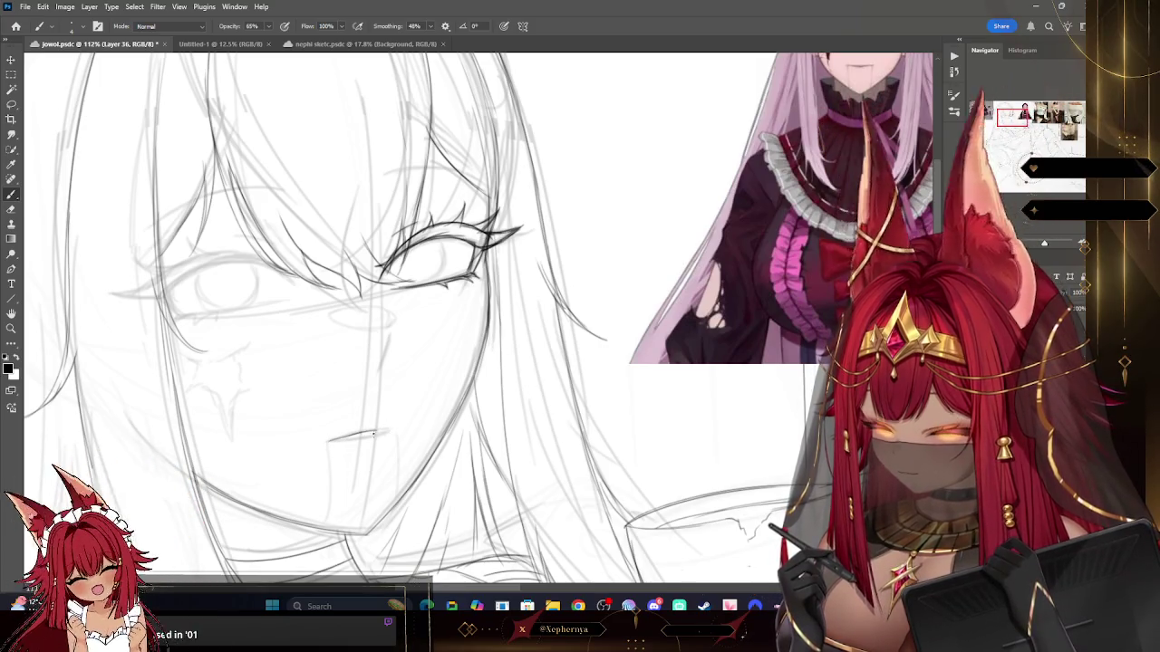
pyautogui.moveTo(329, 442); pyautogui.dragTo(359, 438)
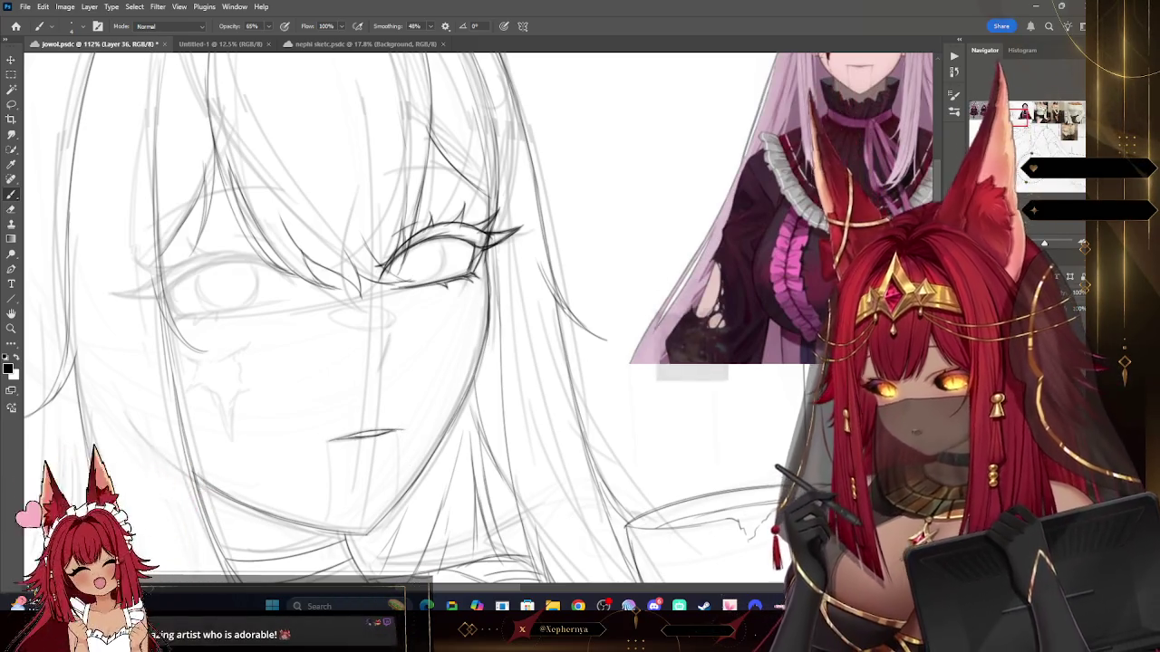
pyautogui.scroll(-3, 404, 365)
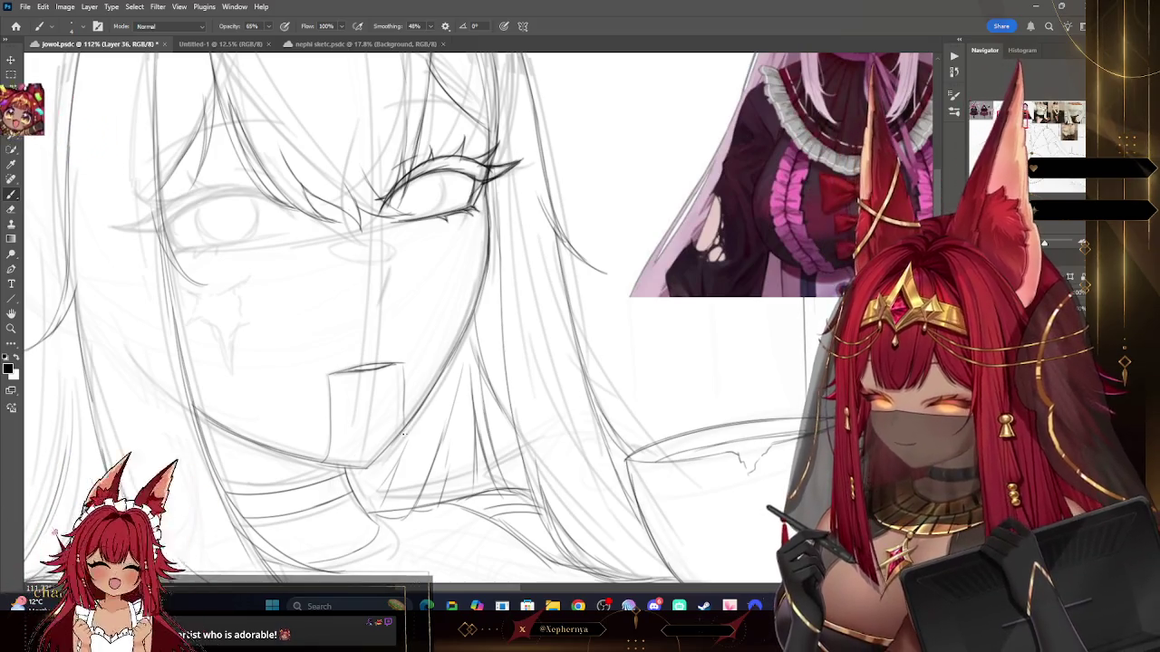
pyautogui.click(10, 209)
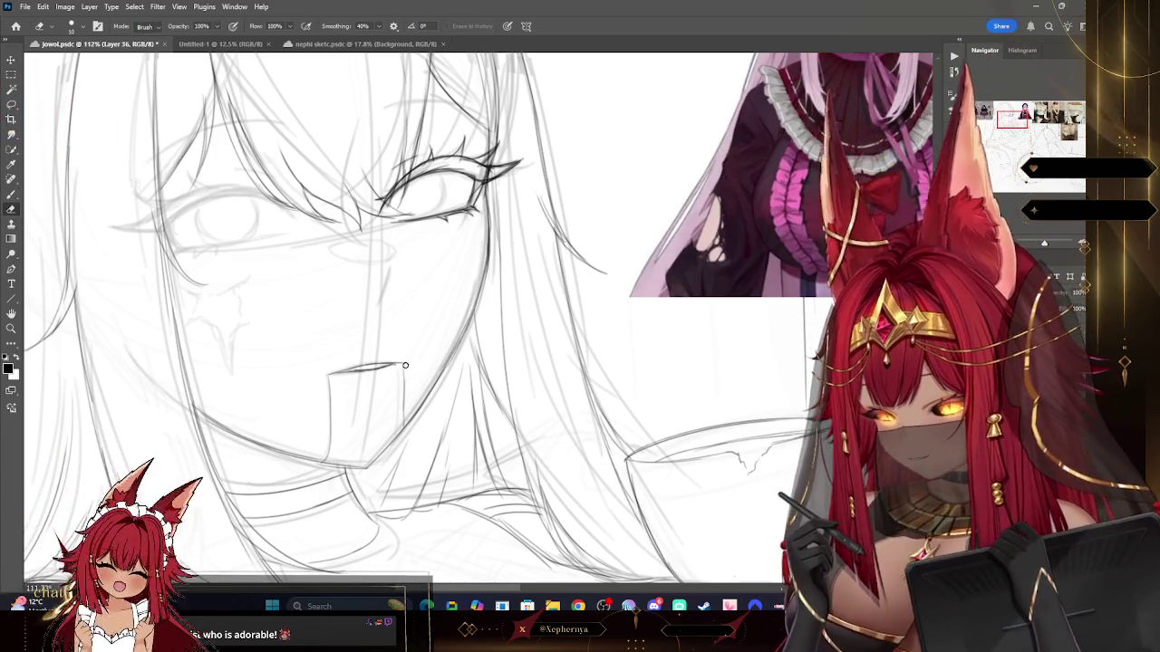
pyautogui.moveTo(405, 365); pyautogui.dragTo(390, 354)
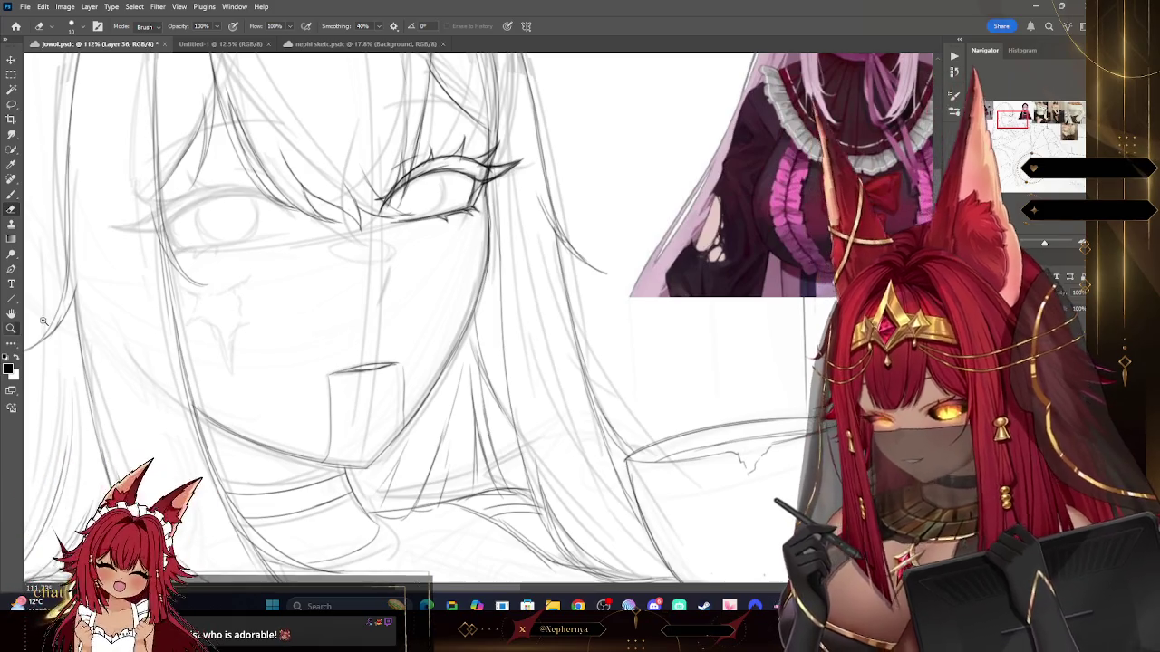
pyautogui.press('z')
pyautogui.scroll(-10, 556, 220)
pyautogui.scroll(-5, 556, 220)
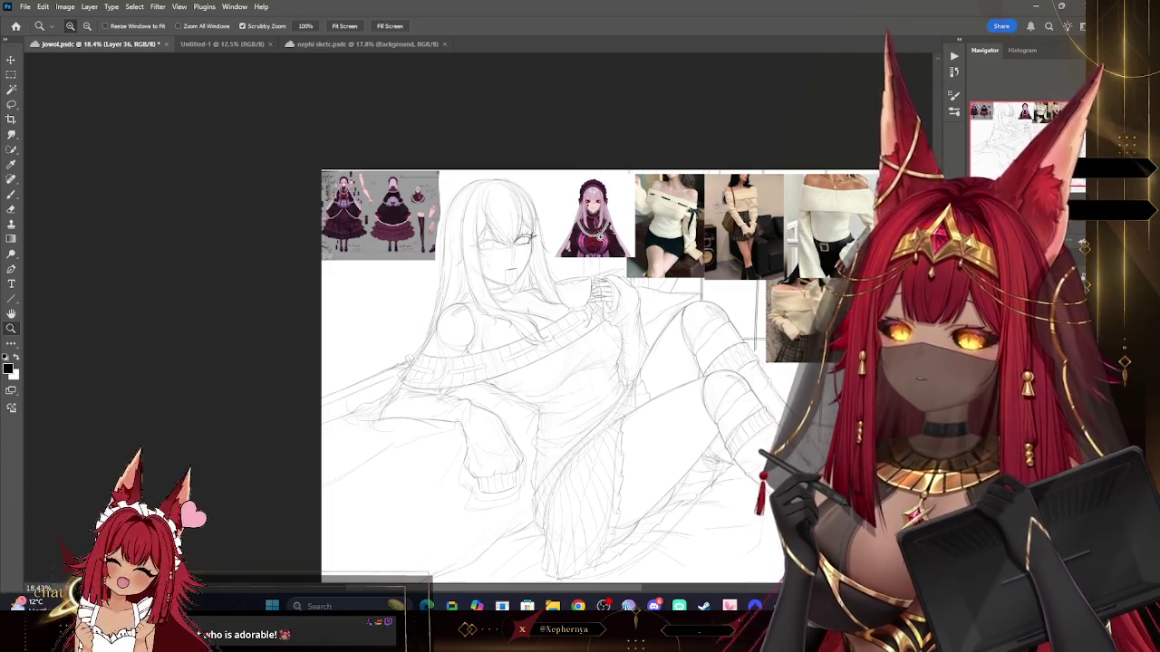
# Step: Zoom in on the face and draw a clean eyebrow above the lined eye
pyautogui.scroll(9, 665, 188)
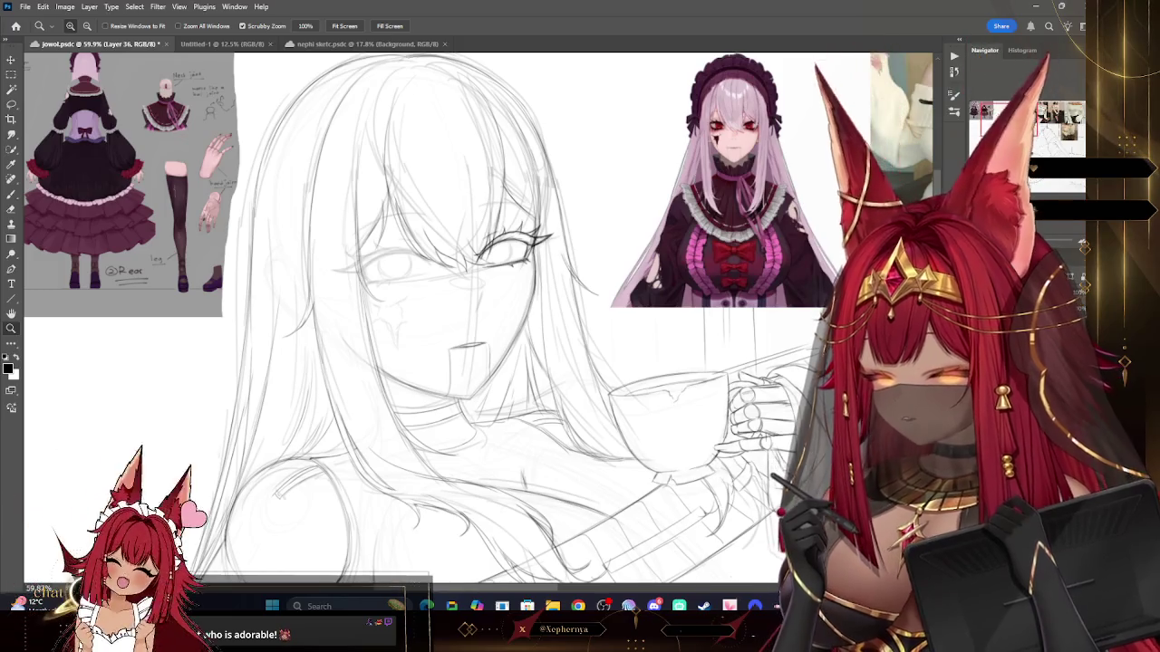
pyautogui.scroll(-4, 584, 234)
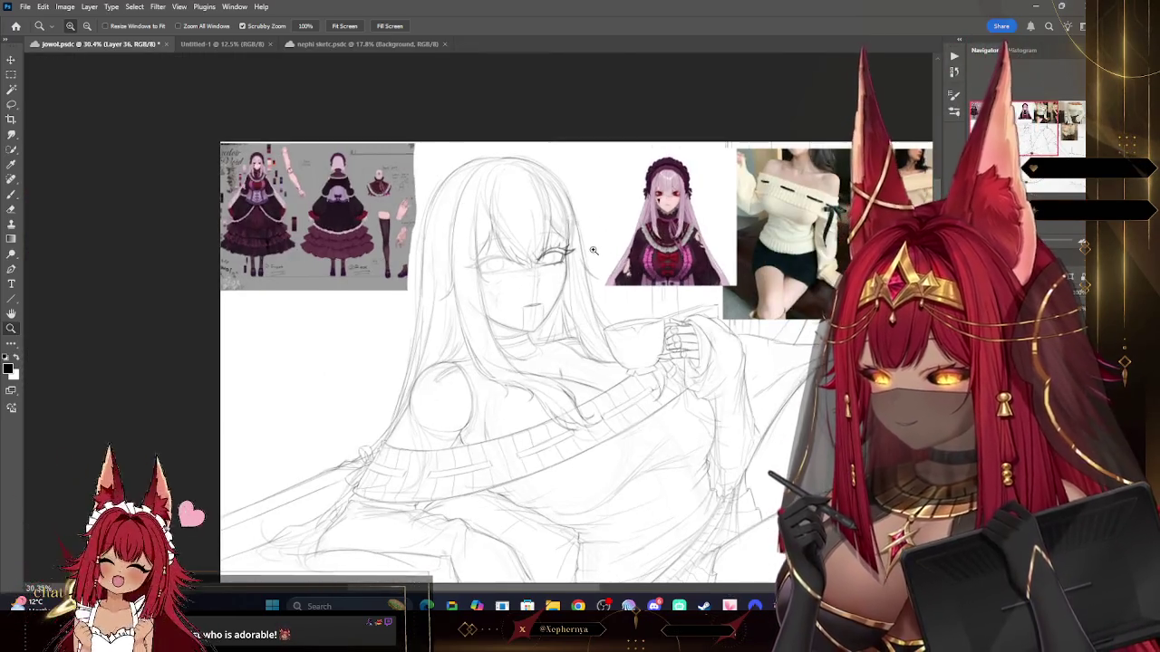
pyautogui.scroll(2, 589, 245)
pyautogui.scroll(2, 594, 253)
pyautogui.scroll(2, 598, 262)
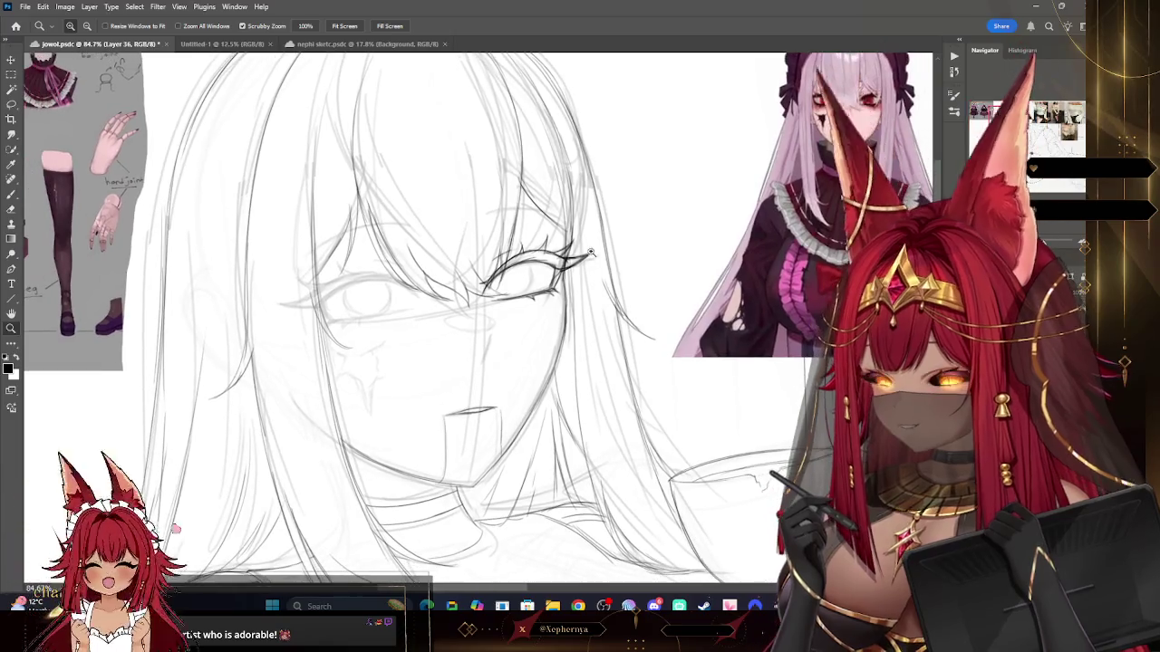
pyautogui.press('b')
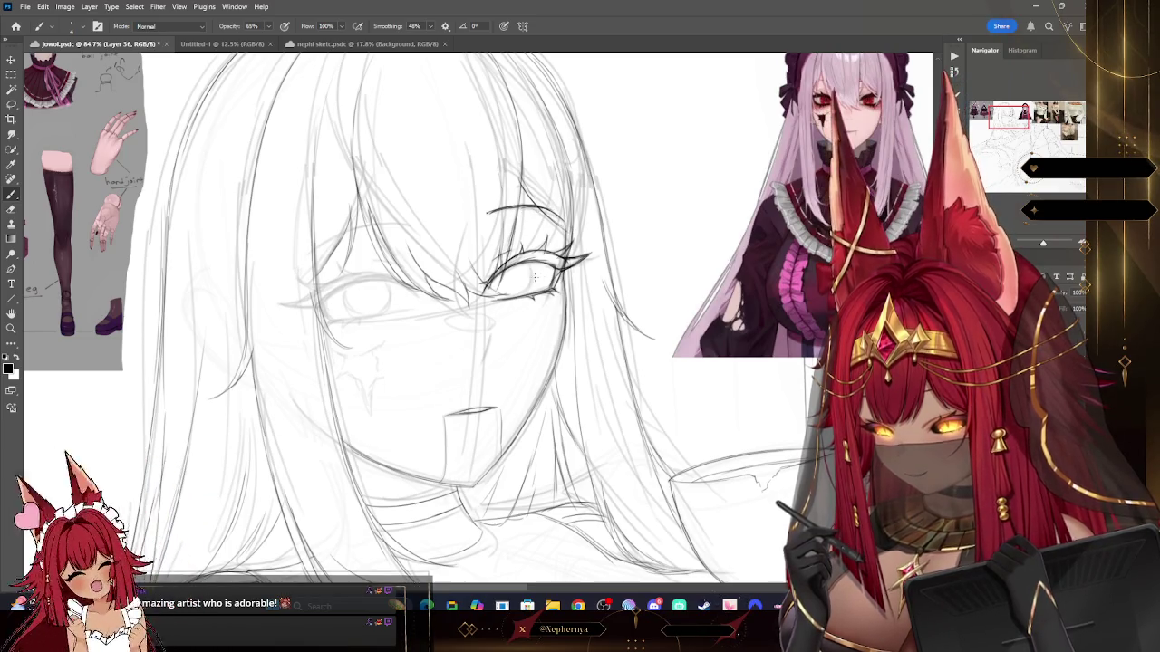
# Step: Draw a small nose tip with a short stroke between the eye and mouth
pyautogui.click(11, 328)
pyautogui.scroll(-5, 594, 396)
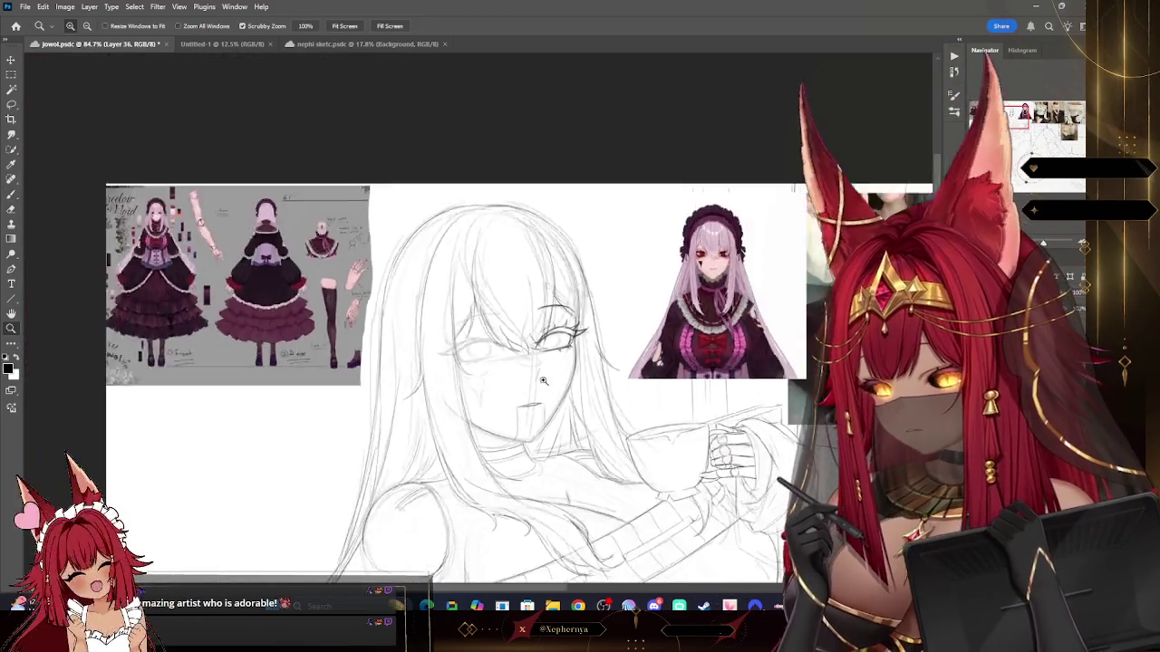
pyautogui.scroll(3, 593, 396)
pyautogui.scroll(3, 593, 396)
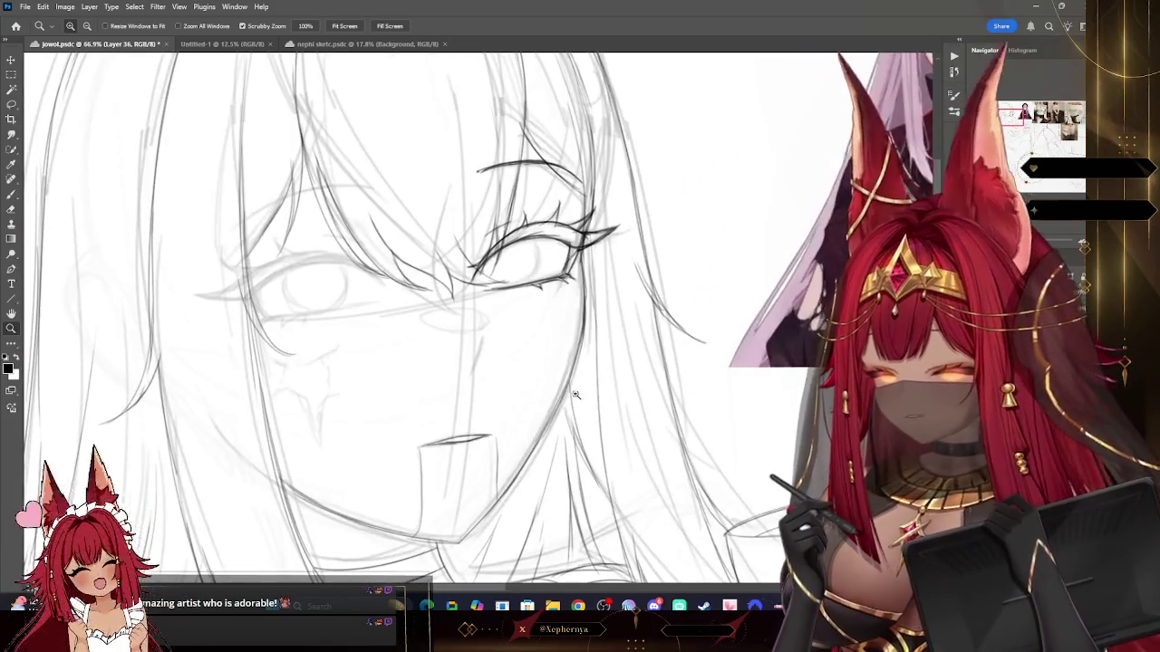
pyautogui.click(11, 185)
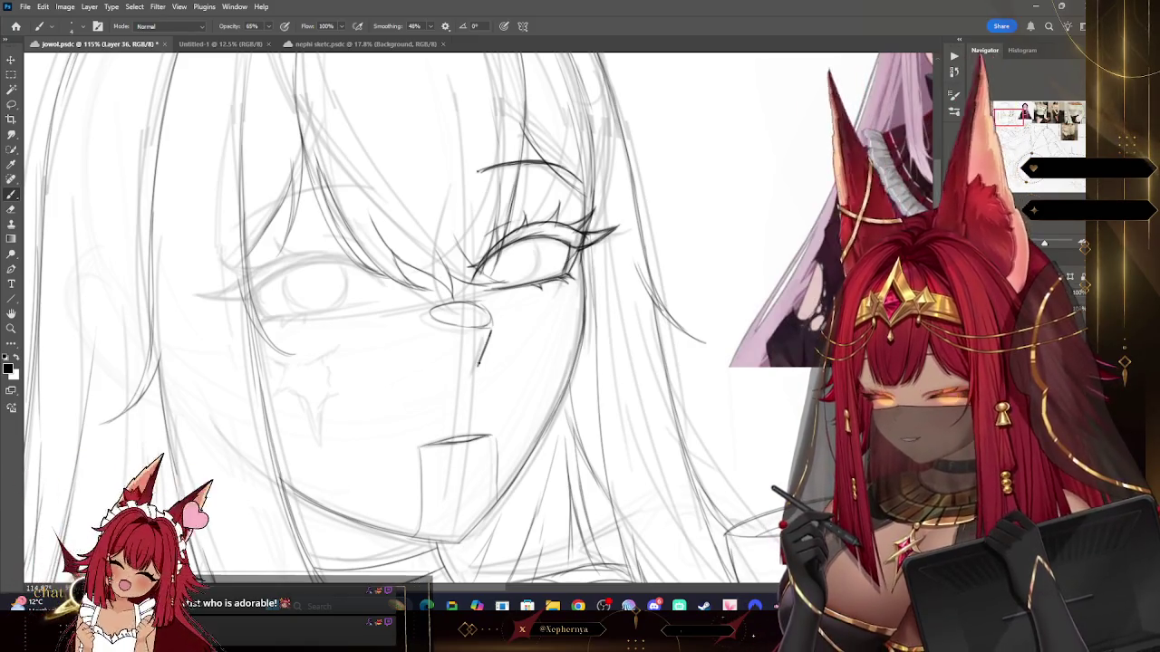
pyautogui.press('e')
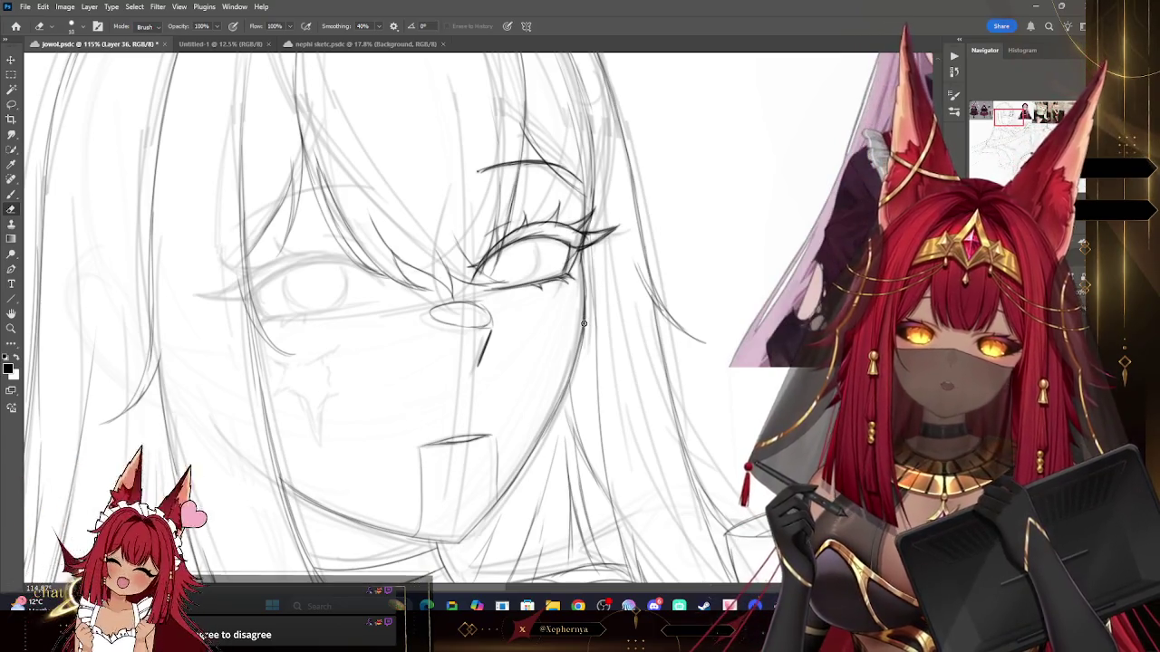
pyautogui.press('[')
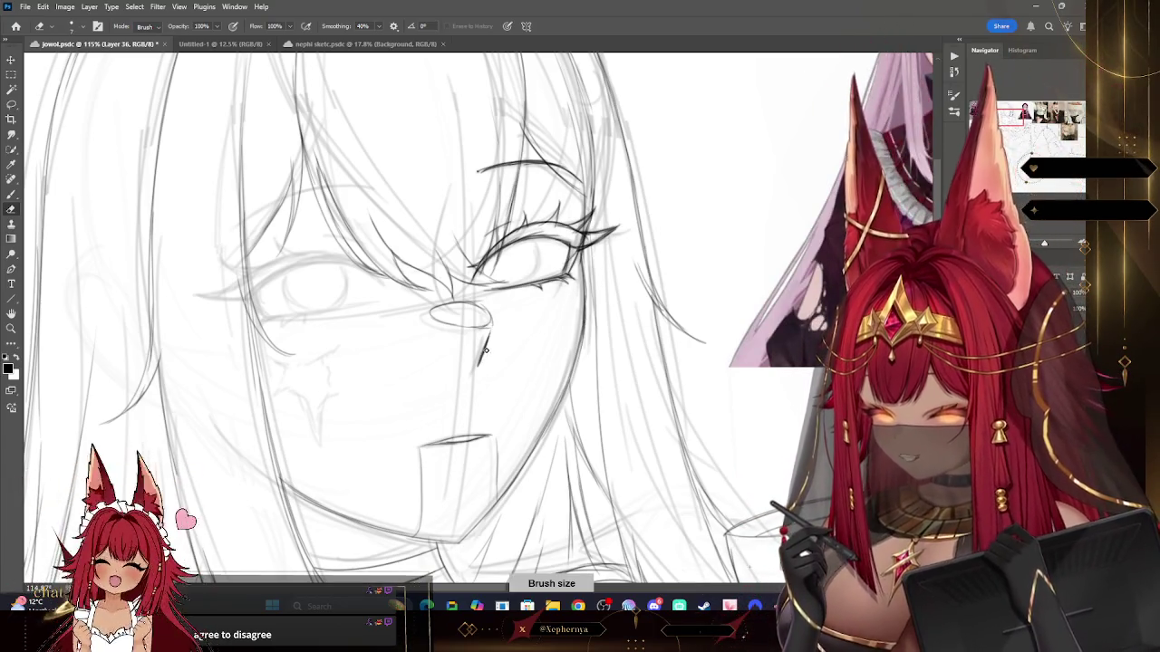
pyautogui.press('[')
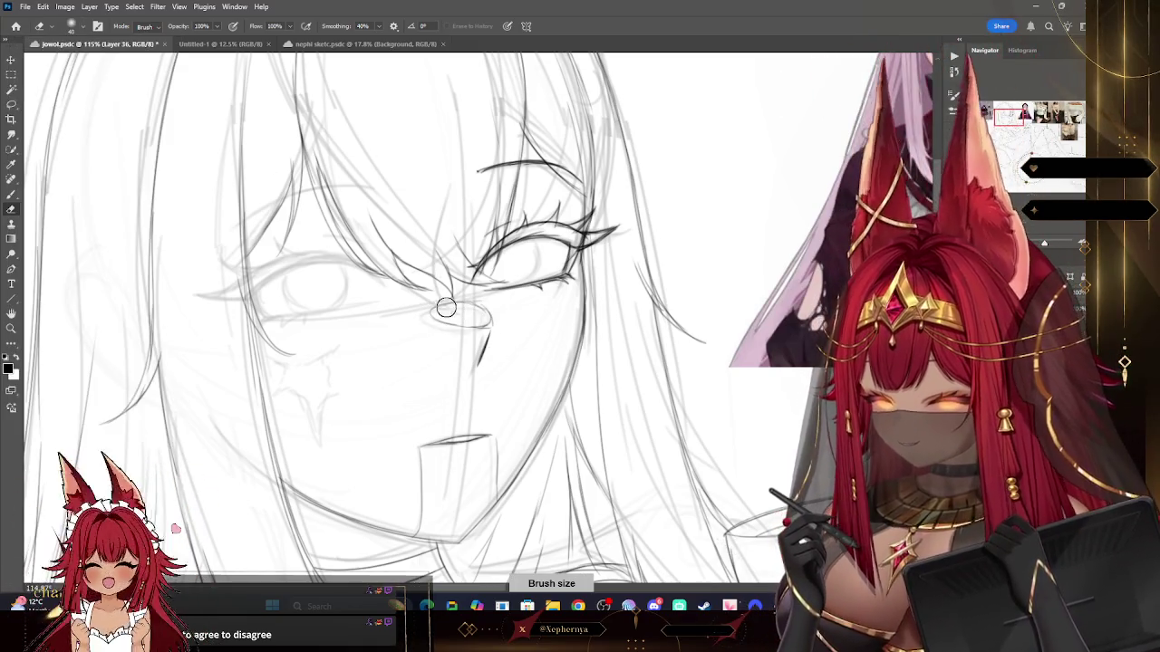
pyautogui.press(']')
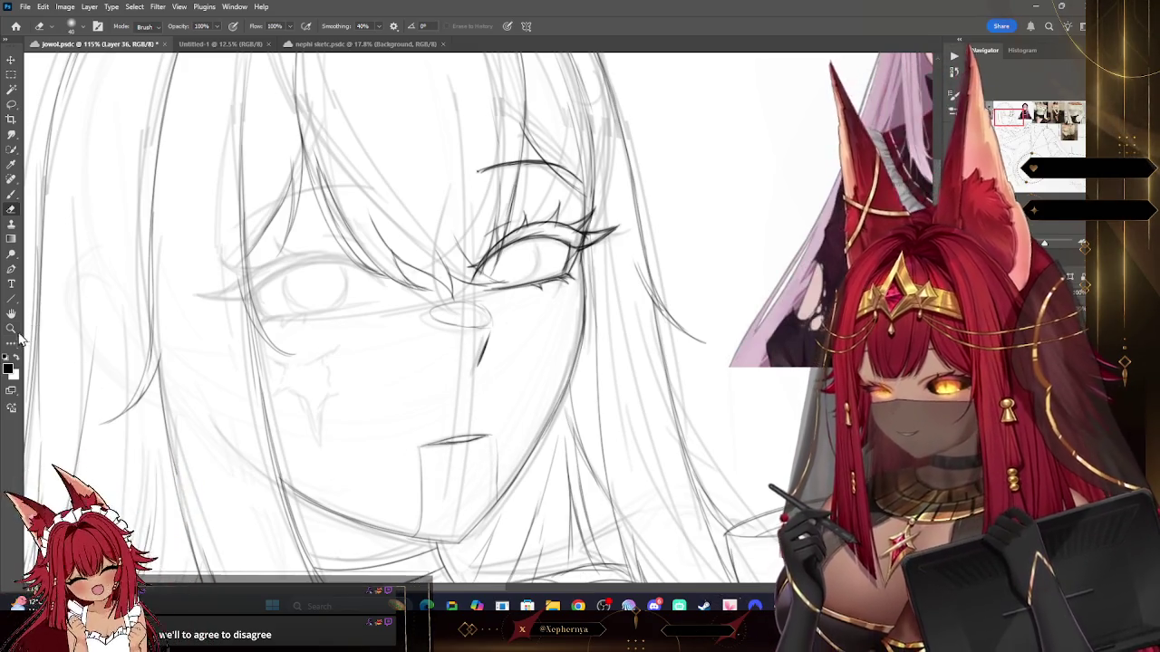
pyautogui.click(11, 328)
pyautogui.scroll(-5, 661, 271)
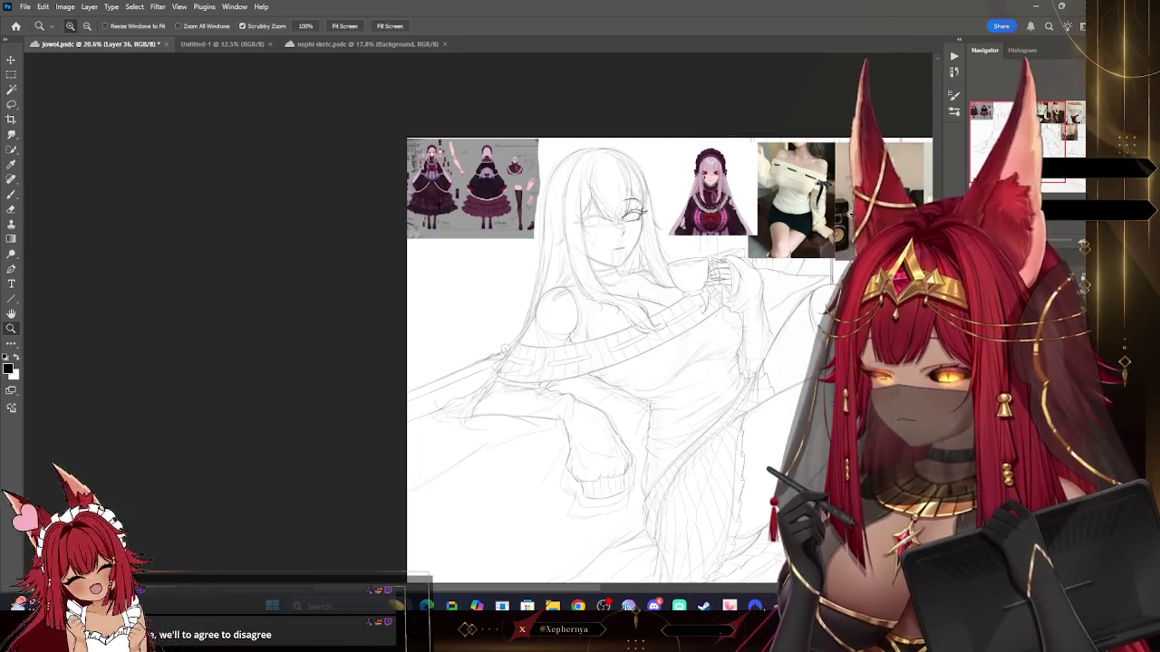
pyautogui.scroll(1, 649, 209)
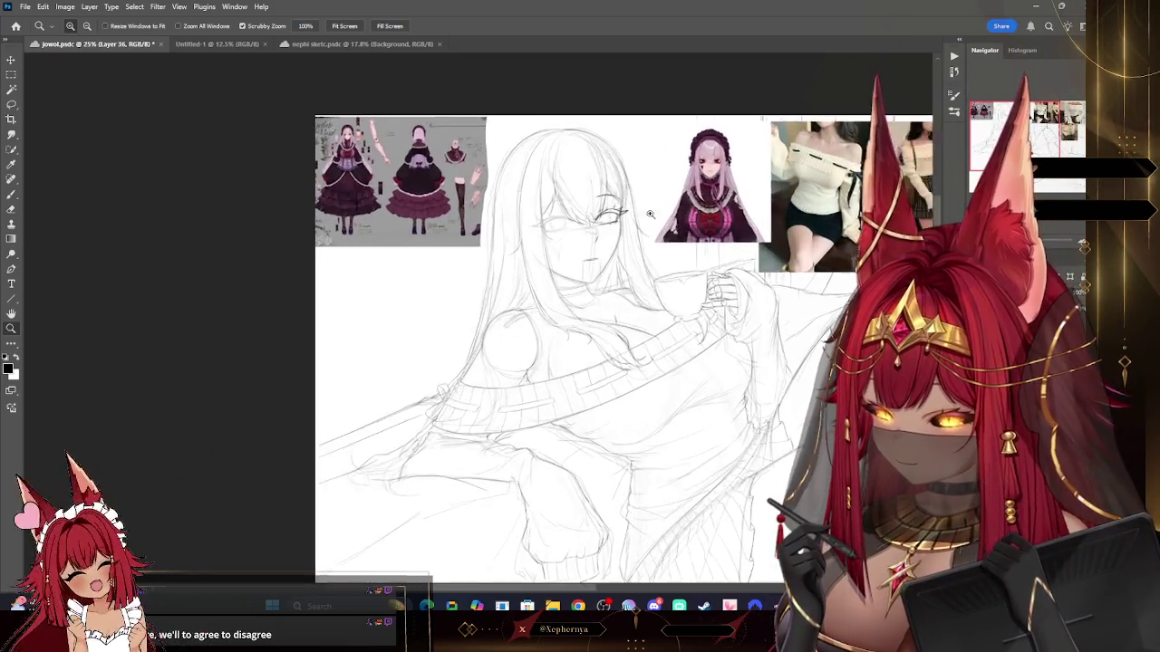
pyautogui.scroll(4, 649, 209)
pyautogui.press('b')
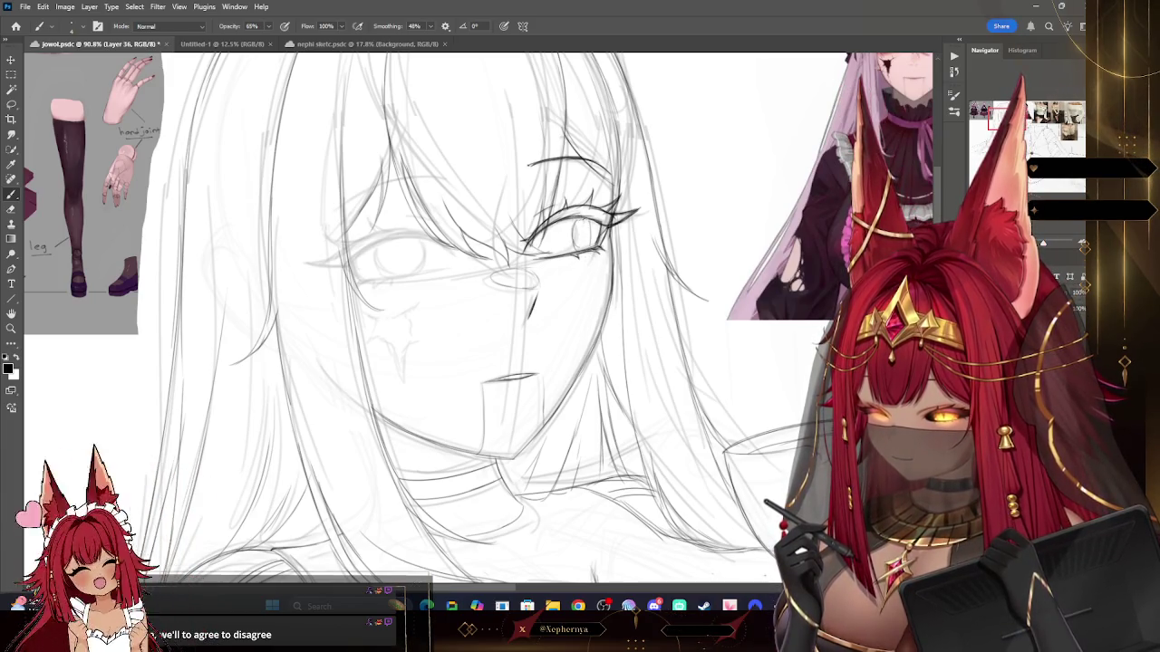
pyautogui.click(11, 328)
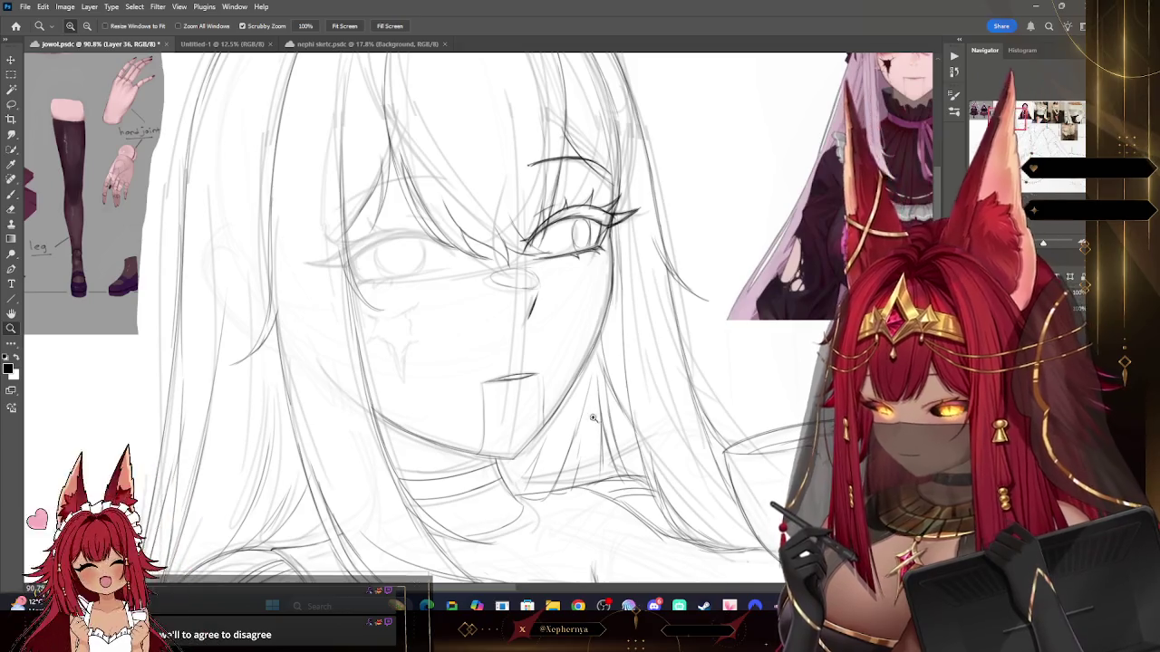
pyautogui.scroll(-5, 634, 453)
pyautogui.scroll(2, 752, 472)
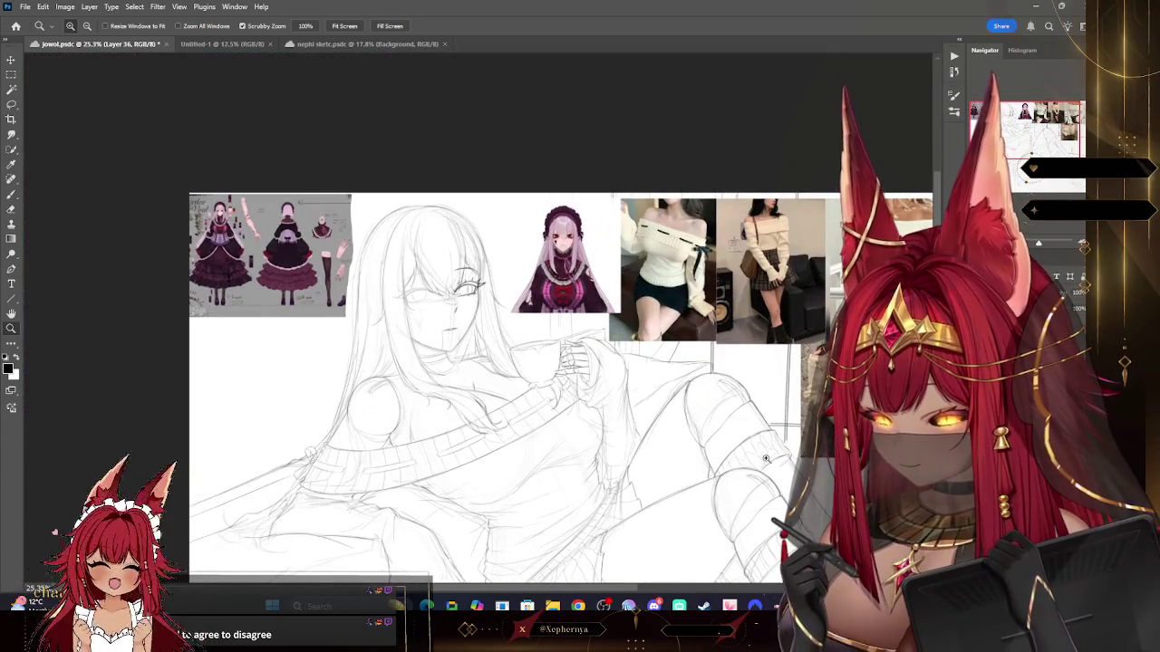
pyautogui.scroll(-1, 662, 397)
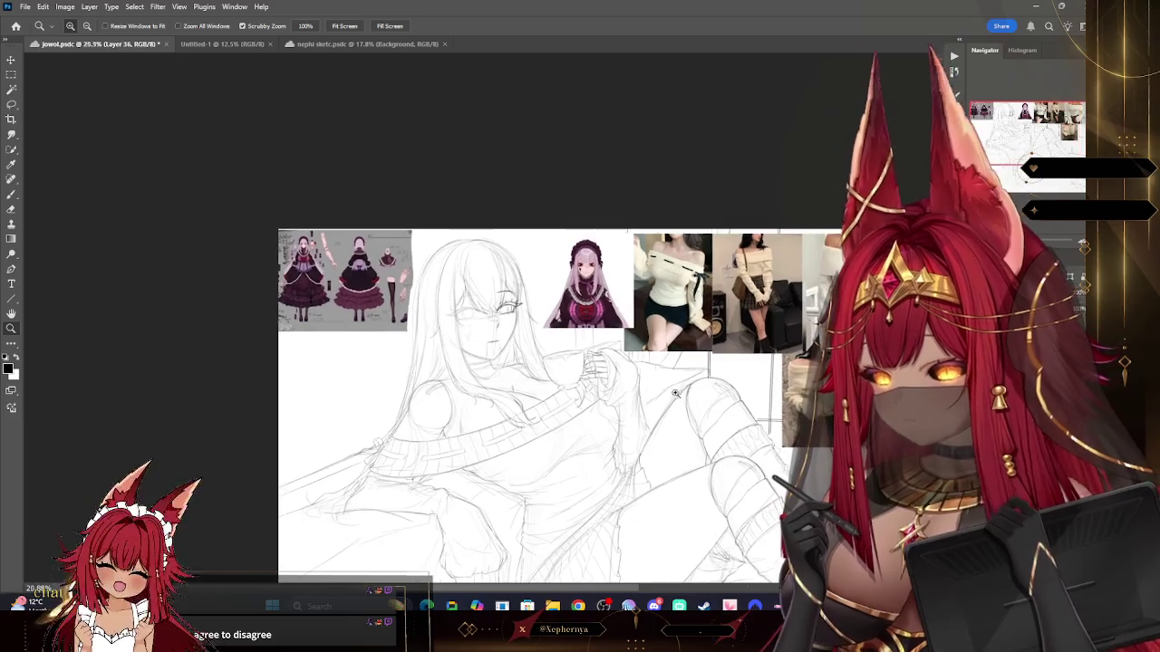
pyautogui.scroll(2, 638, 405)
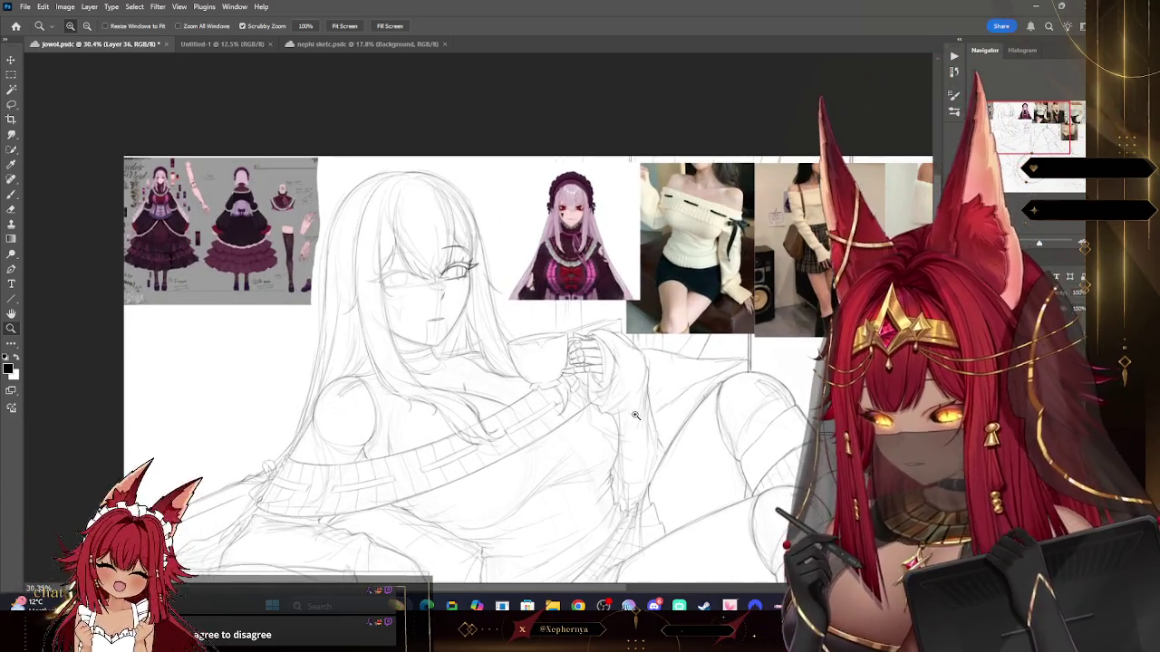
pyautogui.scroll(-2, 689, 435)
pyautogui.scroll(-2, 726, 468)
pyautogui.scroll(2, 726, 467)
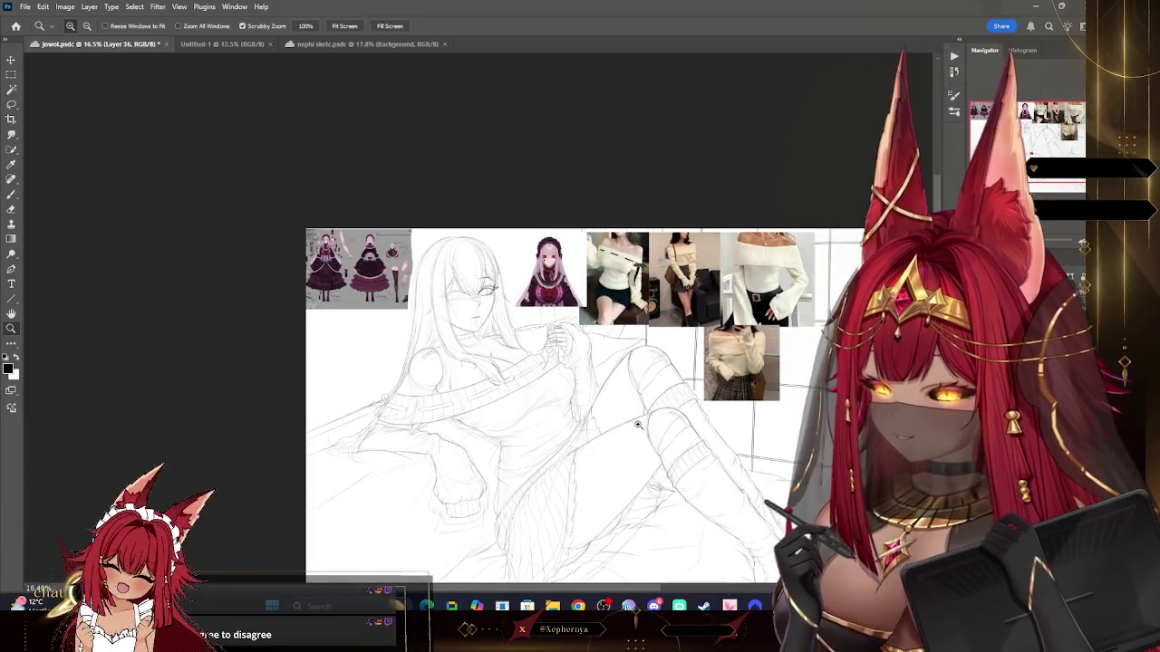
pyautogui.moveTo(508, 312); pyautogui.dragTo(562, 319)
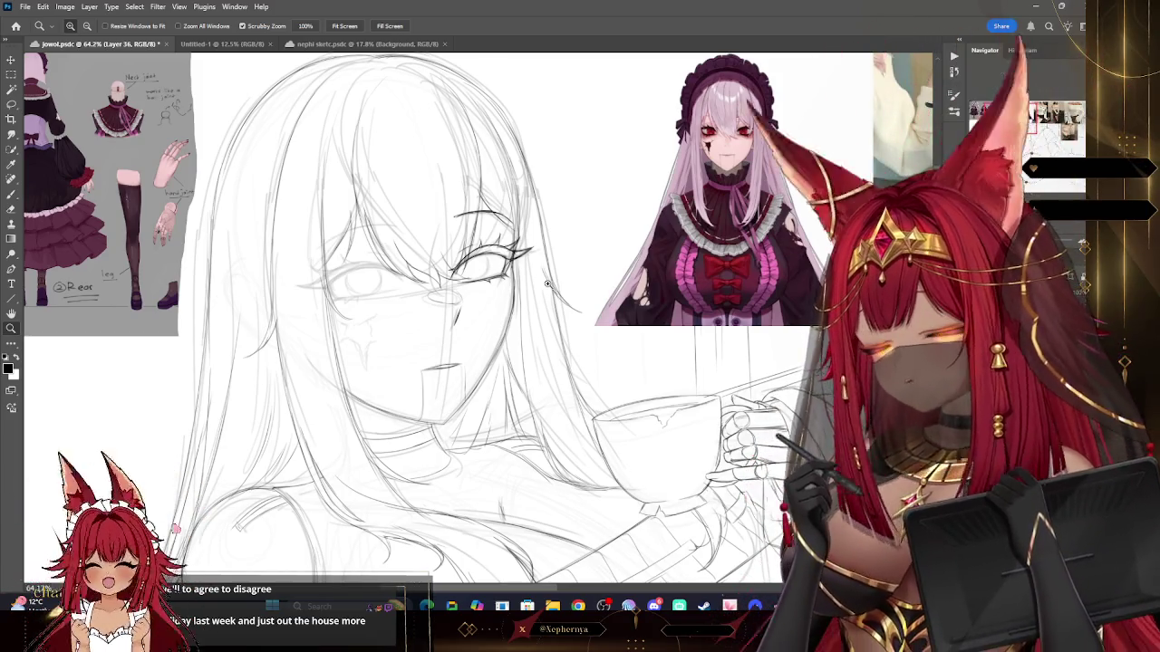
# Step: Lasso the inked eye, then copy and paste it as a new copy
pyautogui.click(513, 218)
pyautogui.click(12, 103)
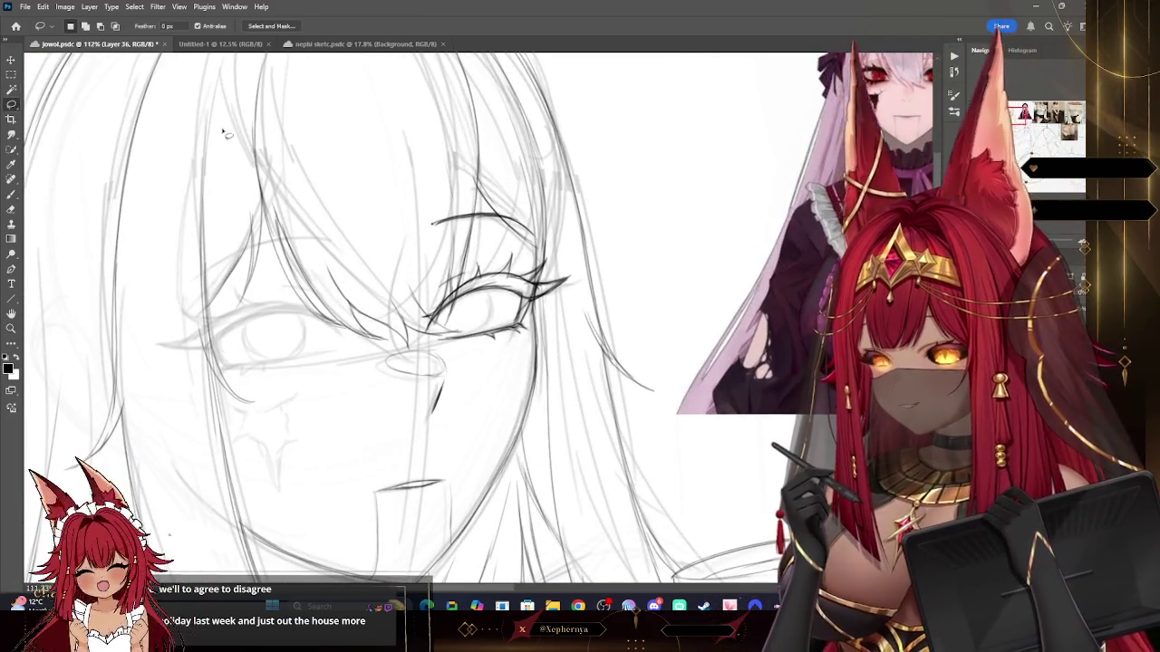
pyautogui.moveTo(444, 351)
pyautogui.mouseDown()
pyautogui.moveTo(444, 179)
pyautogui.moveTo(444, 352)
pyautogui.mouseUp()
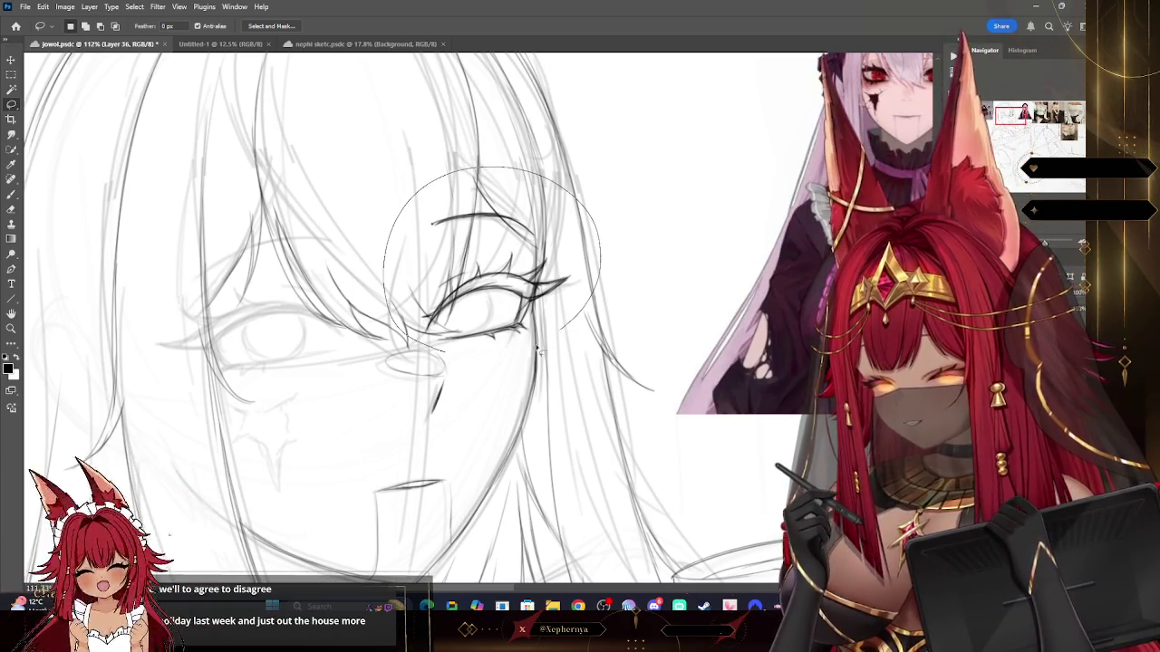
pyautogui.click(43, 6)
pyautogui.click(53, 83)
pyautogui.click(43, 6)
pyautogui.click(53, 104)
# Step: Flip the pasted eye horizontally and move it onto the girl's other eye
pyautogui.click(12, 60)
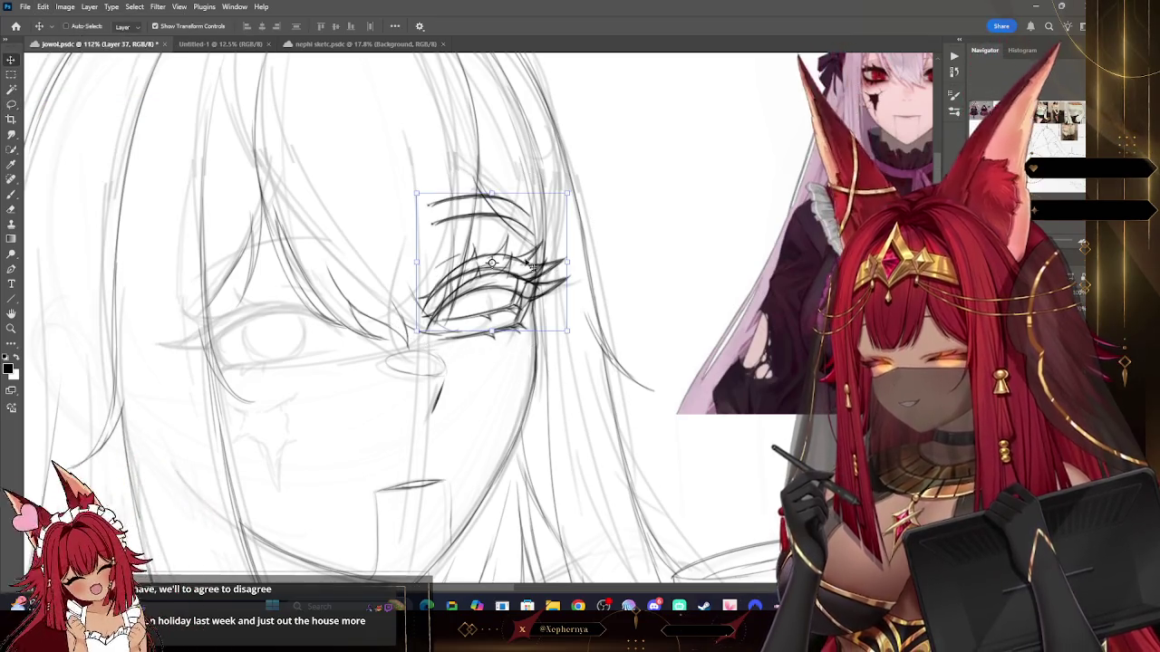
pyautogui.moveTo(530, 265); pyautogui.dragTo(537, 283)
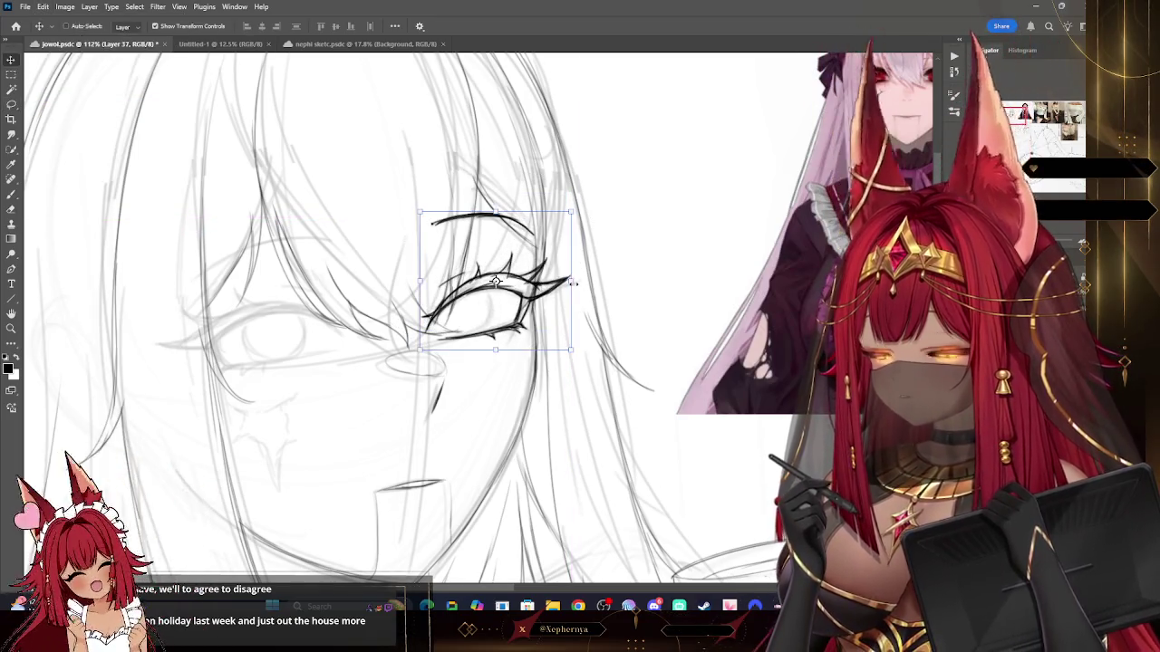
pyautogui.click(574, 280)
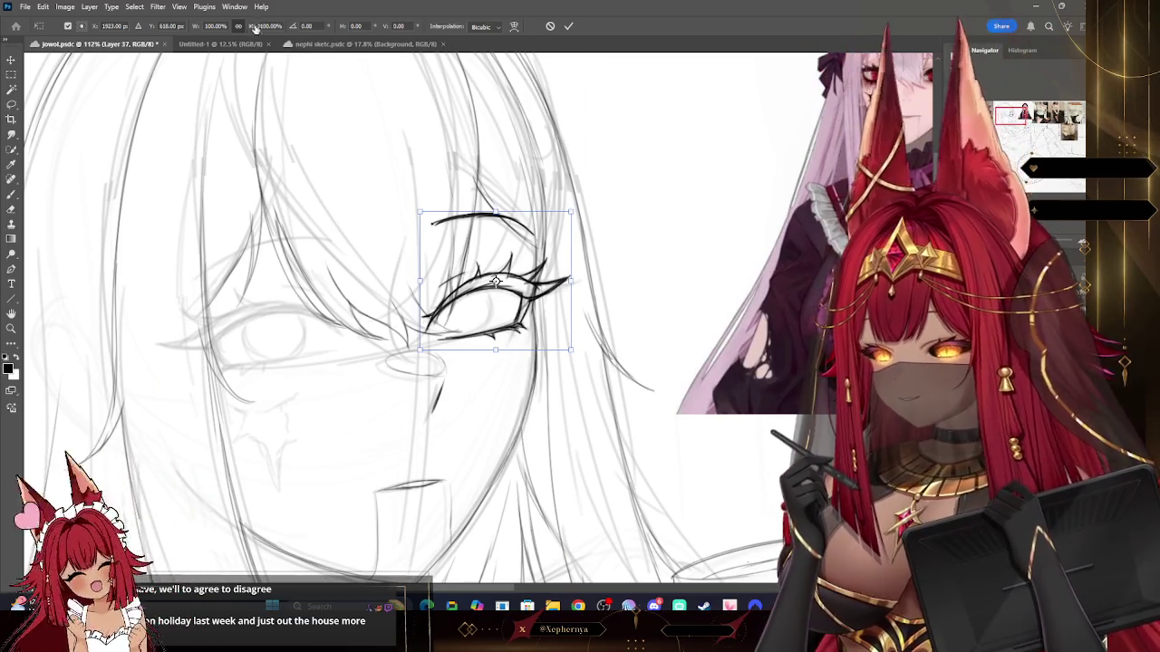
pyautogui.moveTo(573, 280)
pyautogui.mouseDown()
pyautogui.moveTo(573, 251)
pyautogui.moveTo(559, 254)
pyautogui.mouseUp()
pyautogui.moveTo(468, 281); pyautogui.dragTo(419, 281)
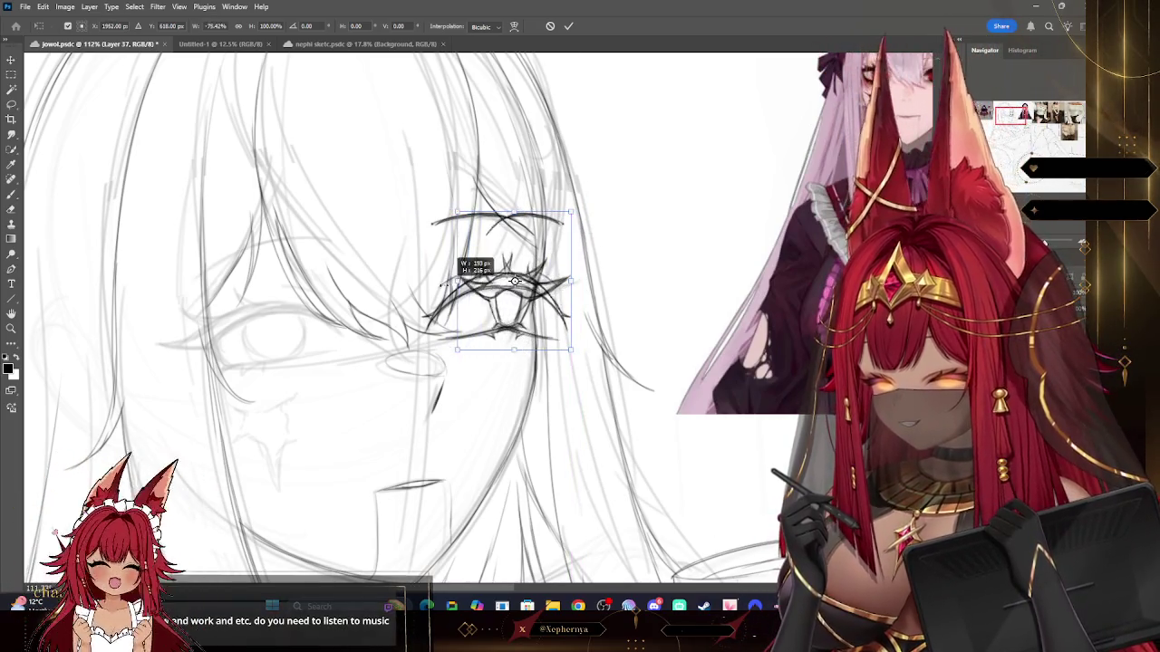
pyautogui.moveTo(503, 256)
pyautogui.mouseDown()
pyautogui.moveTo(344, 257)
pyautogui.moveTo(259, 286)
pyautogui.mouseUp()
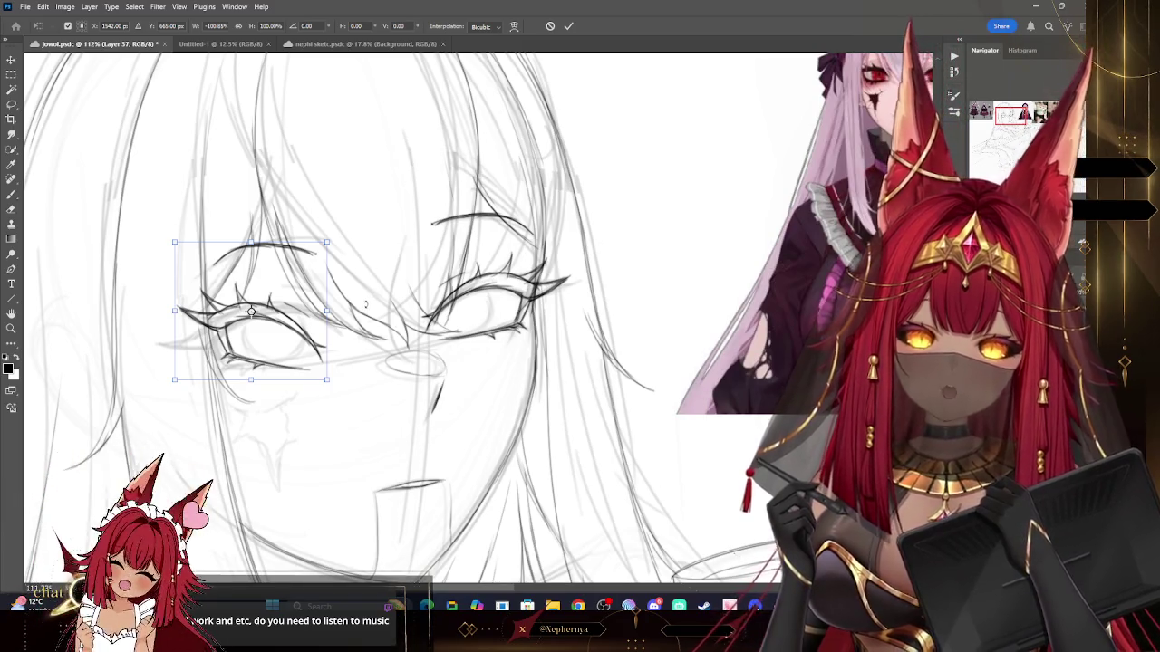
# Step: Widen, lower and tilt the mirrored eye to fit the face, then commit
pyautogui.moveTo(327, 311)
pyautogui.mouseDown()
pyautogui.moveTo(349, 308)
pyautogui.moveTo(381, 227)
pyautogui.mouseUp()
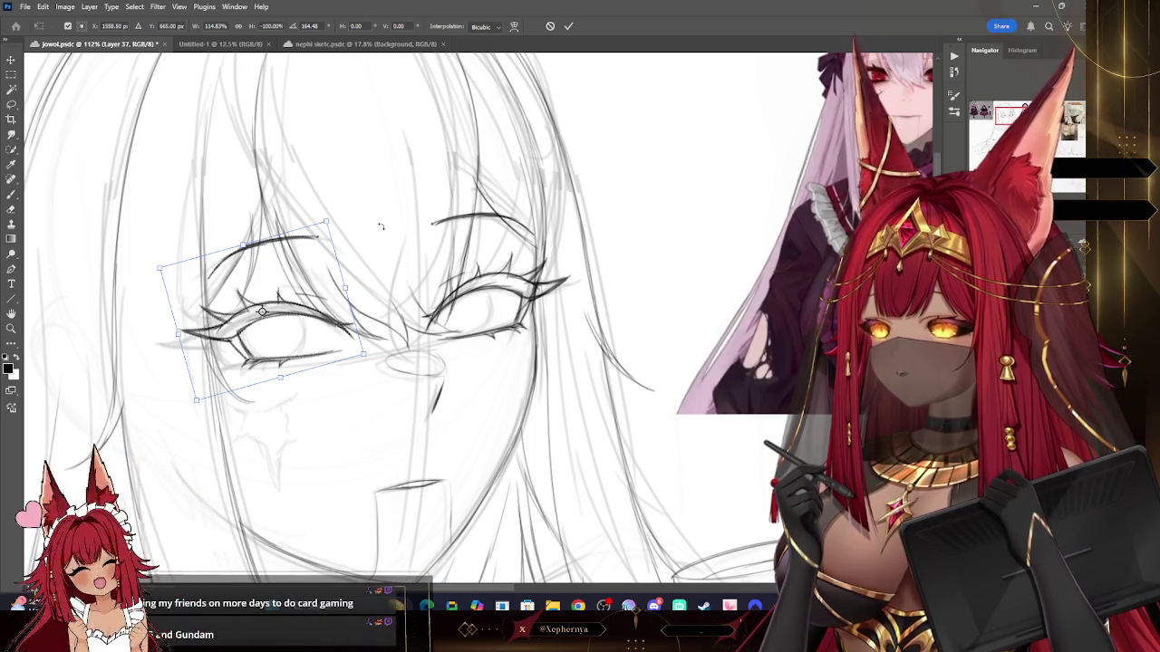
pyautogui.moveTo(351, 338)
pyautogui.mouseDown()
pyautogui.moveTo(352, 362)
pyautogui.moveTo(384, 360)
pyautogui.mouseUp()
pyautogui.moveTo(352, 294); pyautogui.dragTo(360, 296)
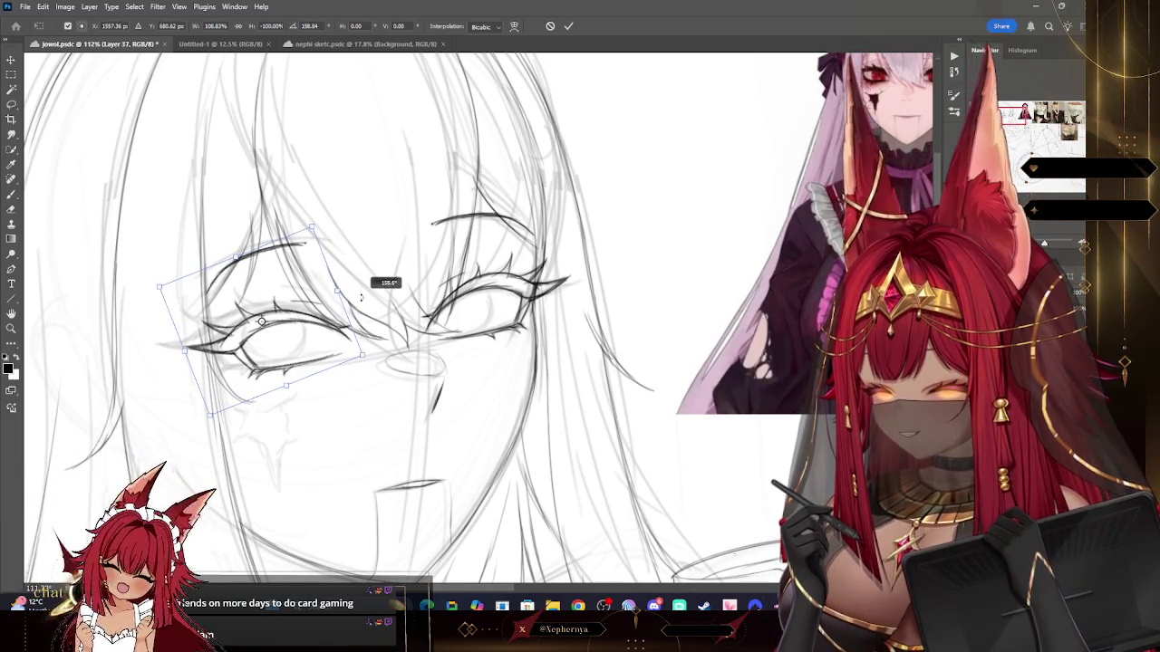
pyautogui.click(12, 329)
pyautogui.scroll(-4, 605, 299)
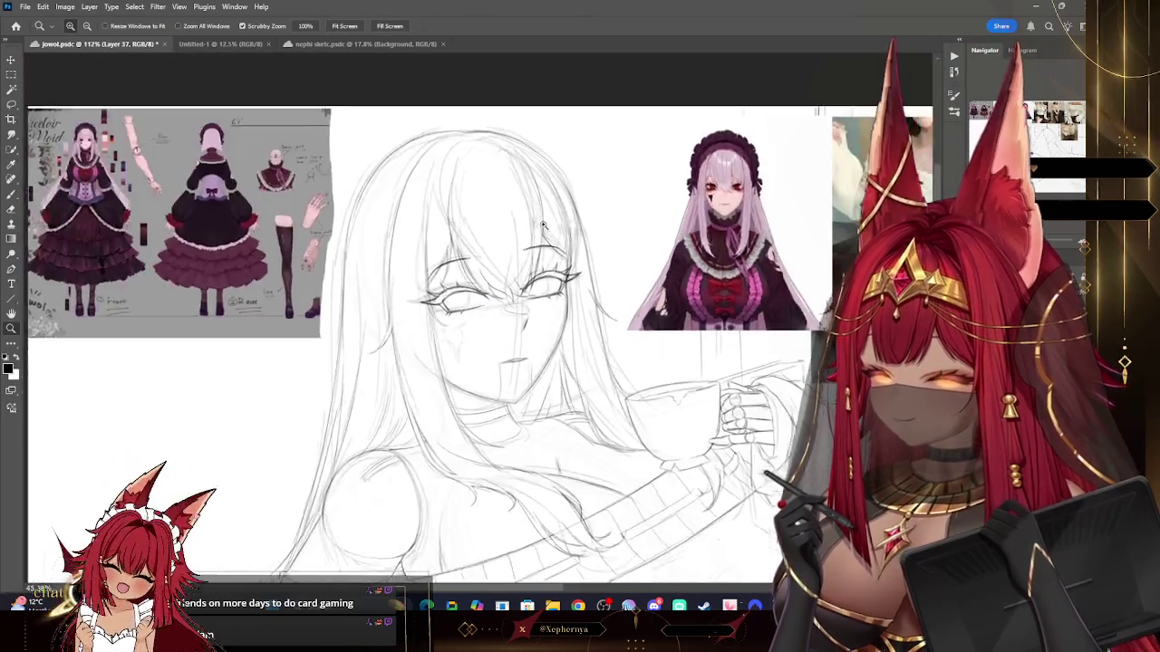
# Step: Widen the copied left eye slightly and rotate it a little clockwise
pyautogui.scroll(-2, 605, 299)
pyautogui.scroll(2, 605, 299)
pyautogui.scroll(3, 606, 299)
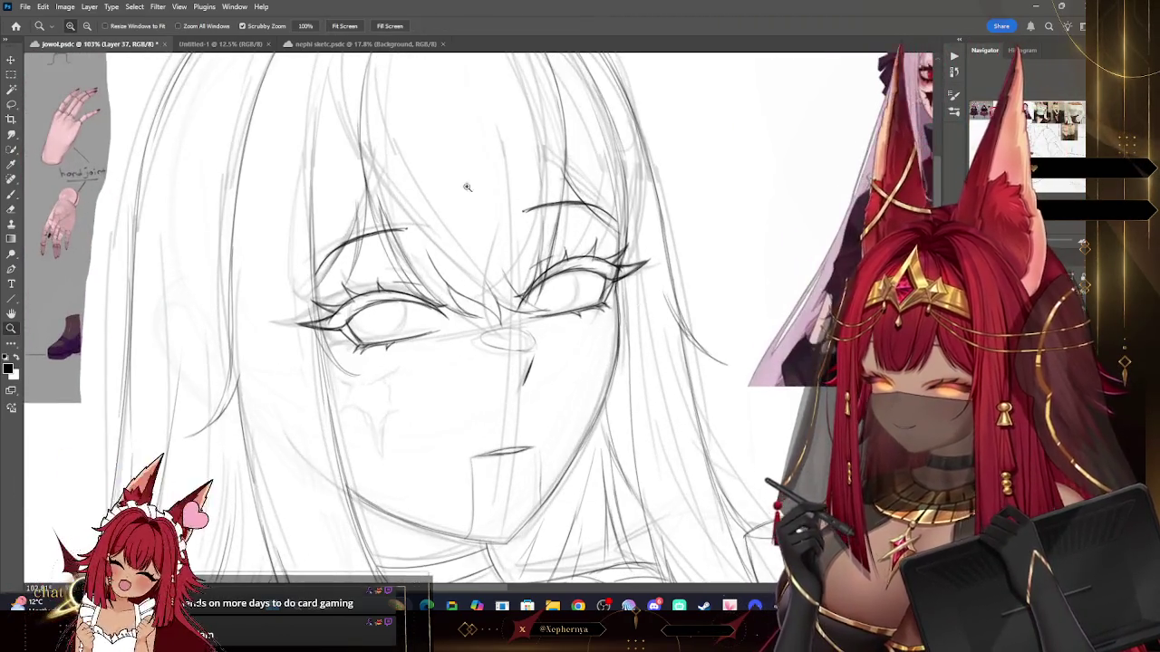
pyautogui.press('v')
pyautogui.moveTo(294, 290); pyautogui.dragTo(287, 290)
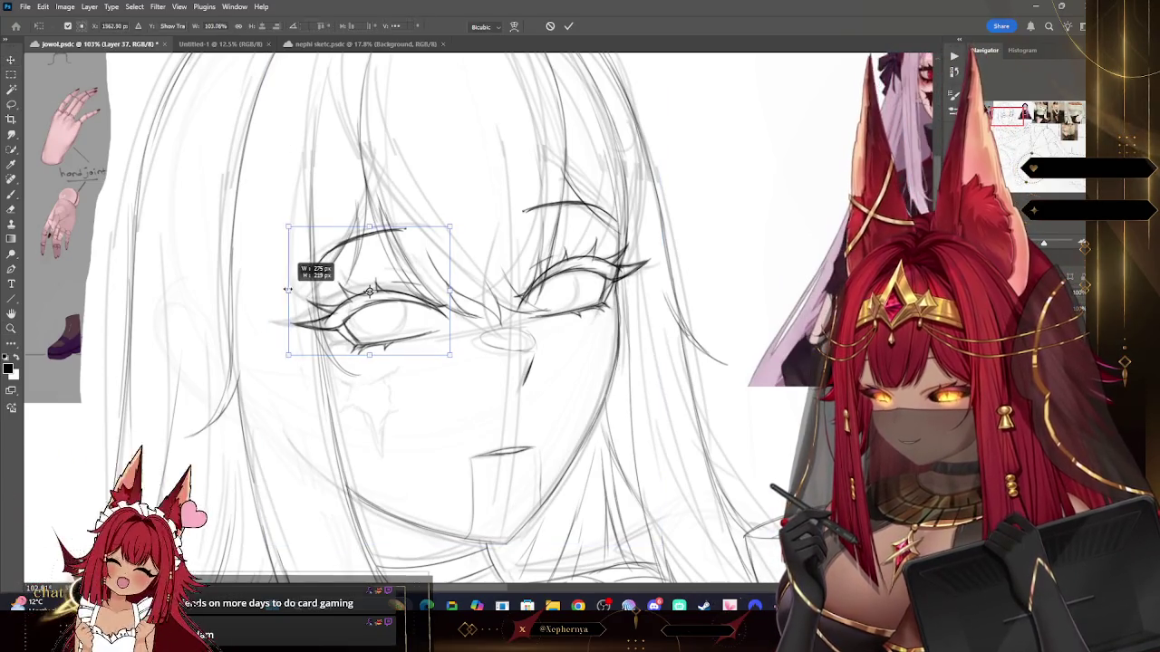
pyautogui.moveTo(504, 183); pyautogui.dragTo(485, 195)
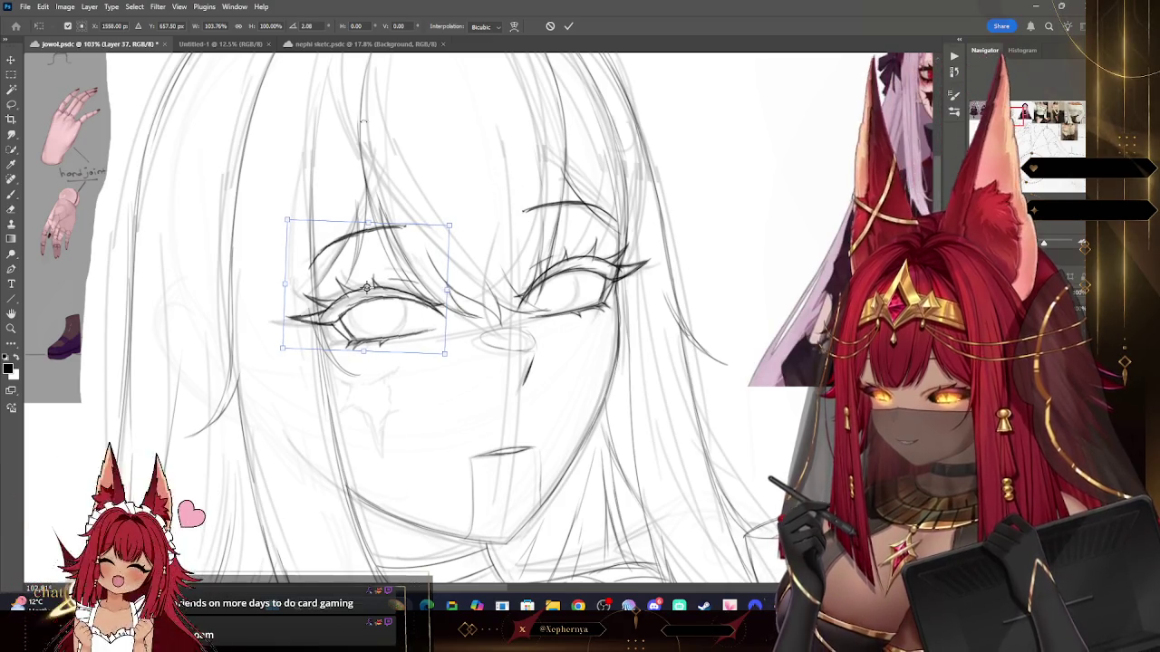
pyautogui.press('Return')
# Step: Lasso the left eyebrow, lengthen it and level it nearly horizontal above the eye
pyautogui.press('l')
pyautogui.moveTo(352, 254); pyautogui.dragTo(290, 277)
pyautogui.press('v')
pyautogui.moveTo(420, 242); pyautogui.dragTo(462, 242)
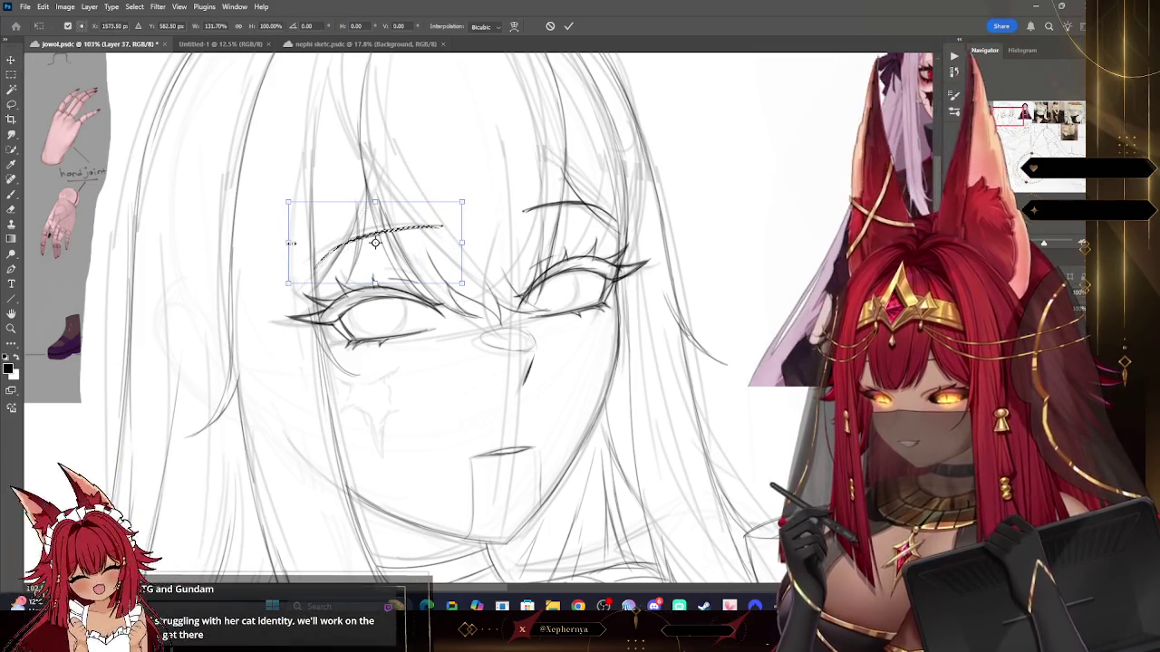
pyautogui.moveTo(508, 207); pyautogui.dragTo(489, 216)
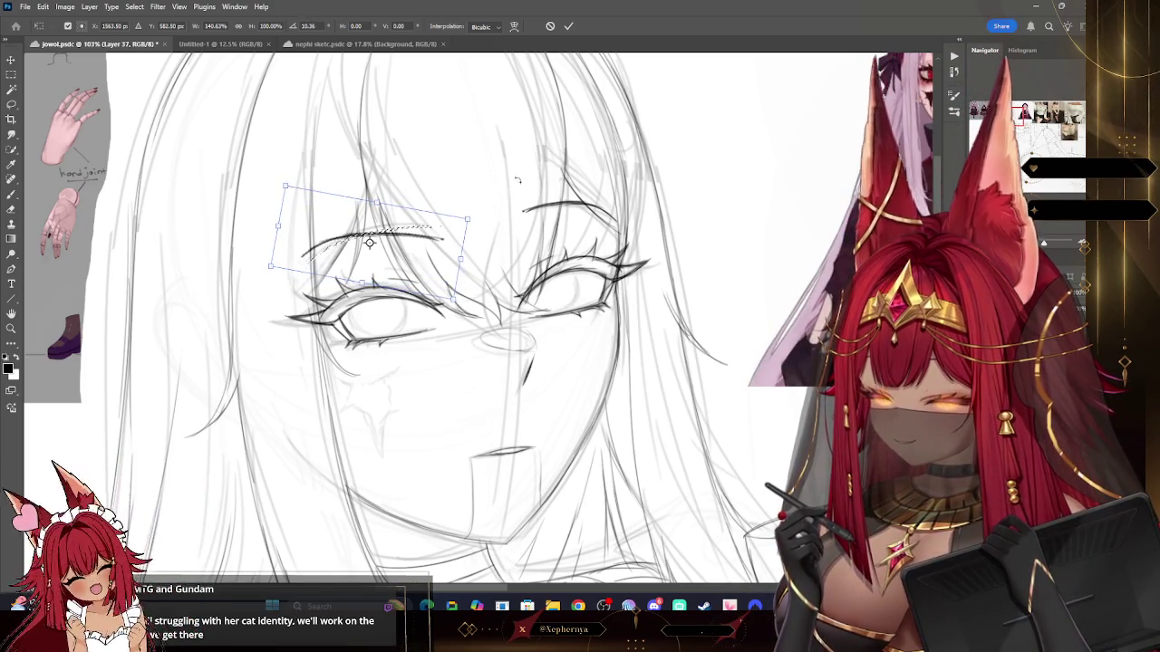
pyautogui.moveTo(467, 219); pyautogui.dragTo(461, 215)
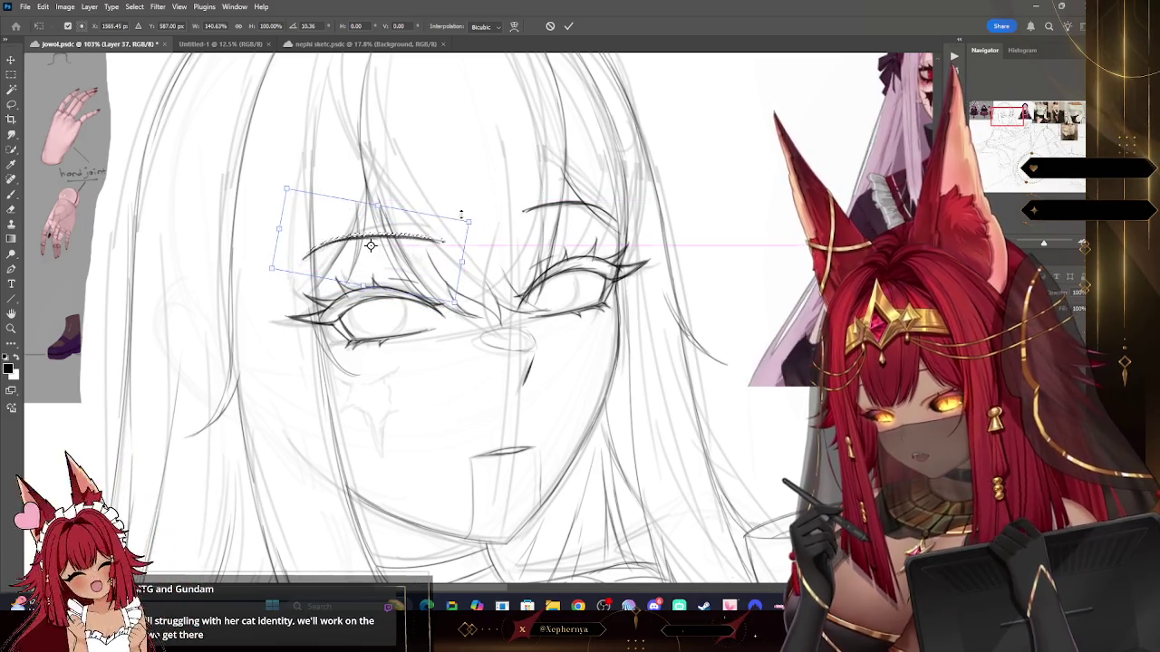
pyautogui.moveTo(461, 215); pyautogui.dragTo(440, 237)
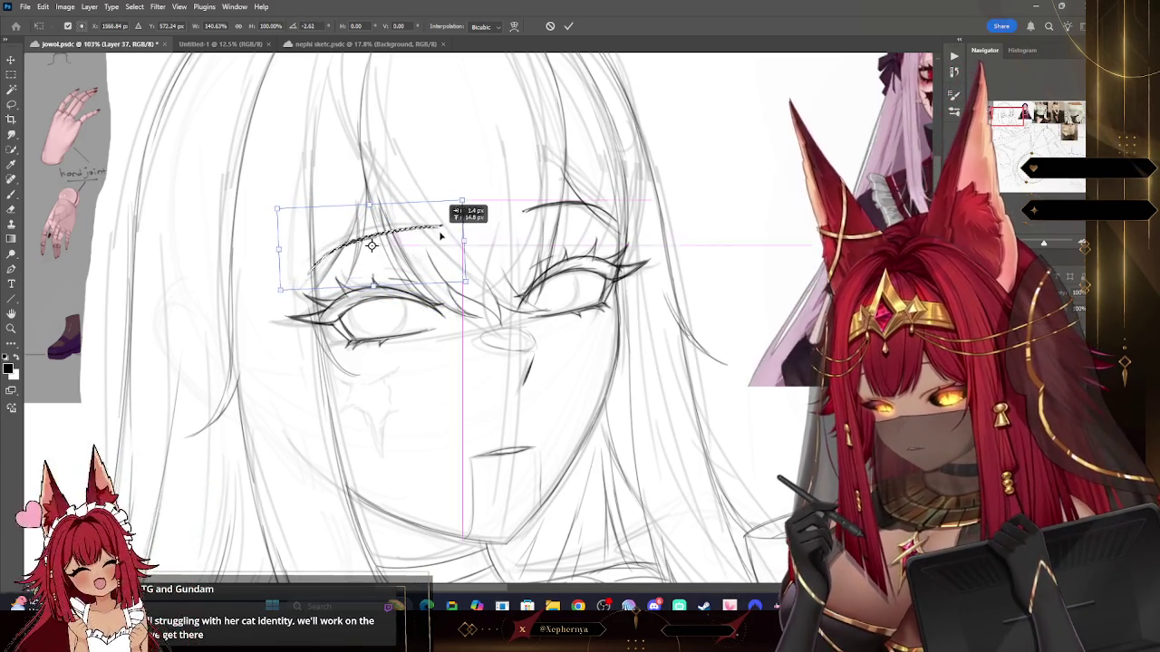
pyautogui.moveTo(329, 262); pyautogui.dragTo(326, 254)
pyautogui.moveTo(512, 177); pyautogui.dragTo(531, 168)
pyautogui.click(11, 328)
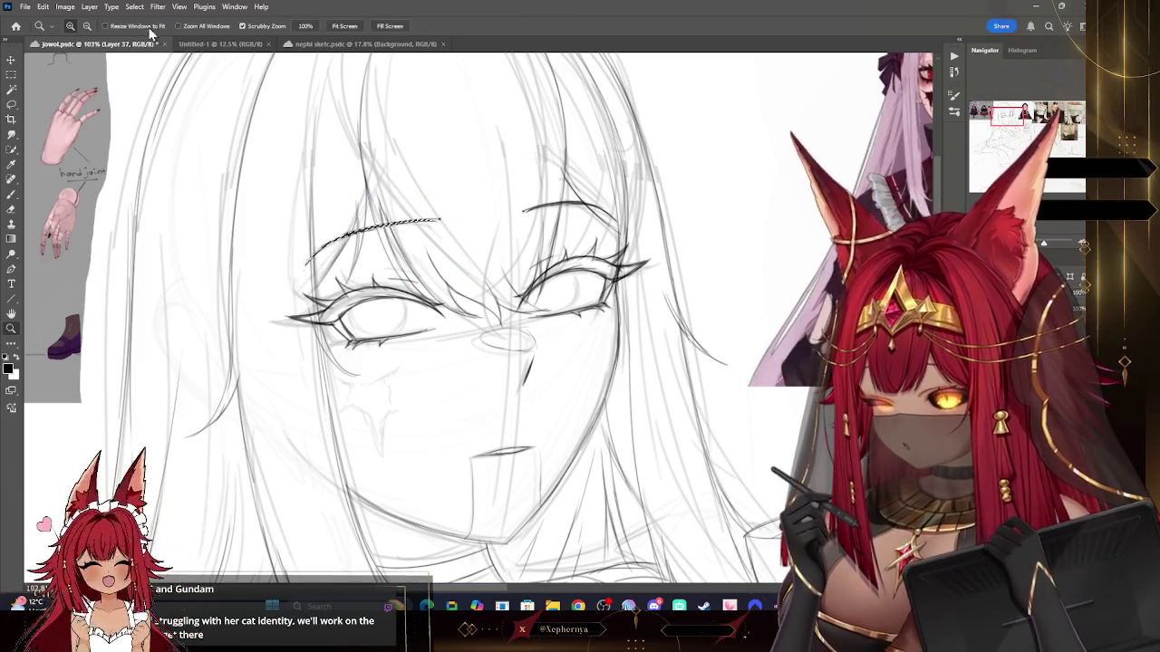
# Step: Check the reference photos and sharpen the cracked star mark below the eye
pyautogui.keyDown('alt'); pyautogui.click(519, 154); pyautogui.keyUp('alt')
pyautogui.moveTo(519, 154); pyautogui.dragTo(390, 156)
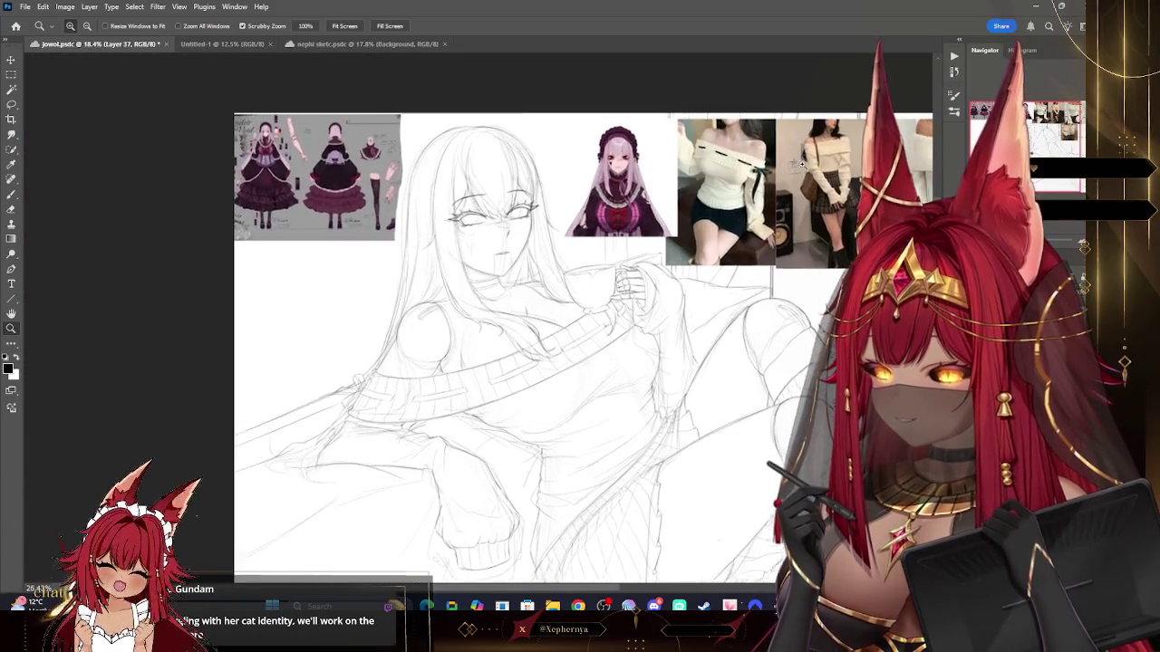
pyautogui.moveTo(764, 145); pyautogui.dragTo(790, 143)
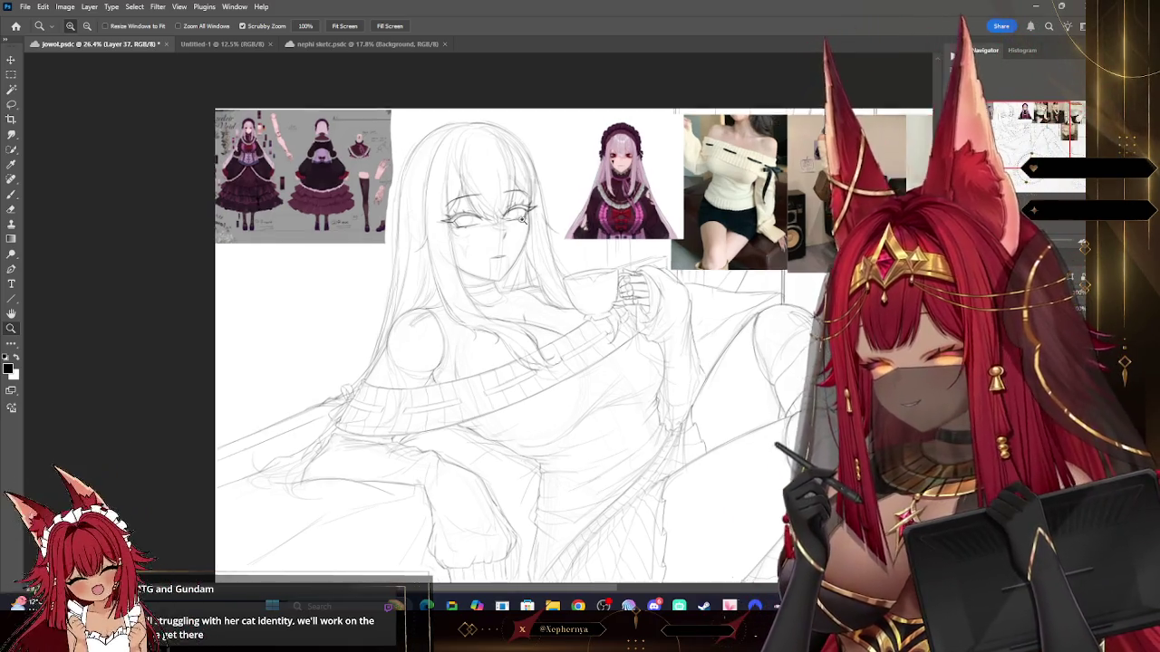
pyautogui.scroll(5, 629, 438)
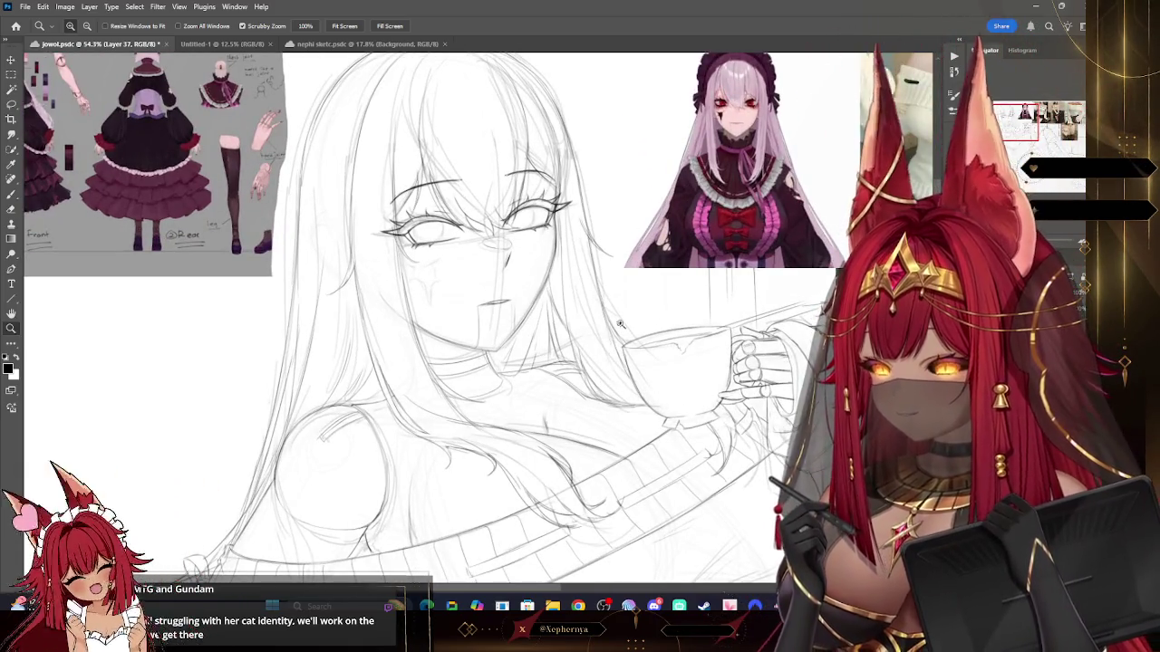
pyautogui.scroll(-3, 620, 324)
pyautogui.scroll(-3, 544, 272)
pyautogui.scroll(5, 396, 119)
pyautogui.scroll(-2, 395, 119)
pyautogui.scroll(-2, 395, 119)
pyautogui.scroll(2, 640, 233)
pyautogui.scroll(3, 640, 234)
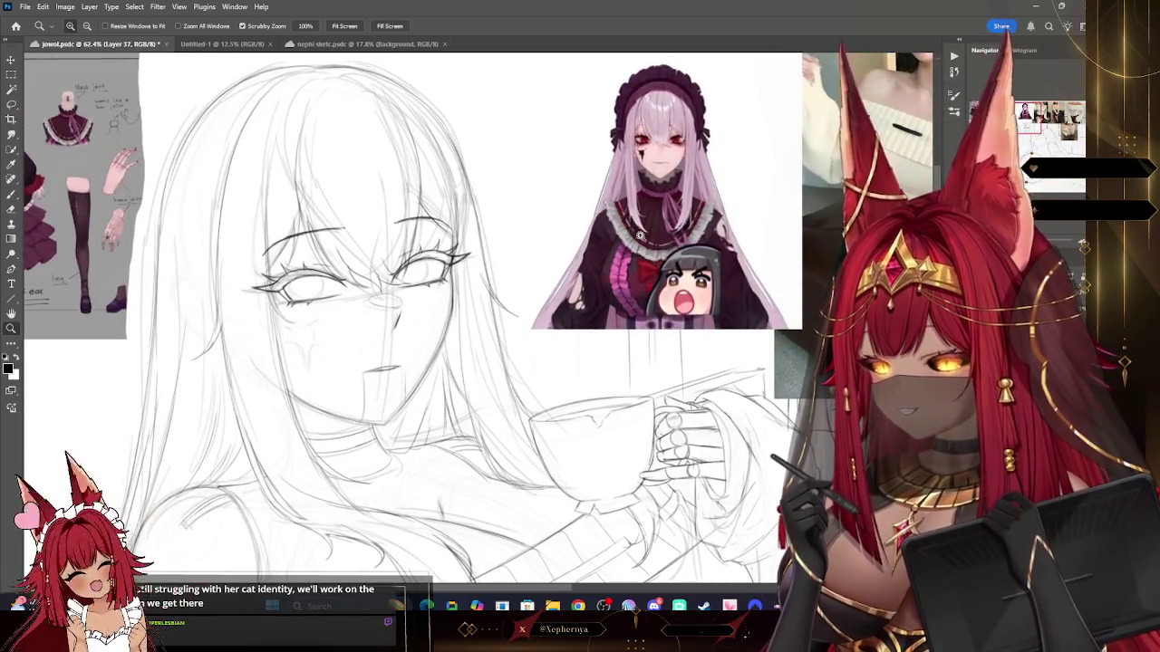
pyautogui.scroll(2, 295, 168)
pyautogui.scroll(1, 296, 168)
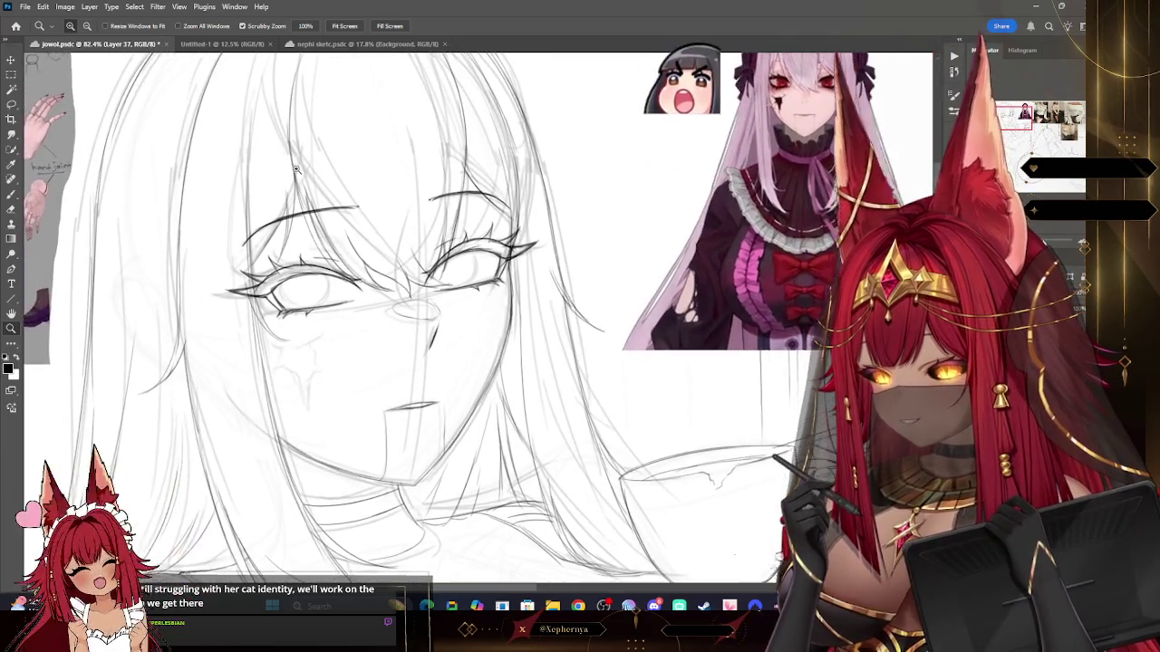
pyautogui.scroll(1, 295, 169)
pyautogui.press('b')
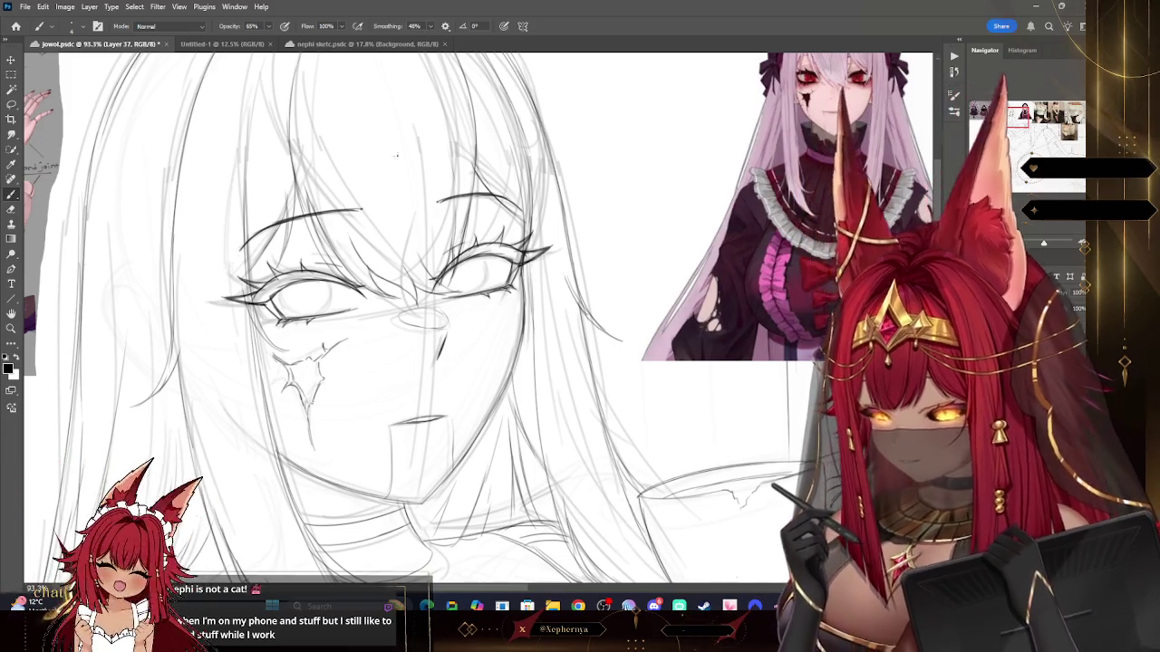
# Step: Review the whole figure and face, then merge the layer down
pyautogui.press('z')
pyautogui.keyDown('alt'); pyautogui.click(414, 173); pyautogui.keyUp('alt')
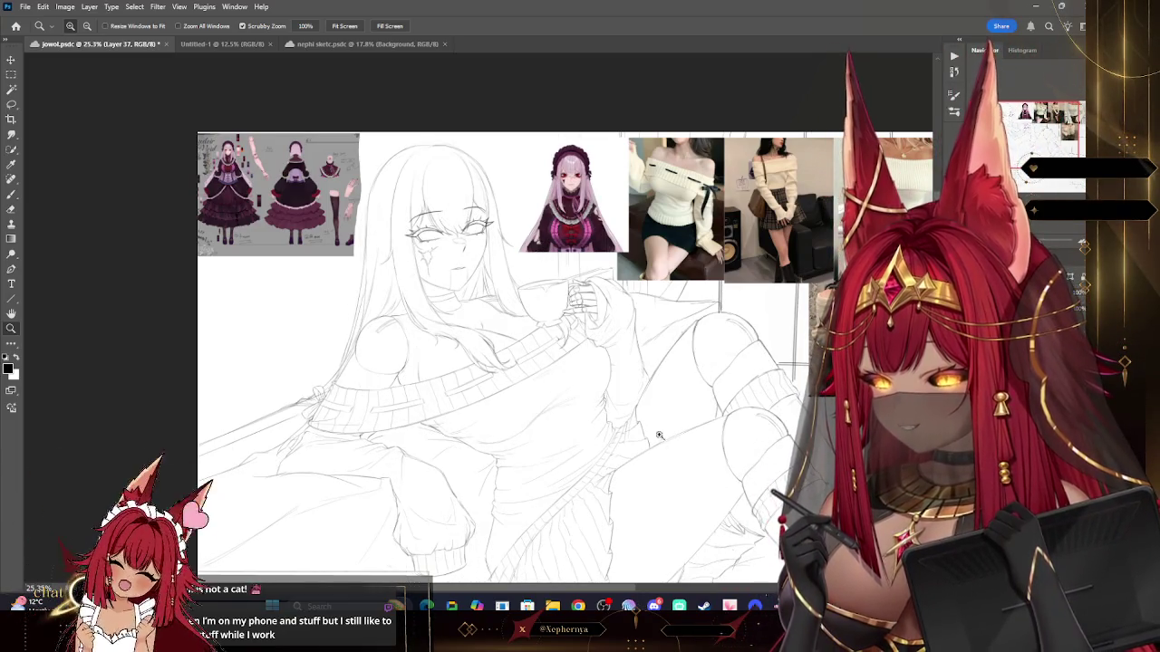
pyautogui.keyDown('alt'); pyautogui.click(553, 228); pyautogui.keyUp('alt')
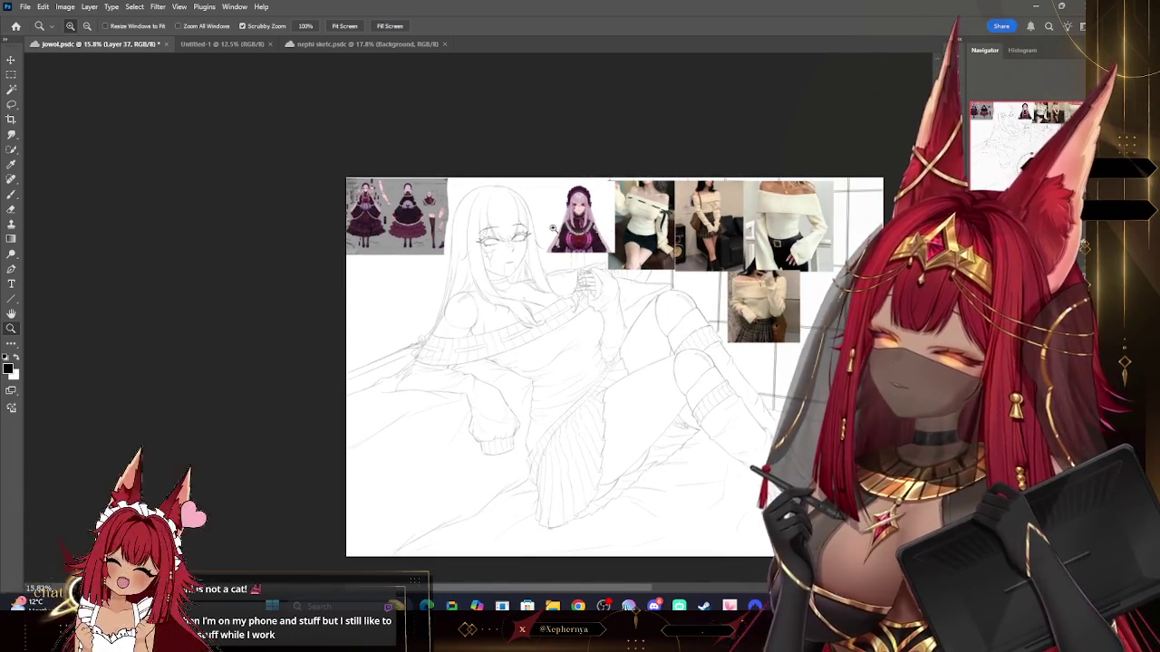
pyautogui.moveTo(521, 227); pyautogui.dragTo(625, 227)
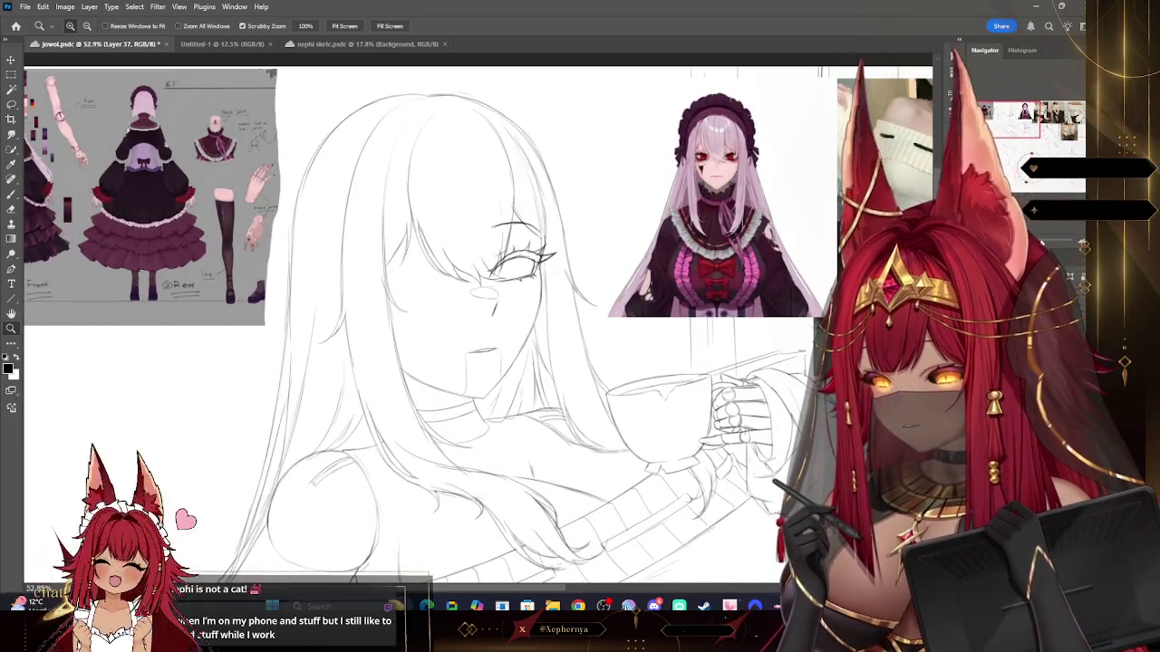
pyautogui.moveTo(675, 83); pyautogui.dragTo(489, 251)
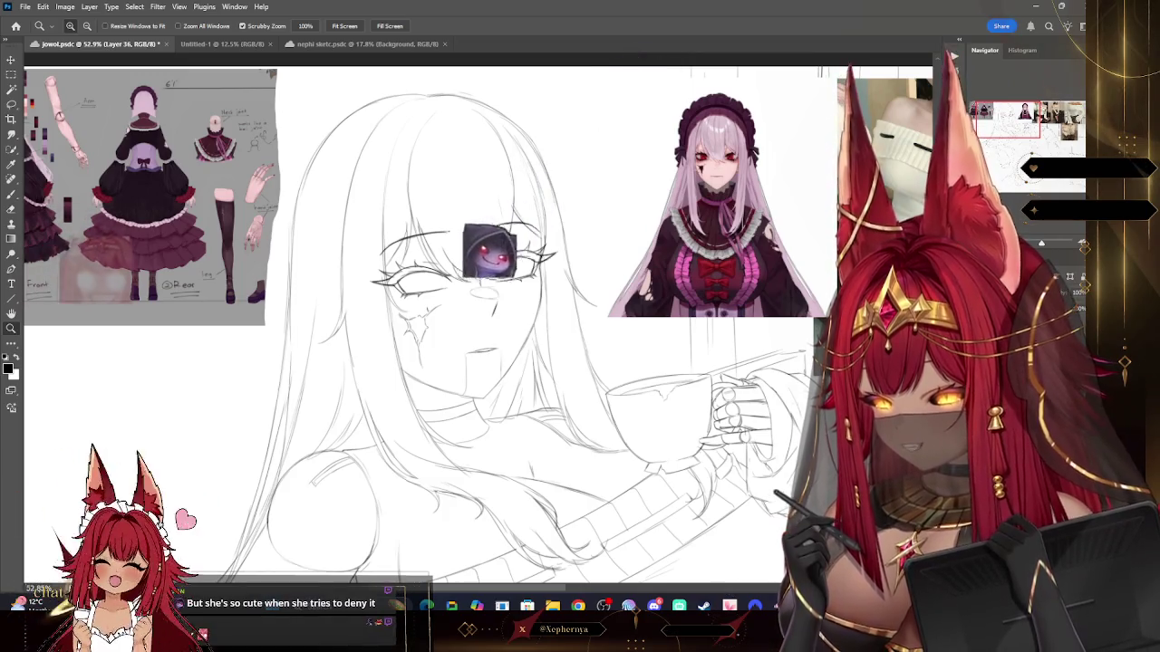
pyautogui.click(88, 7)
pyautogui.click(119, 407)
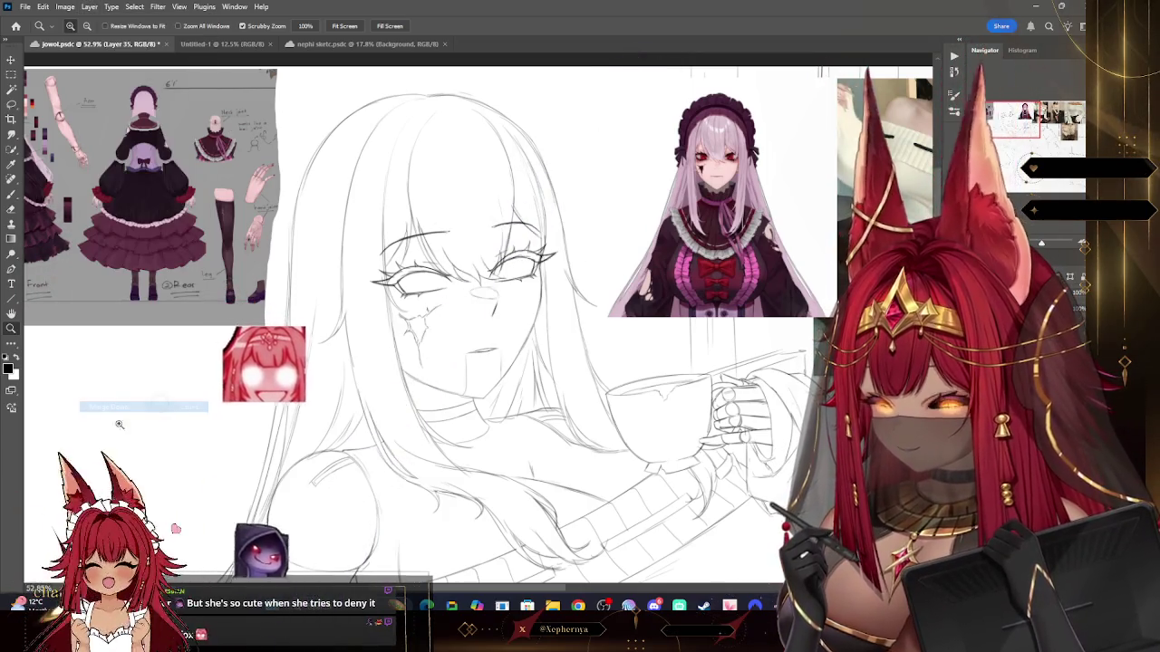
# Step: Compare eye-line history states, then merge the cheek-mark layer down into Layer 36
pyautogui.press('l')
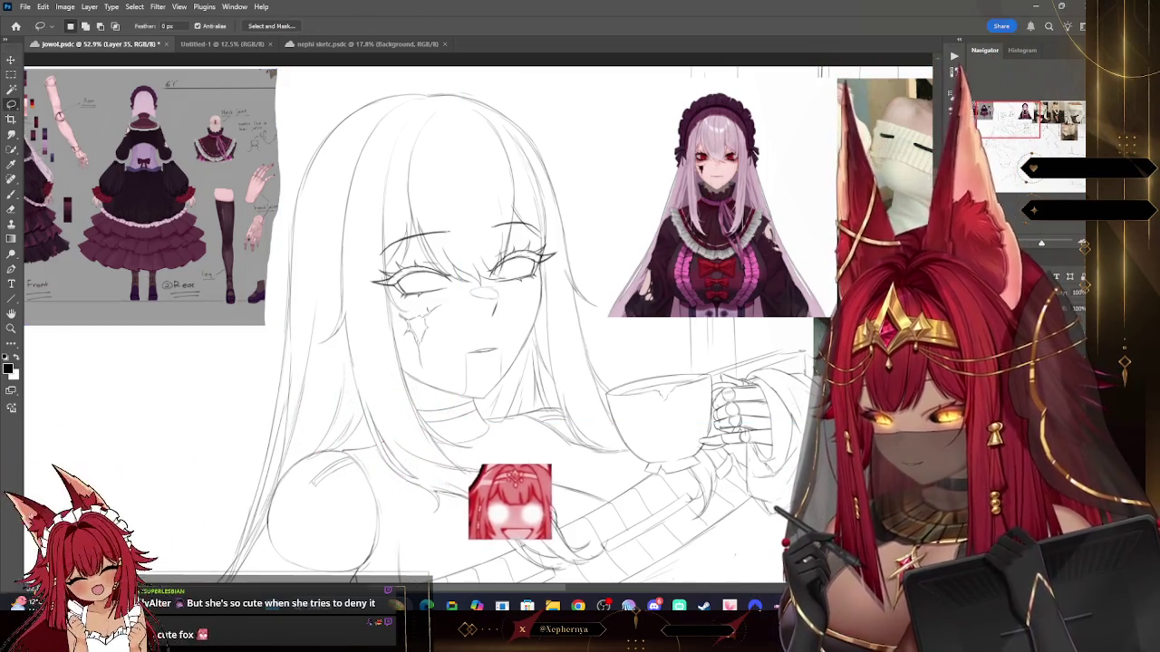
pyautogui.hotkey('ctrl', 'z')
pyautogui.hotkey('ctrl', 'shift', 'z')
pyautogui.hotkey('ctrl', 'z')
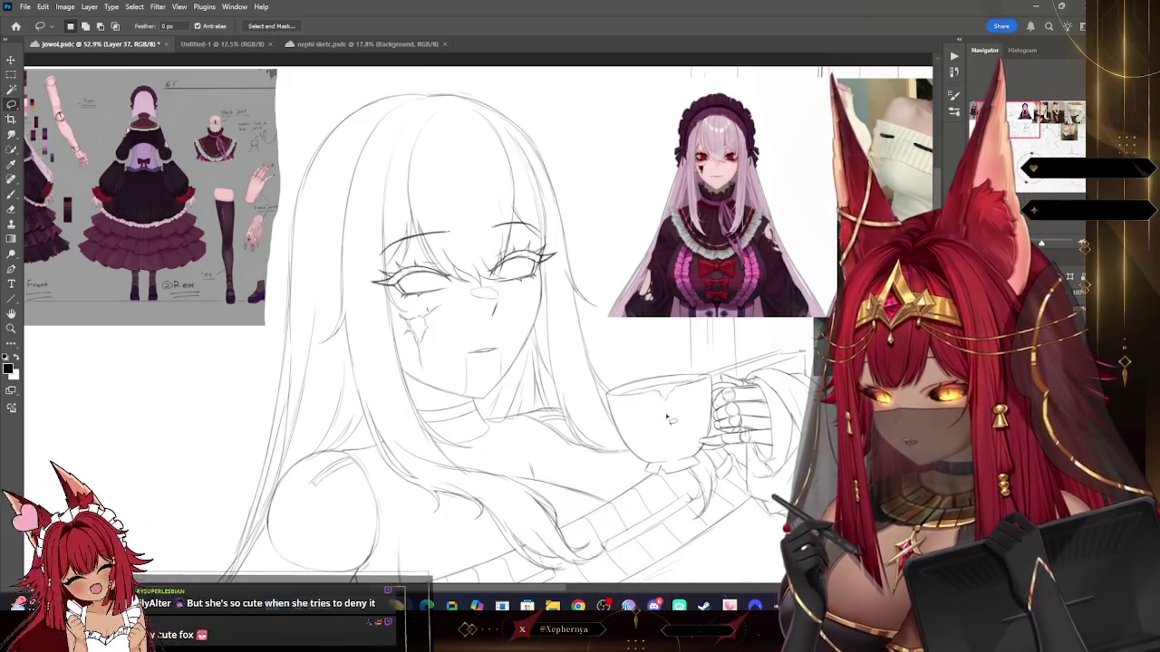
pyautogui.click(89, 6)
pyautogui.click(106, 406)
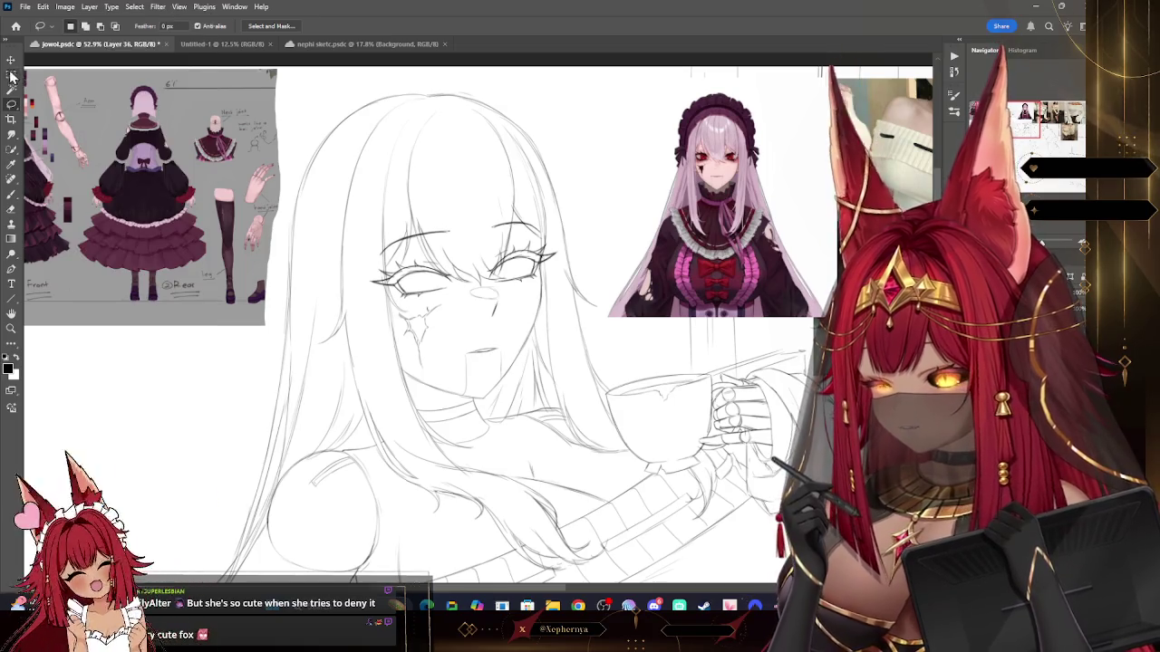
# Step: Nudge the face area up a few pixels with Free Transform and commit
pyautogui.hotkey('ctrl', 't')
pyautogui.moveTo(462, 220); pyautogui.dragTo(462, 227)
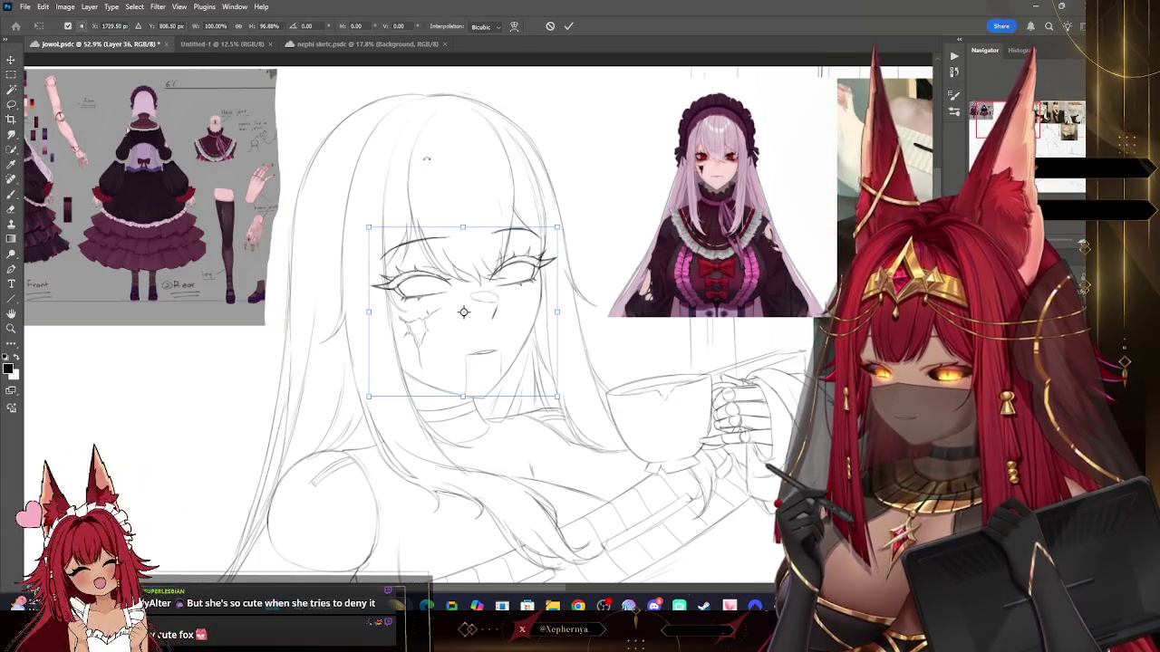
pyautogui.hotkey('ctrl', 'z')
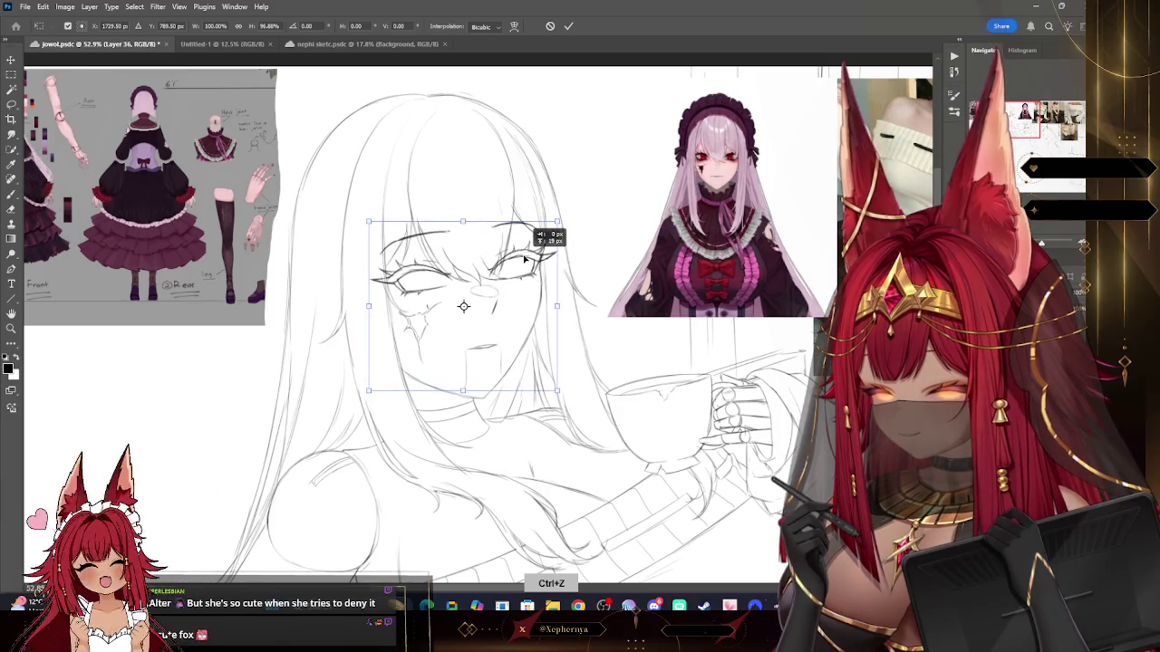
pyautogui.moveTo(524, 264); pyautogui.dragTo(524, 260)
pyautogui.hotkey('ctrl', 'z')
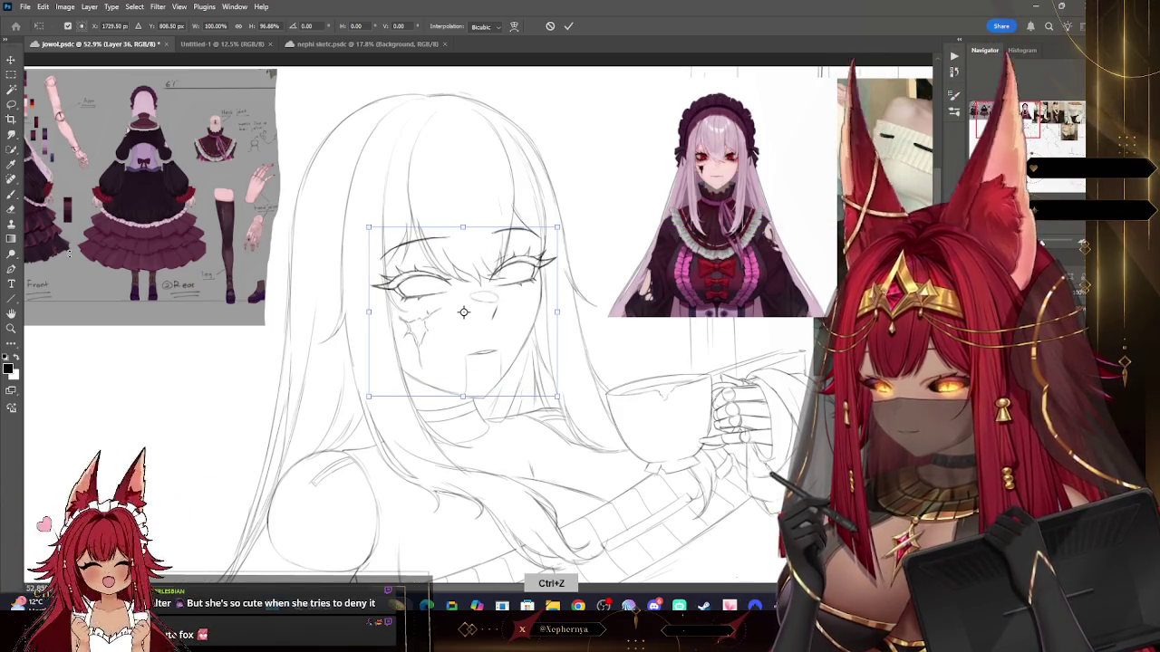
pyautogui.hotkey('shift', 'Up')
pyautogui.press('Return')
pyautogui.click(11, 328)
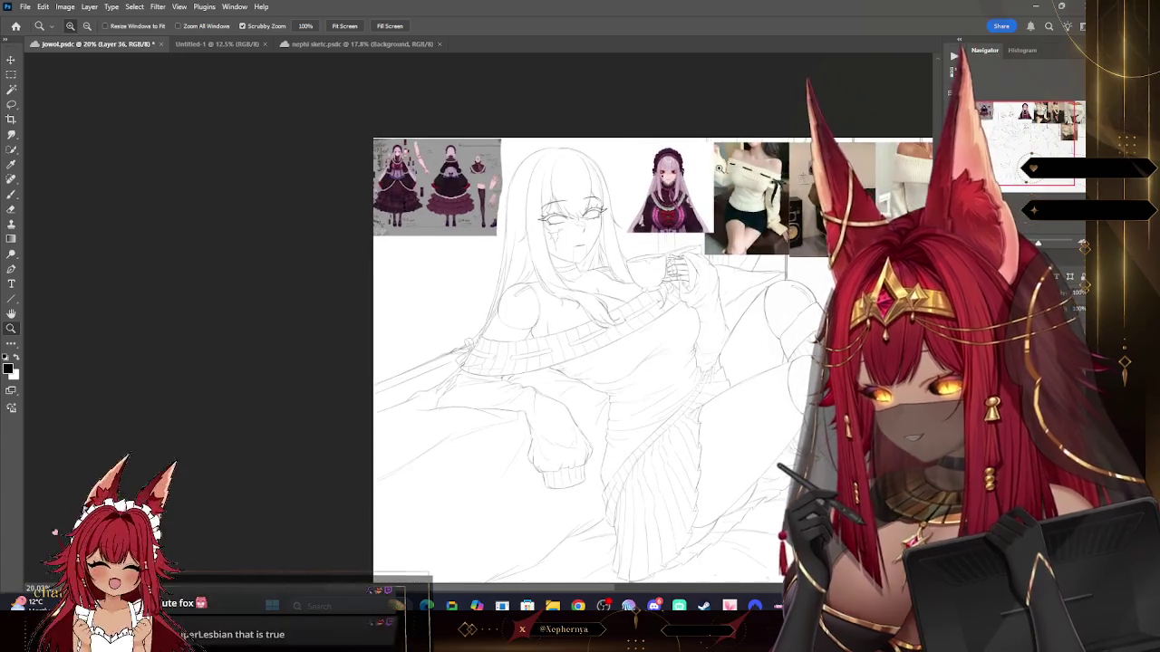
pyautogui.moveTo(689, 186); pyautogui.dragTo(700, 182)
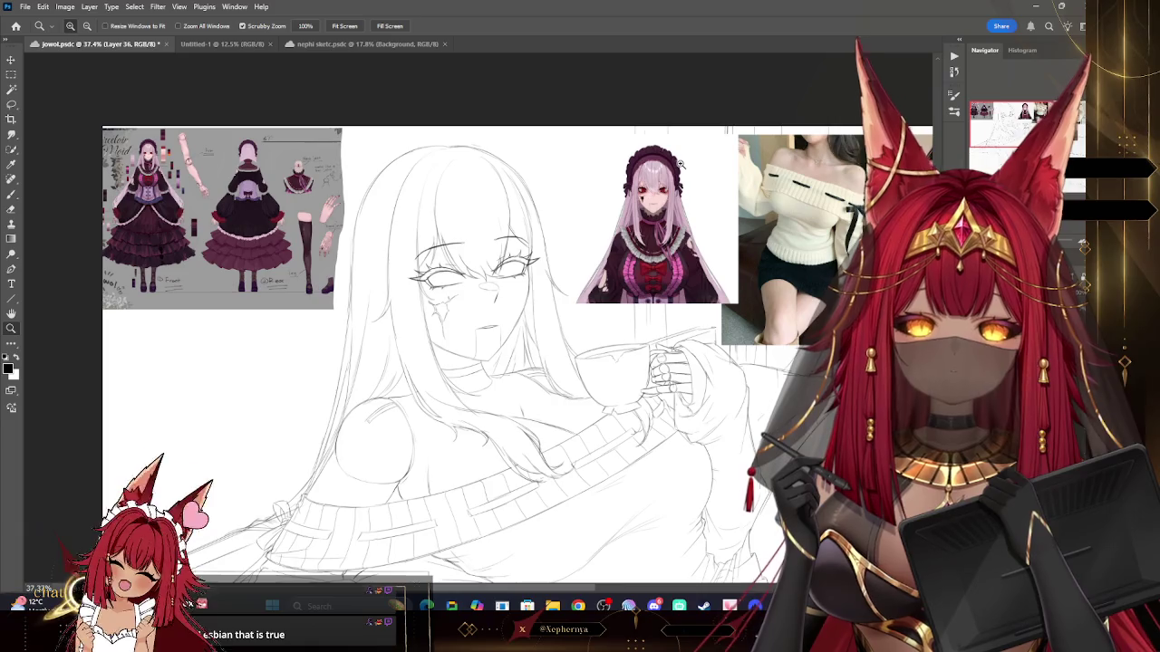
pyautogui.scroll(2, 681, 164)
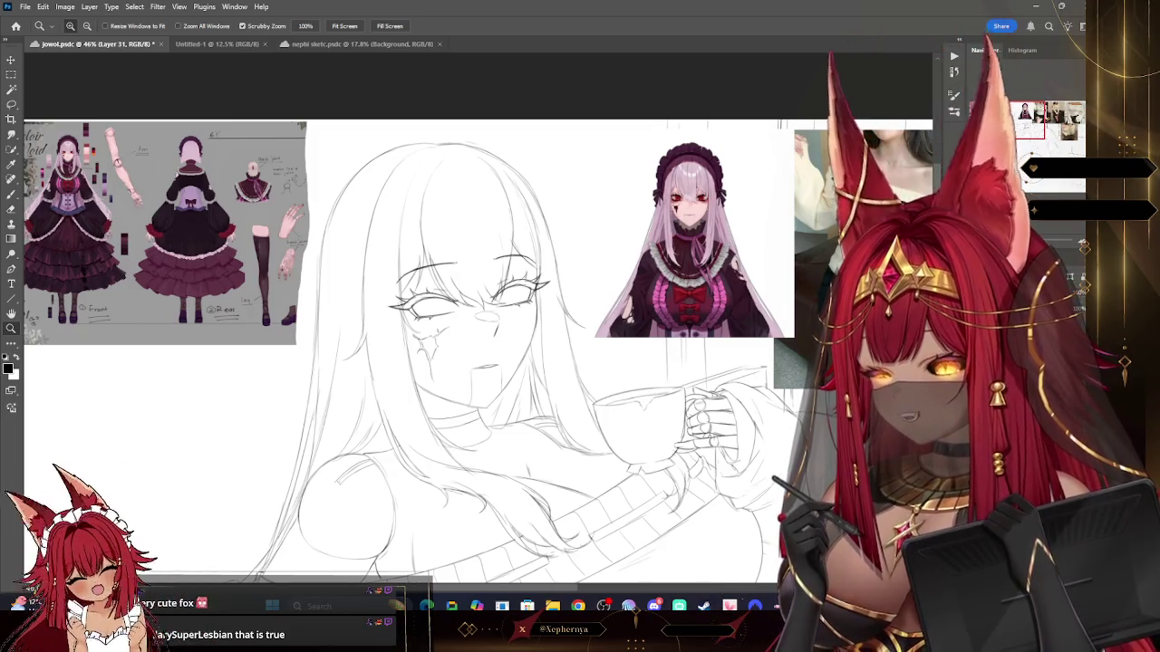
pyautogui.press('l')
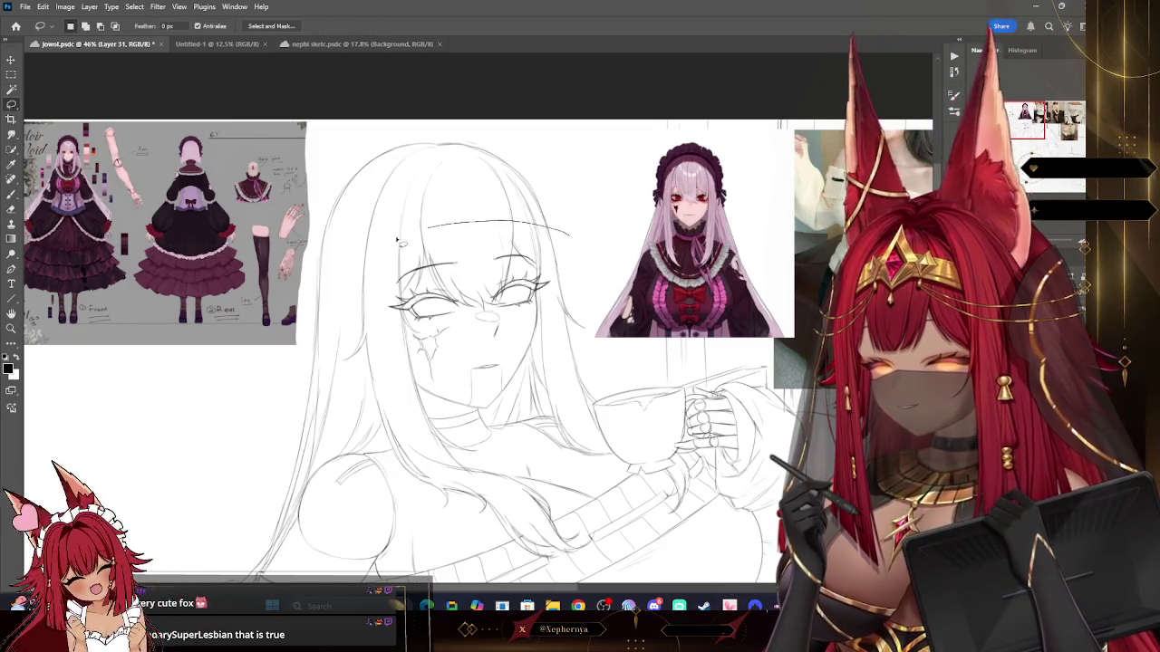
# Step: Lasso the top of the head and squash it to about 96% height
pyautogui.moveTo(574, 208); pyautogui.dragTo(573, 201)
pyautogui.press('v')
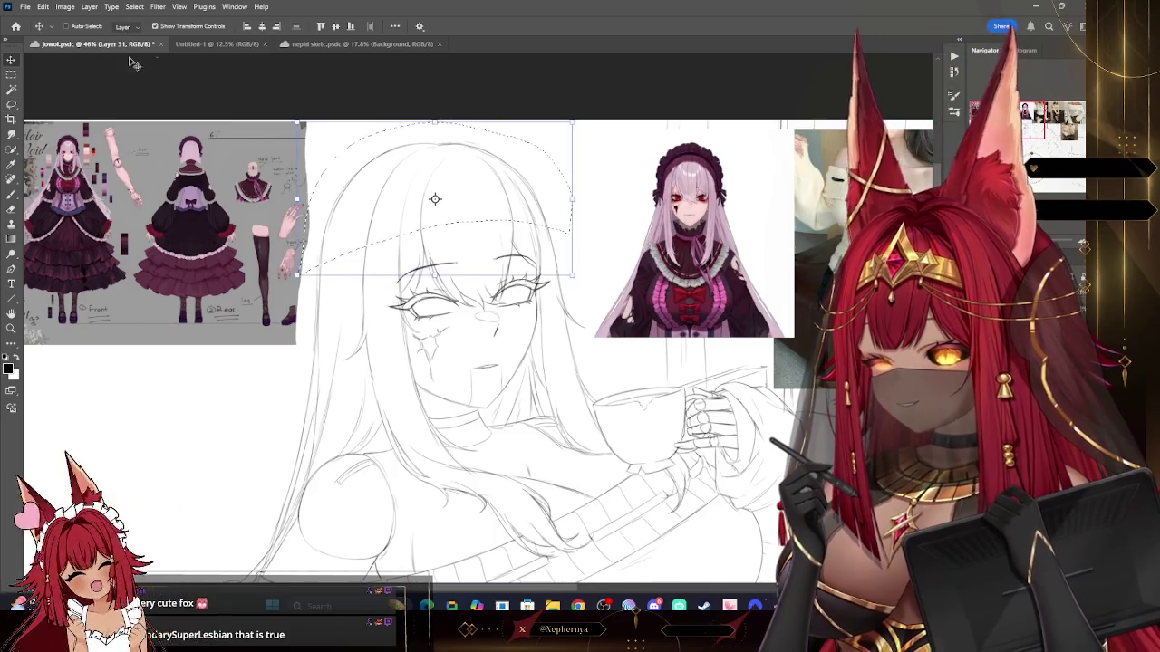
pyautogui.hotkey('ctrl', 't')
pyautogui.moveTo(437, 121); pyautogui.dragTo(435, 129)
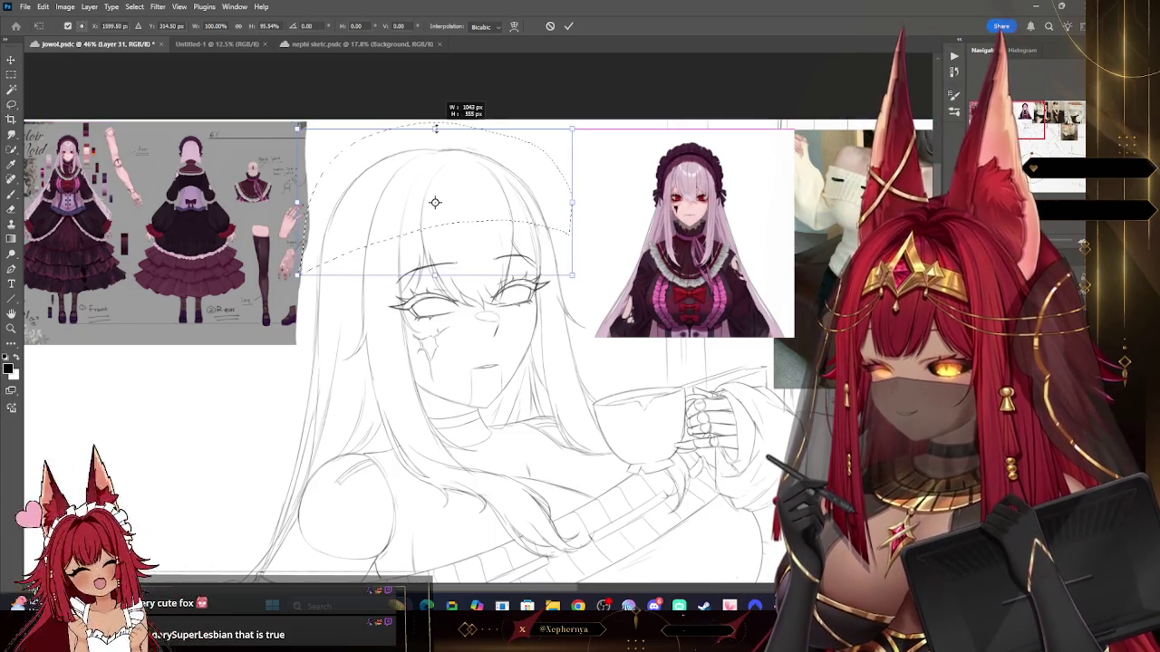
pyautogui.click(11, 329)
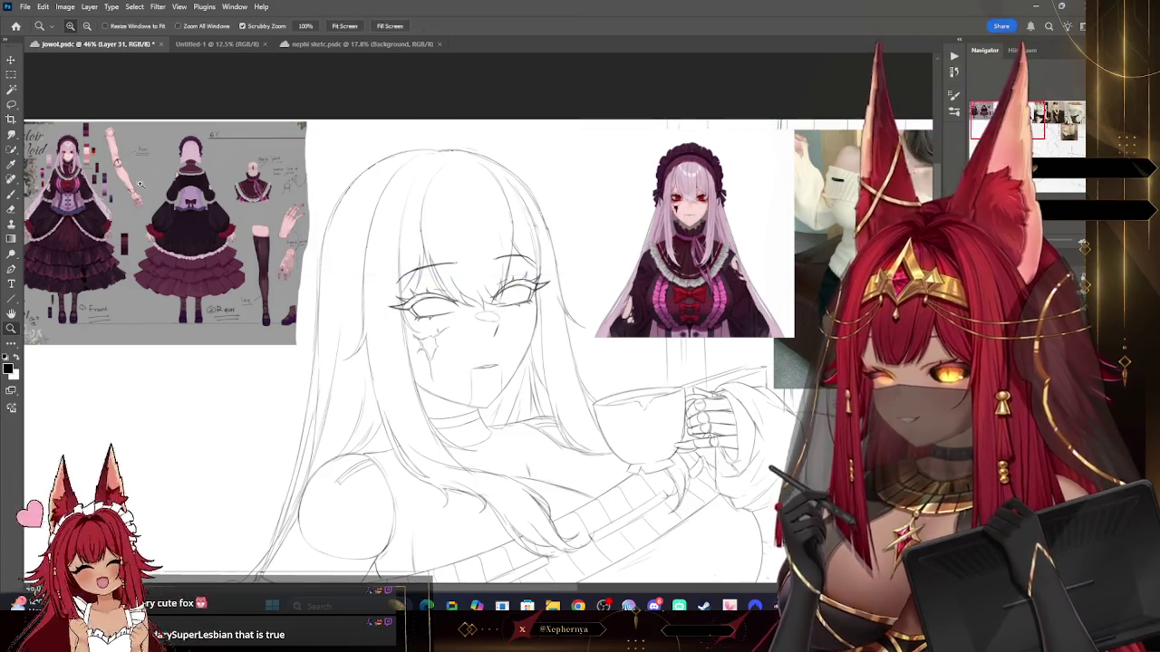
pyautogui.scroll(-3, 779, 154)
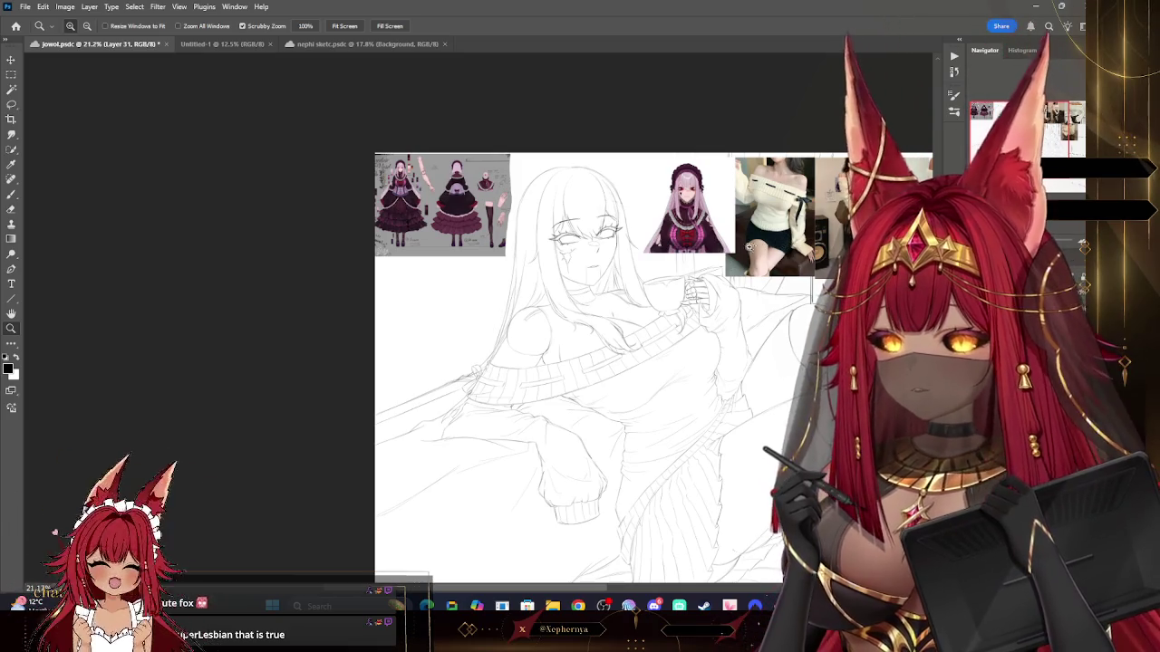
pyautogui.moveTo(638, 186); pyautogui.dragTo(669, 186)
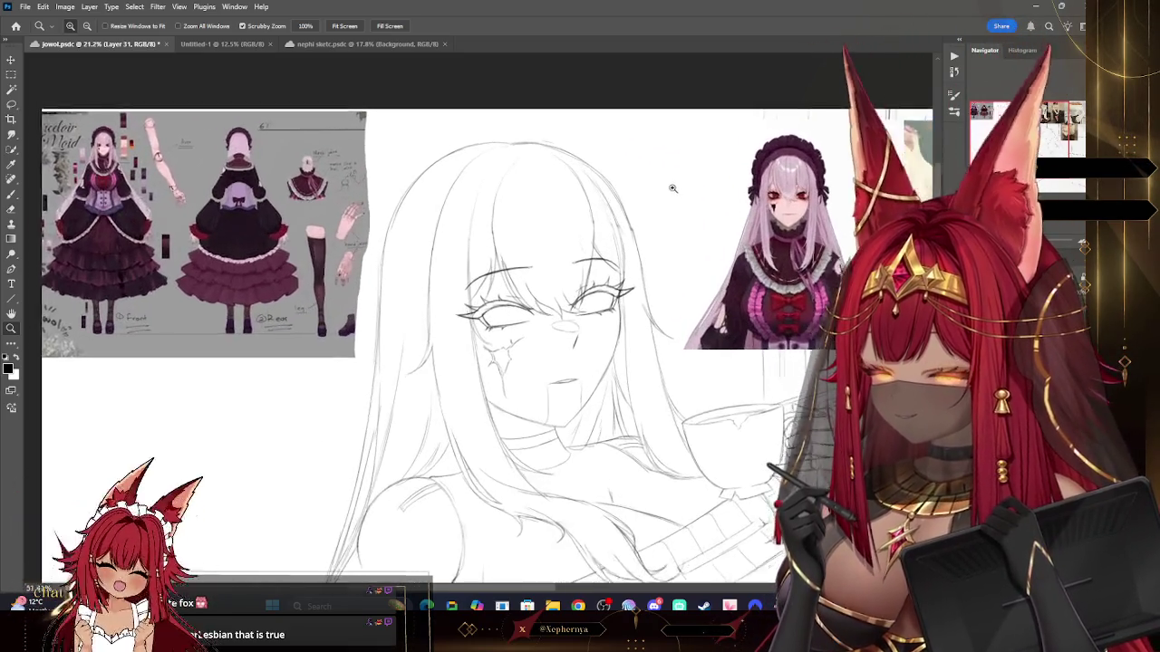
# Step: Undo recent sketch strokes and erase part of the left hair line
pyautogui.press('b')
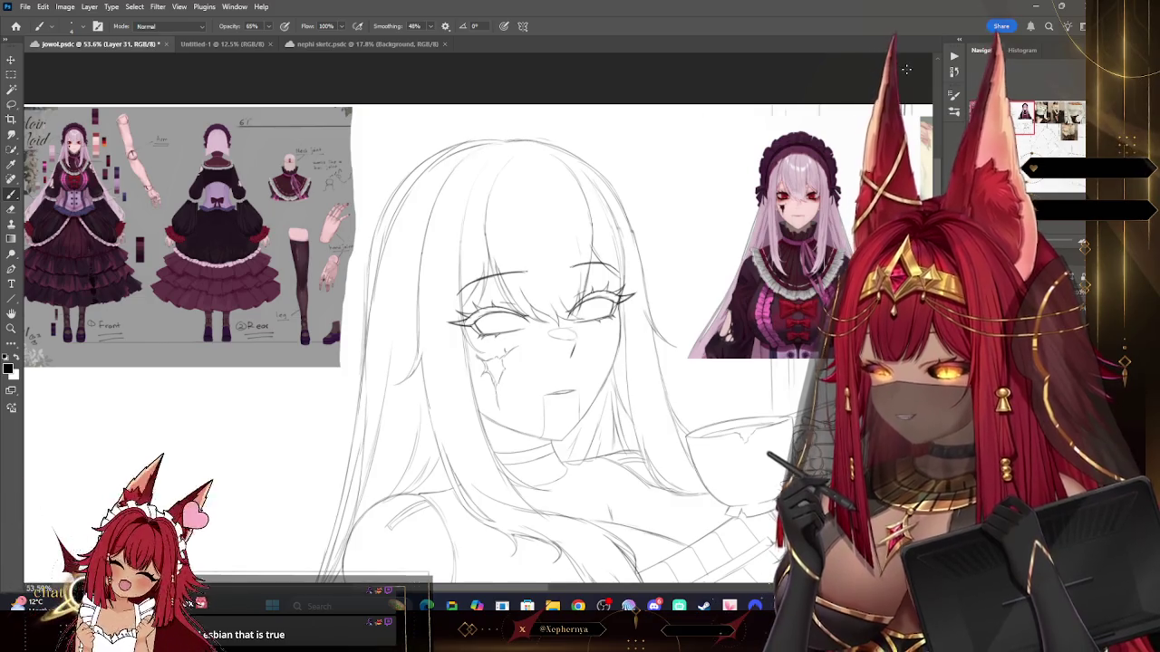
pyautogui.hotkey('ctrl', 'z')
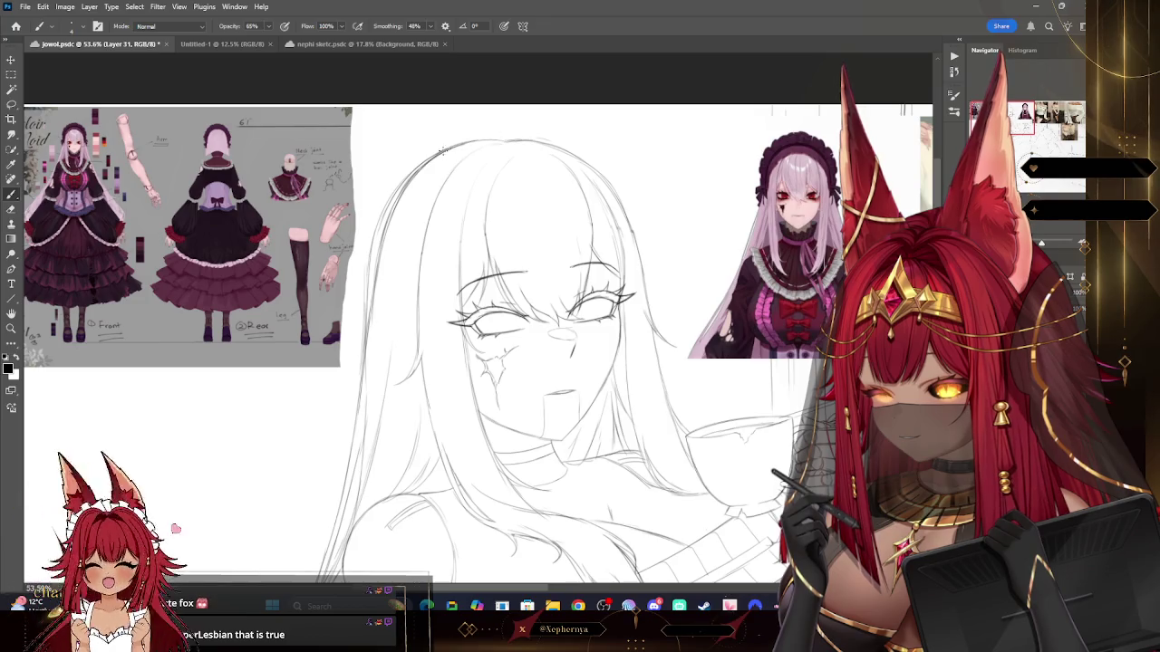
pyautogui.press('e')
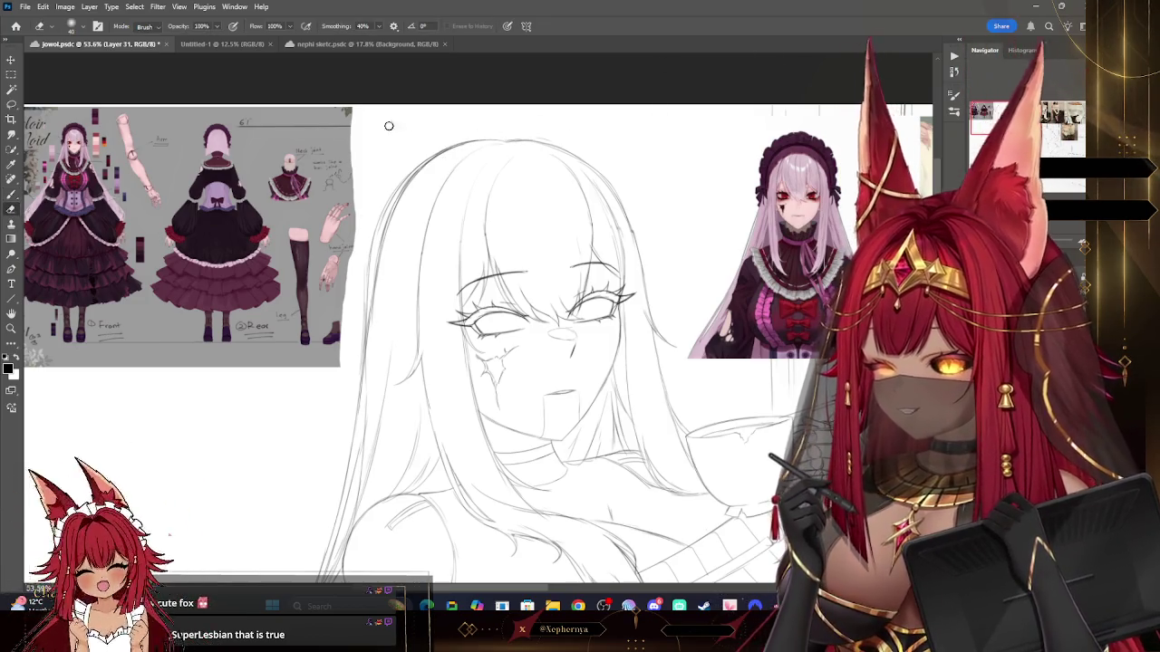
pyautogui.hotkey('ctrl', 'z')
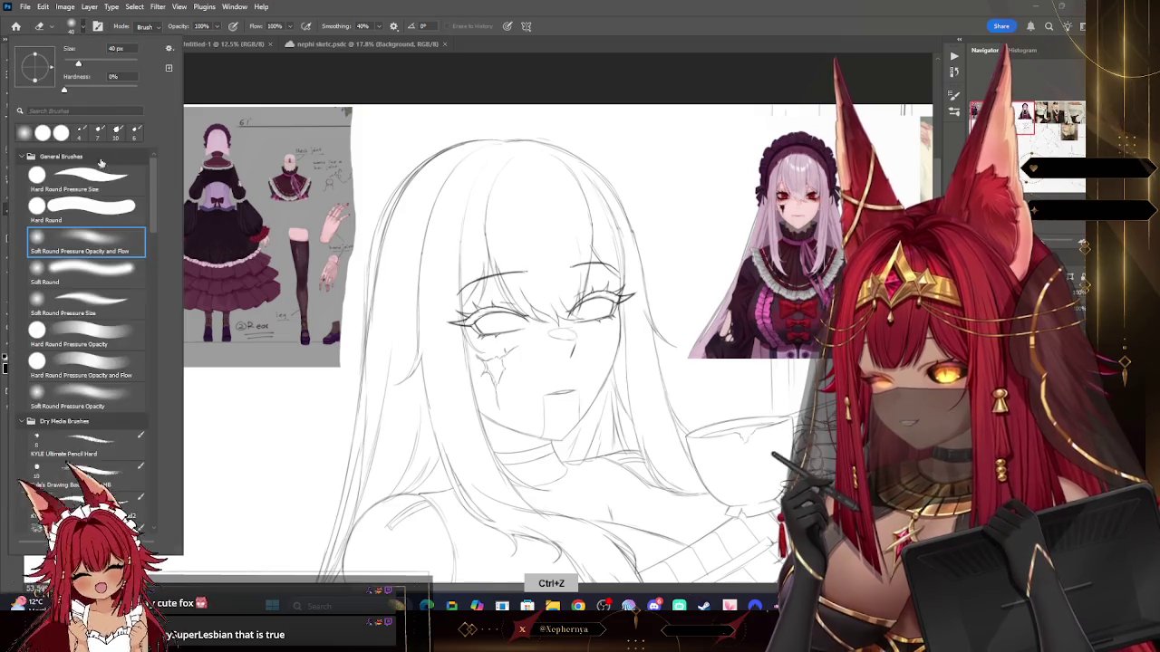
pyautogui.moveTo(379, 267); pyautogui.dragTo(397, 184)
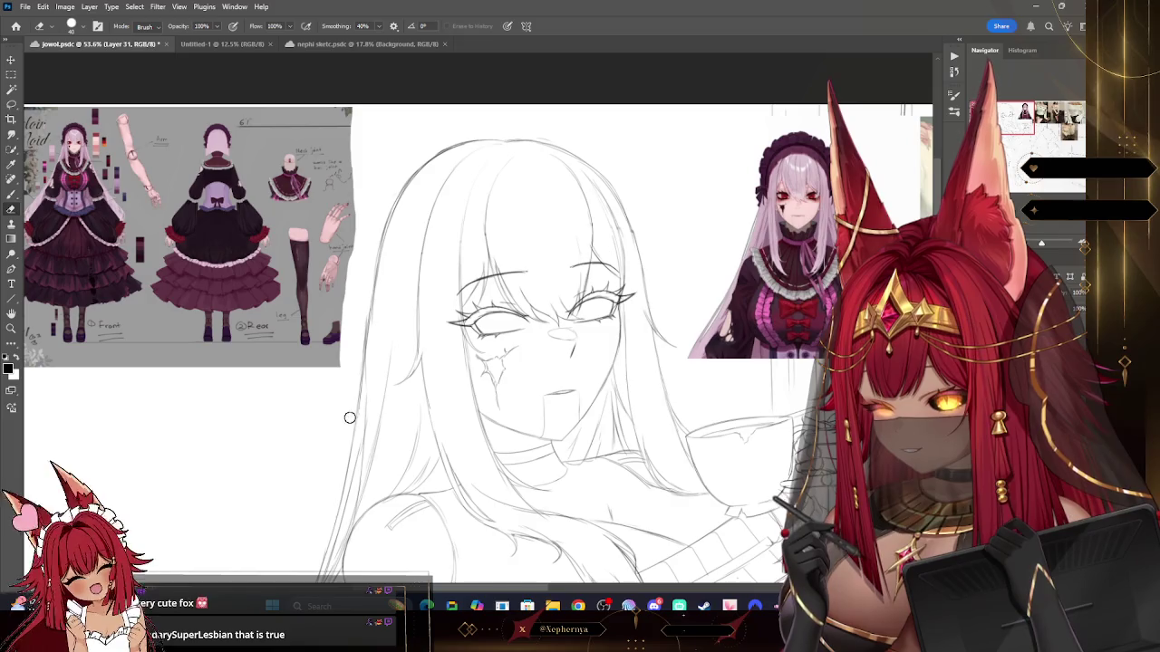
# Step: Select the top of the head, then deselect and recheck the overall drawing
pyautogui.press('l')
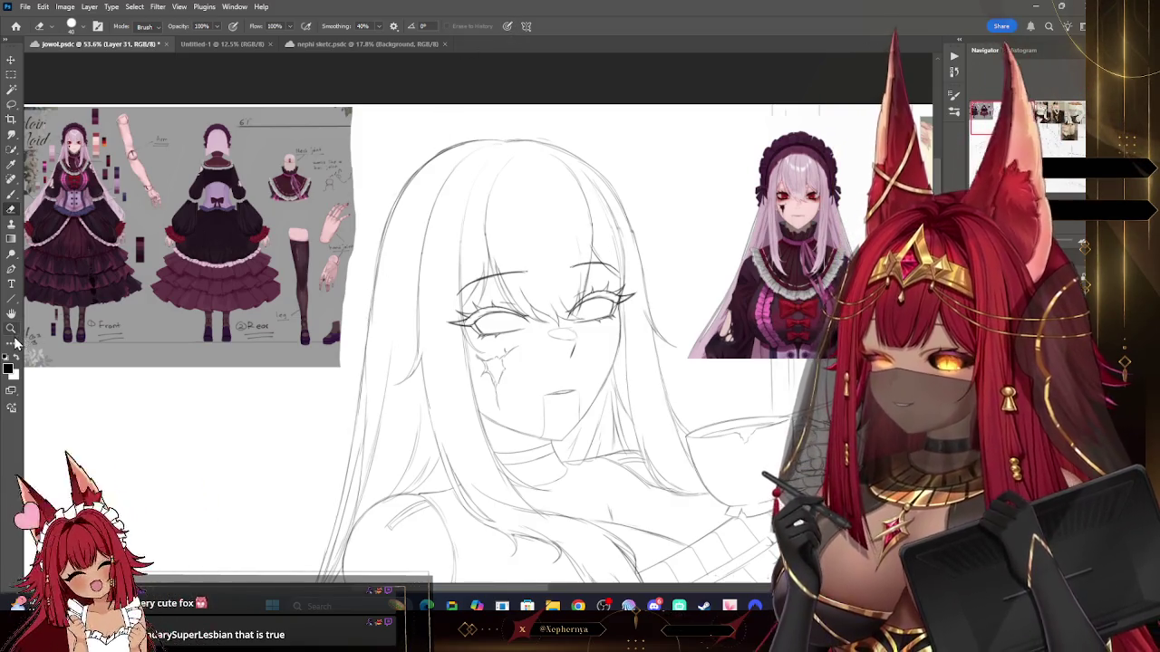
pyautogui.moveTo(528, 133)
pyautogui.mouseDown()
pyautogui.moveTo(605, 114)
pyautogui.moveTo(521, 129)
pyautogui.moveTo(532, 137)
pyautogui.mouseUp()
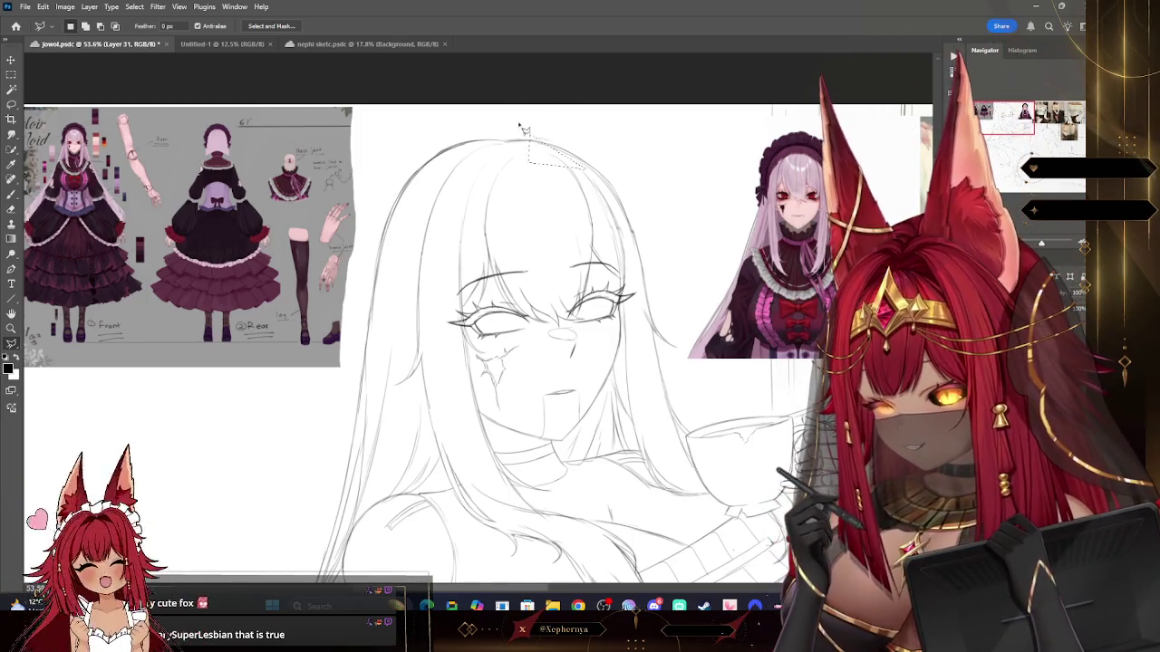
pyautogui.click(134, 6)
pyautogui.click(145, 32)
pyautogui.press('z')
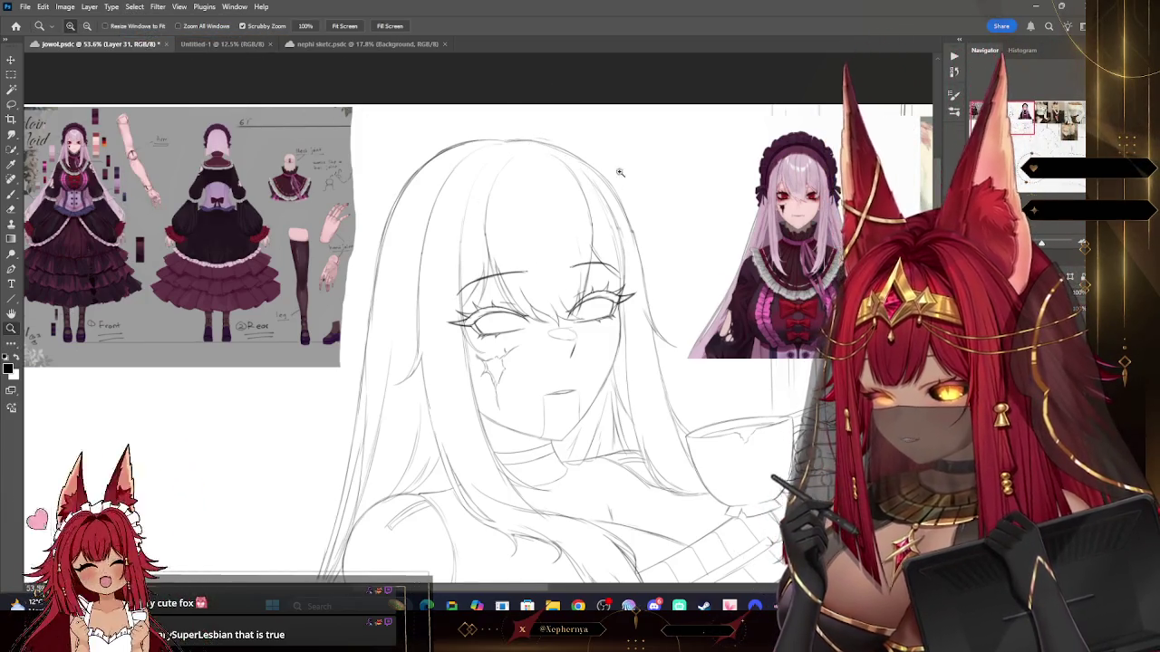
pyautogui.moveTo(619, 172); pyautogui.dragTo(544, 172)
pyautogui.moveTo(99, 232); pyautogui.dragTo(138, 231)
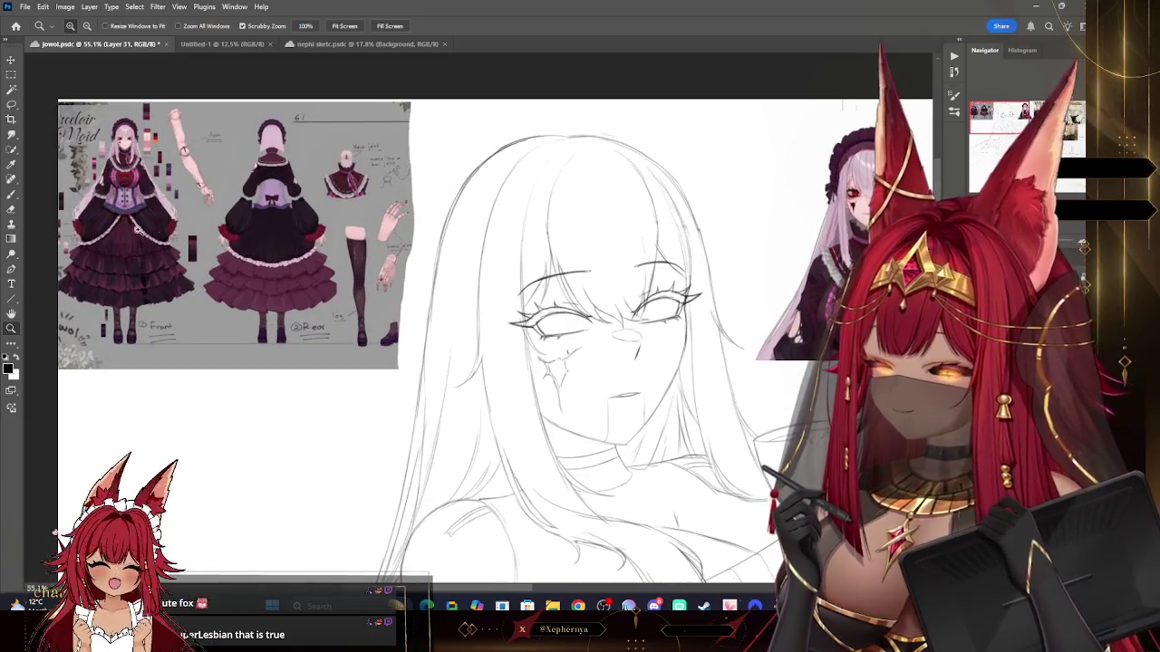
# Step: Undo the accidental erase of the hair outline and view the whole canvas
pyautogui.press('b')
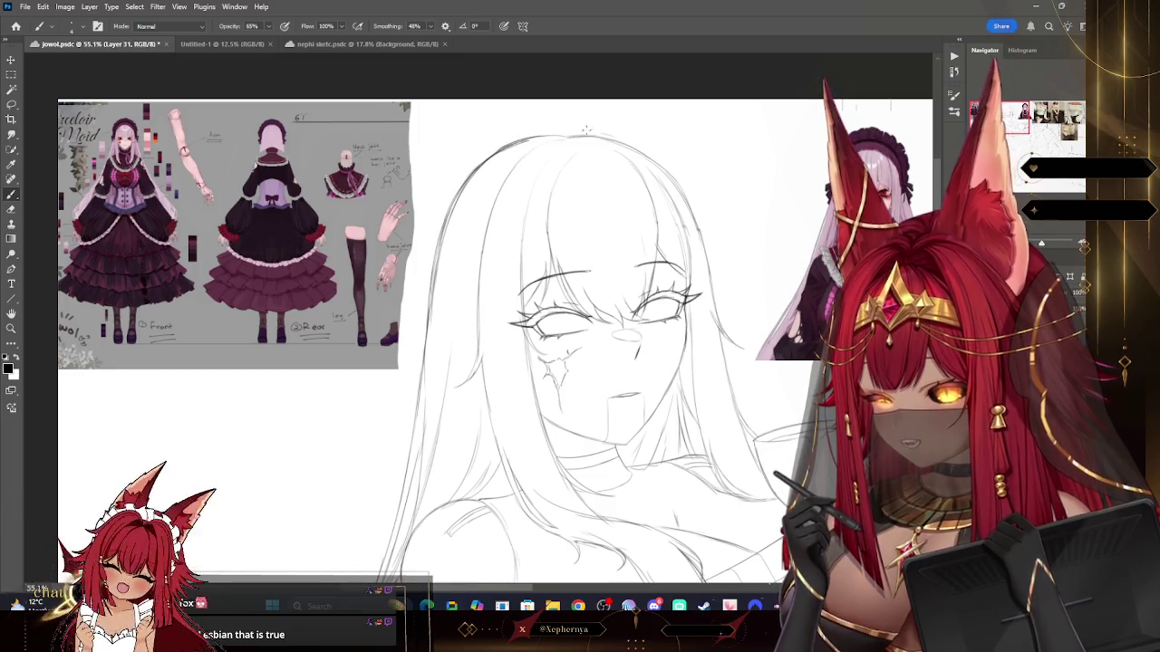
pyautogui.press('e')
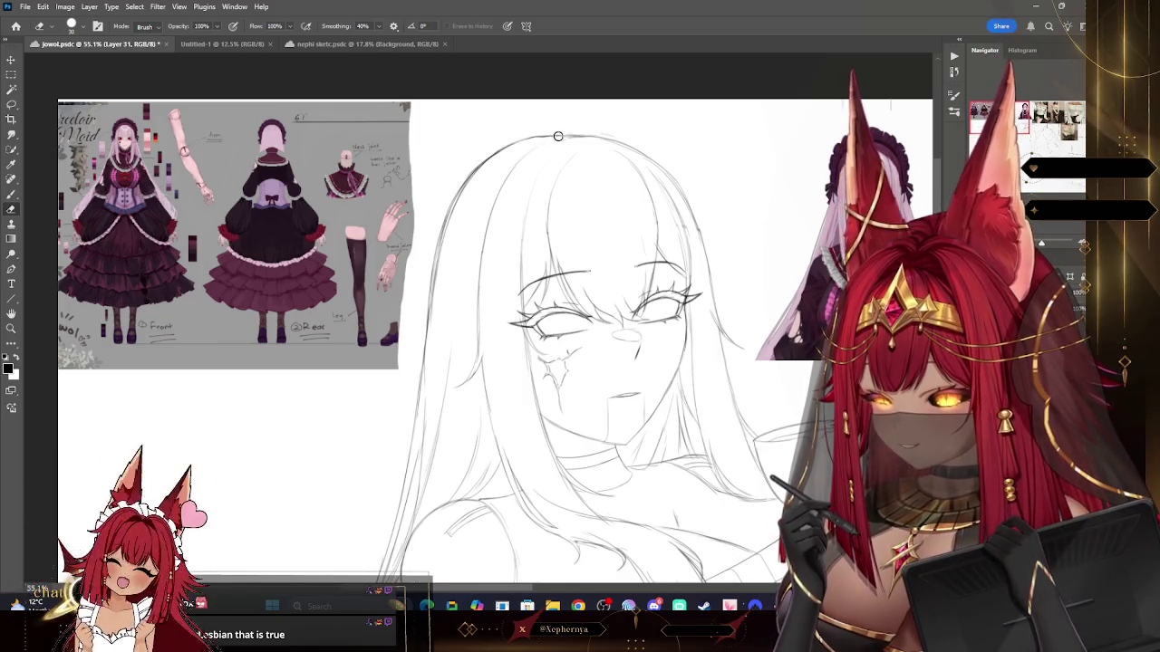
pyautogui.hotkey('ctrl', 'z')
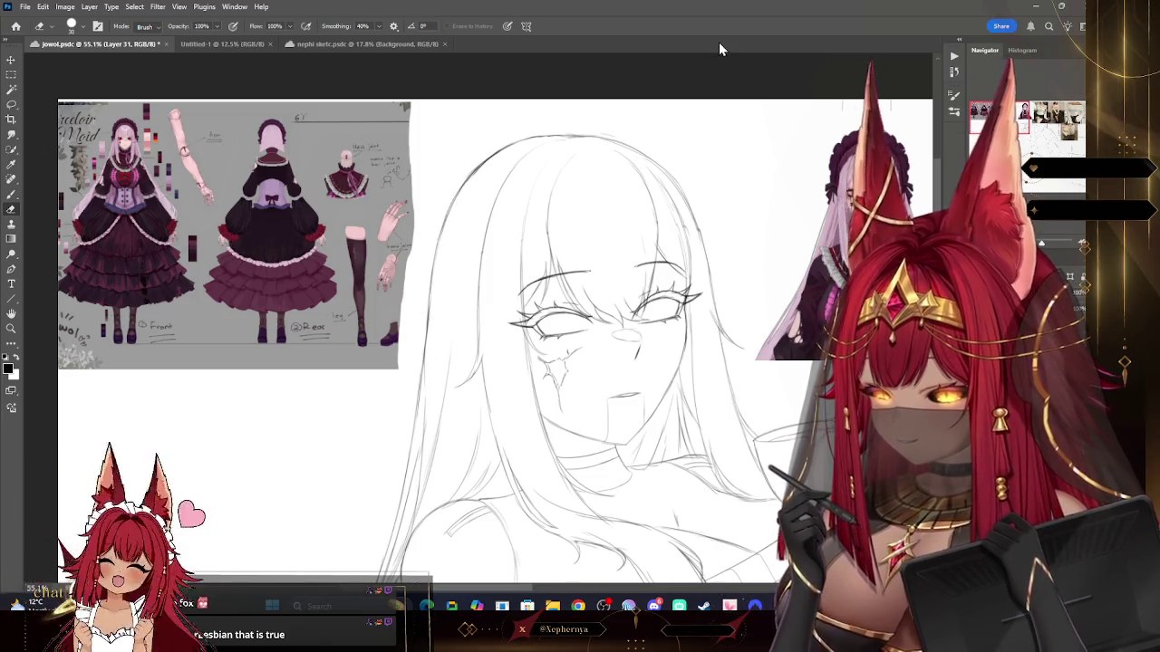
pyautogui.press('z')
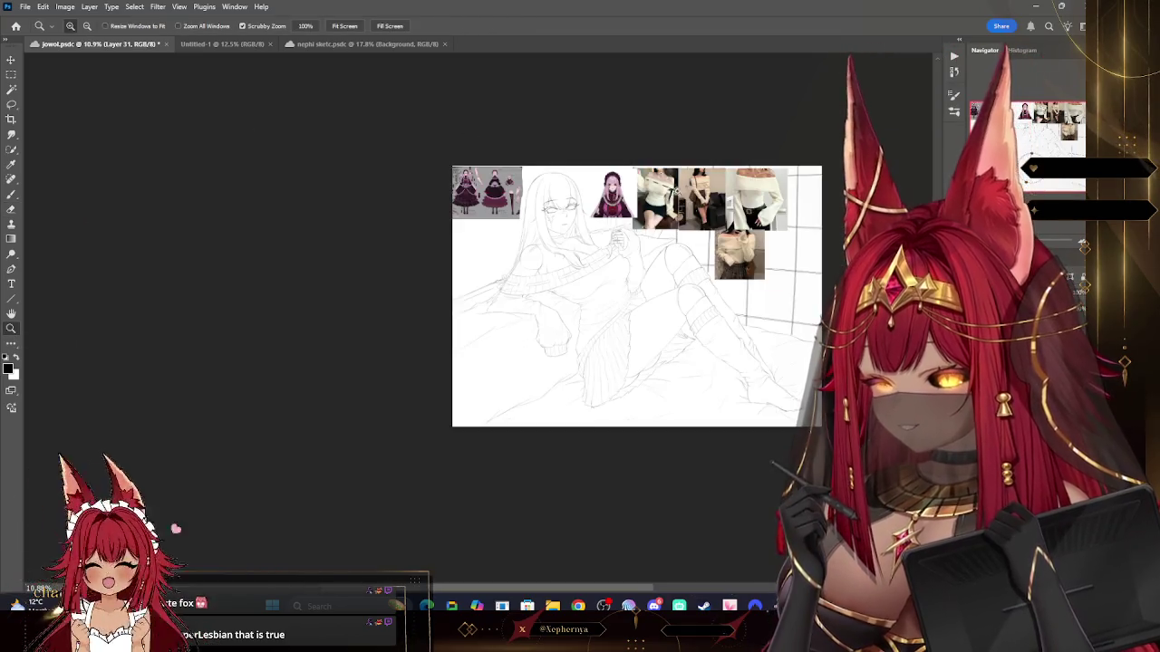
pyautogui.moveTo(675, 189); pyautogui.dragTo(701, 360)
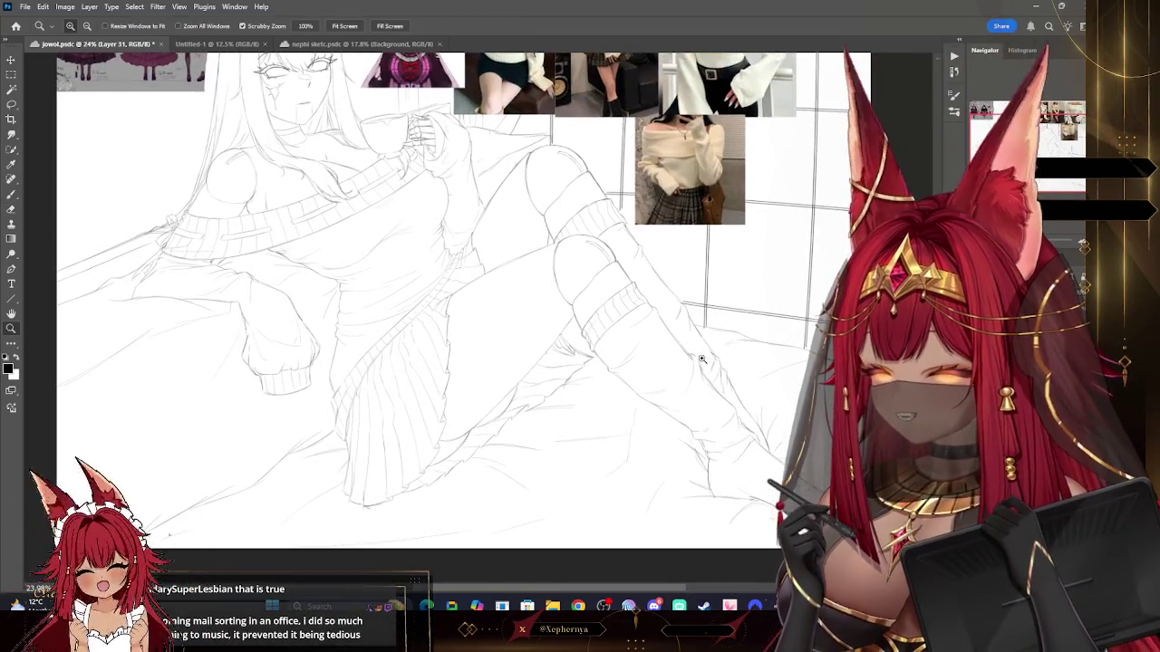
pyautogui.moveTo(702, 360)
pyautogui.mouseDown()
pyautogui.moveTo(570, 234)
pyautogui.moveTo(640, 205)
pyautogui.mouseUp()
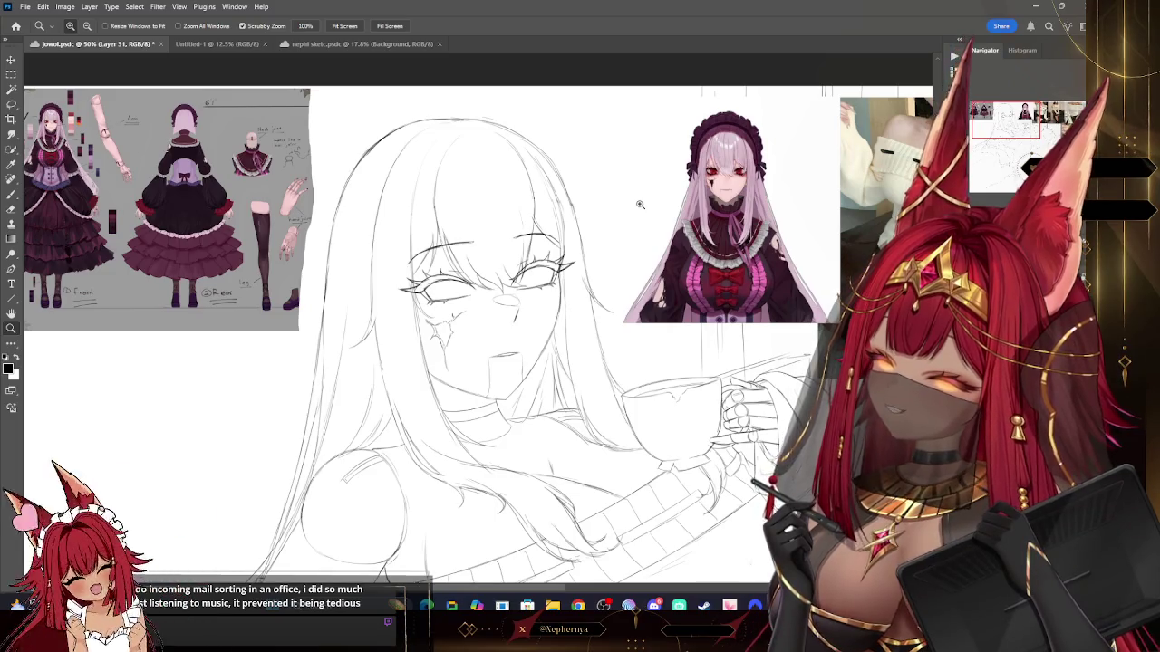
pyautogui.moveTo(390, 132); pyautogui.dragTo(471, 136)
pyautogui.moveTo(544, 272); pyautogui.dragTo(580, 380)
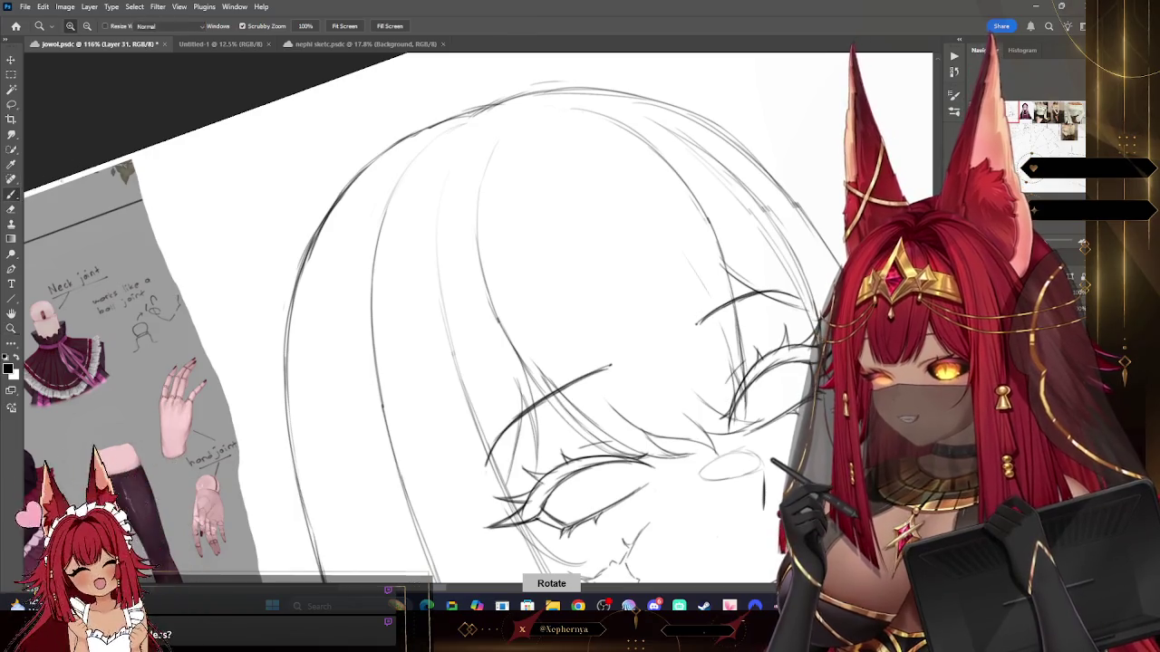
pyautogui.press('b')
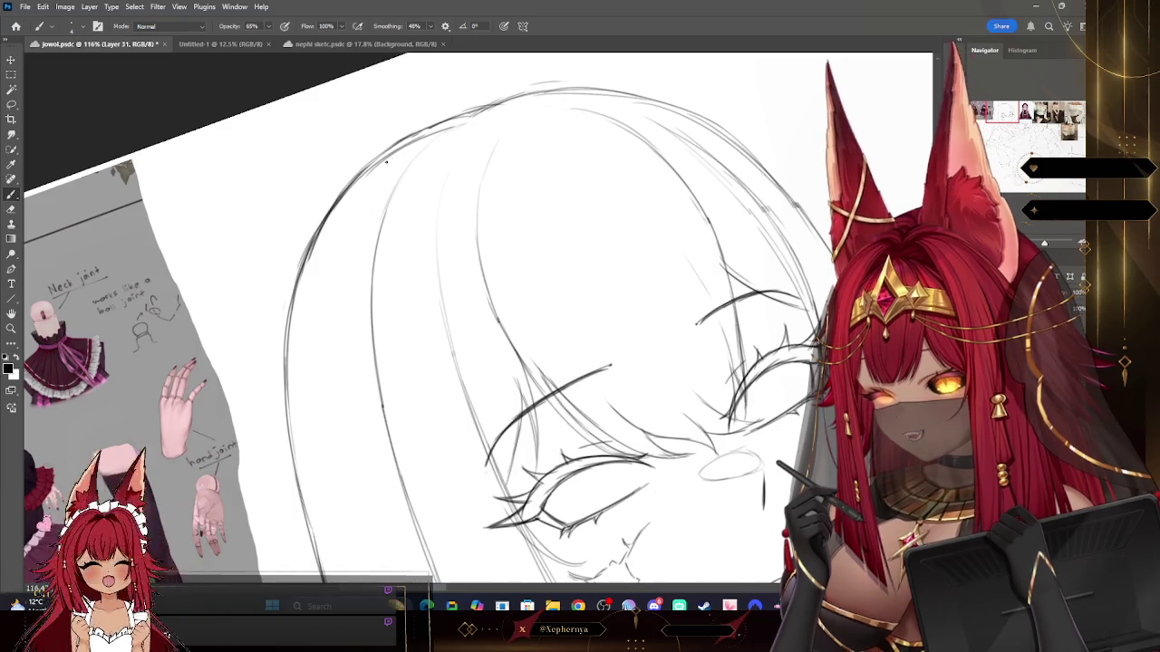
pyautogui.hotkey('ctrl', 'z')
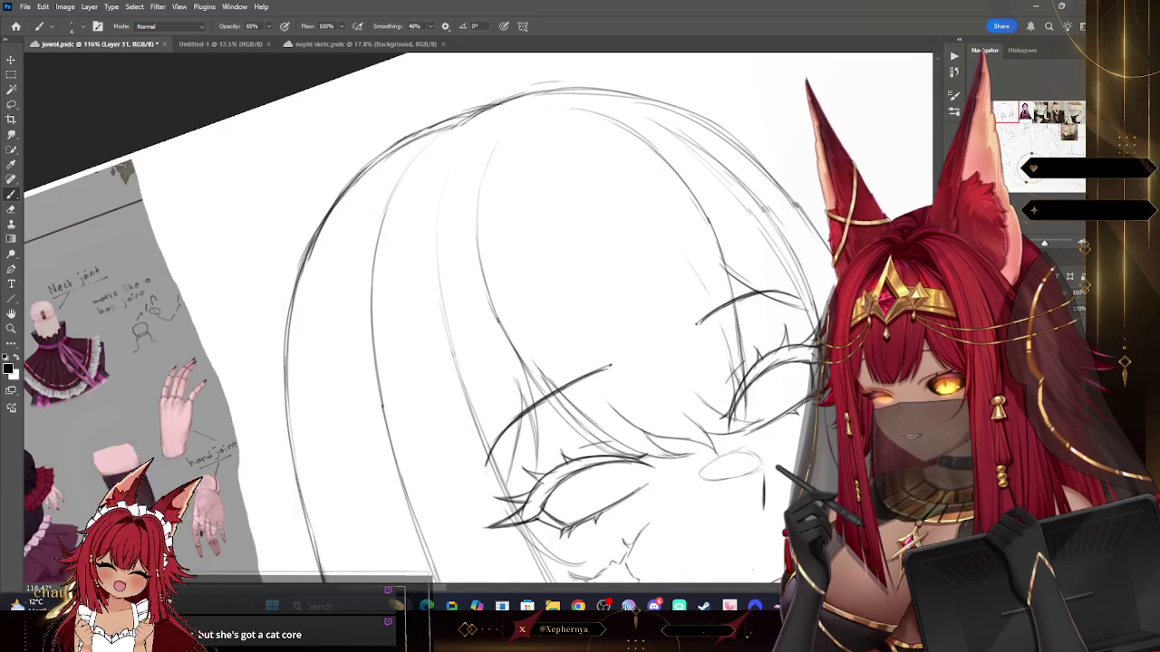
pyautogui.click(11, 210)
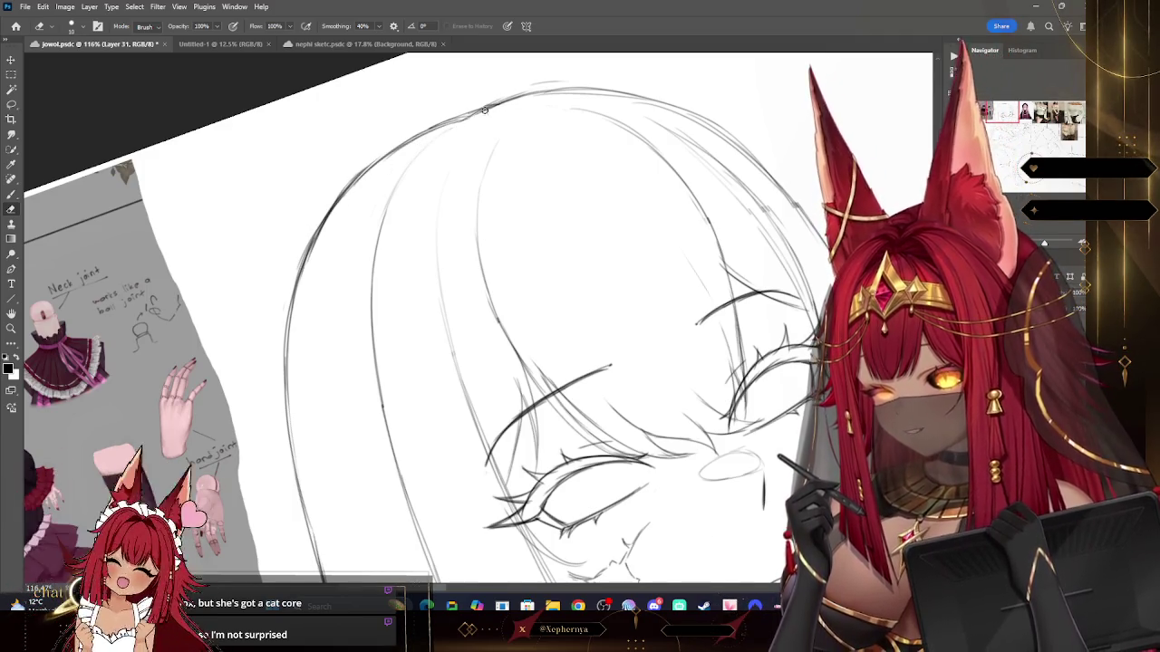
pyautogui.press('z')
pyautogui.scroll(-5, 402, 197)
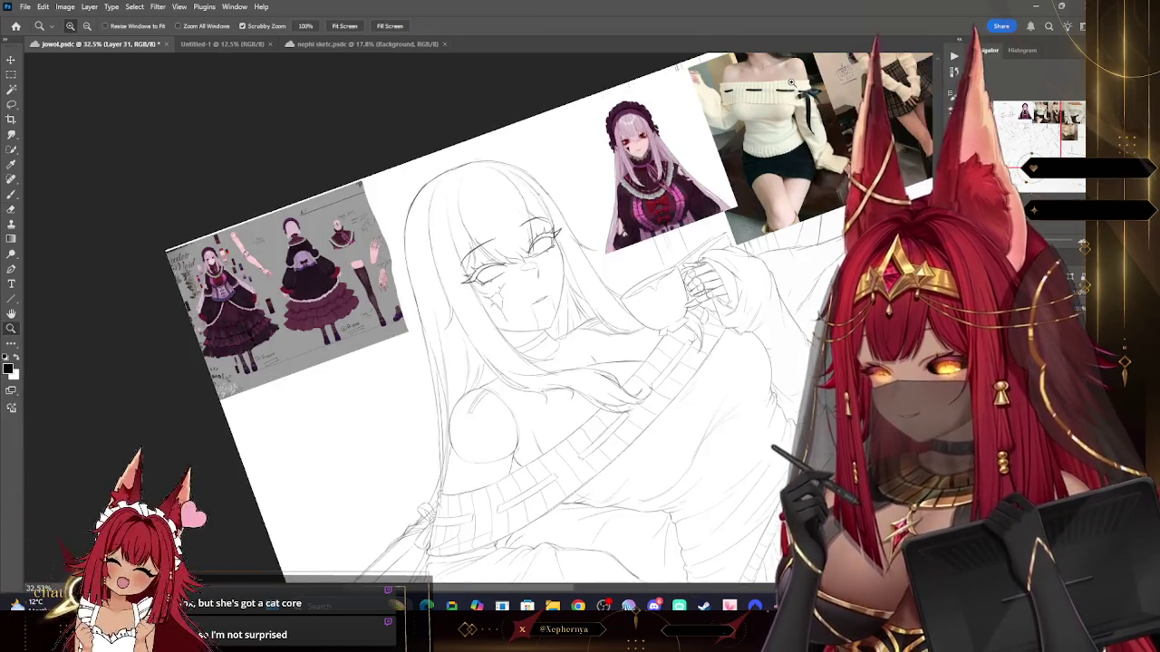
pyautogui.press('Escape')
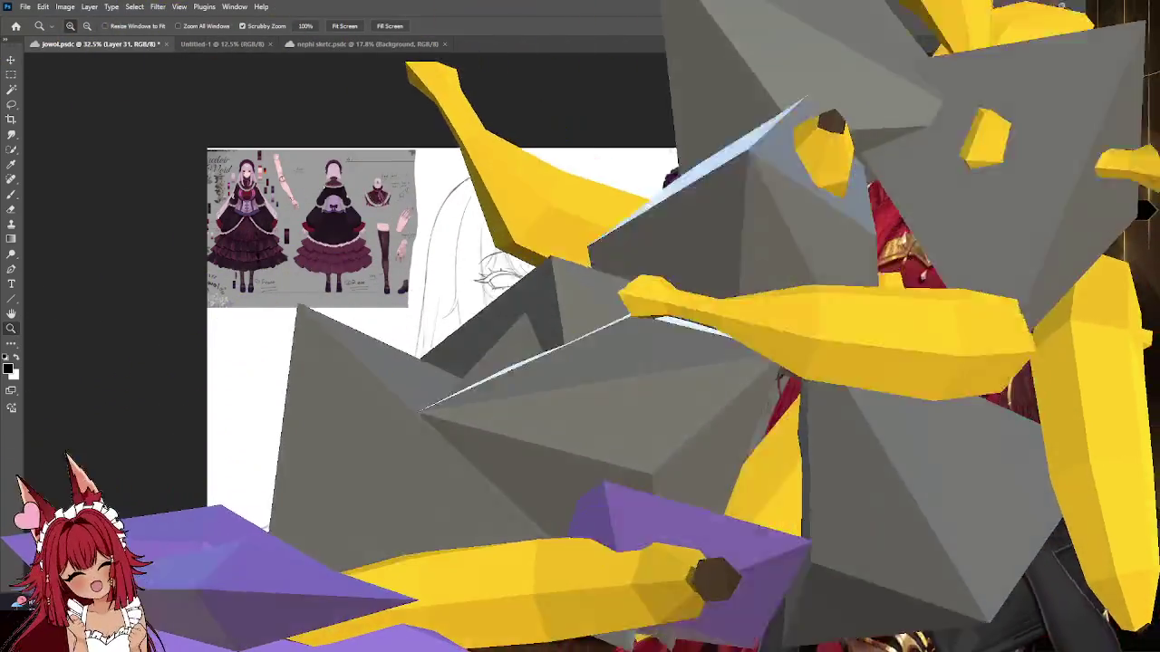
pyautogui.scroll(5, 362, 271)
pyautogui.scroll(-1, 580, 272)
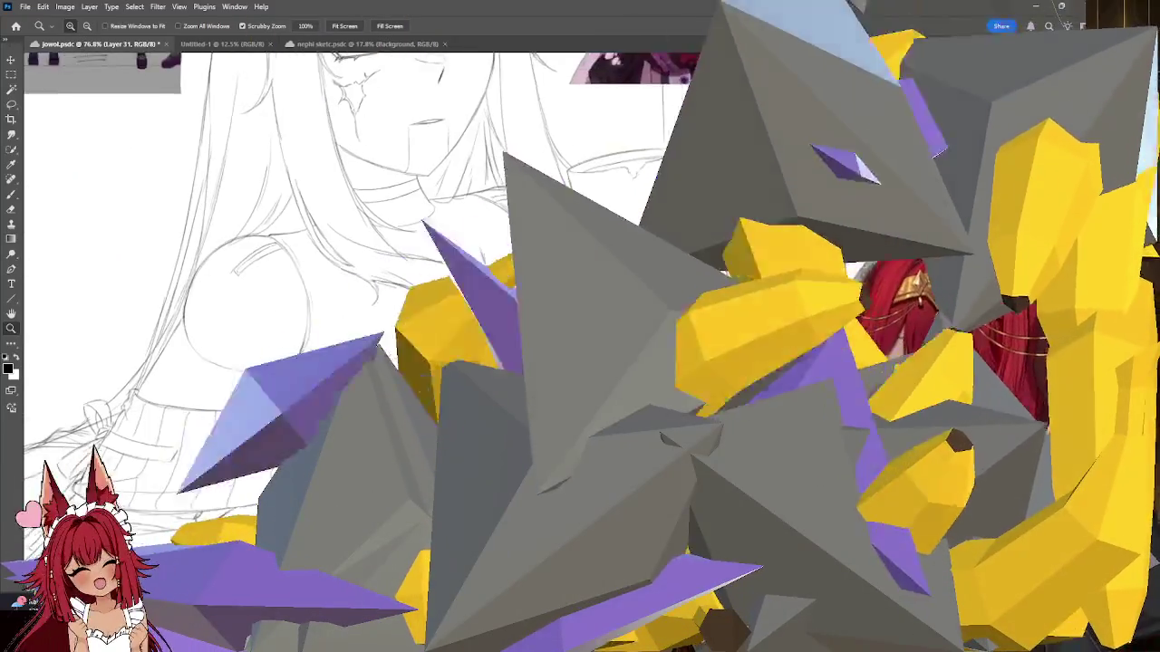
pyautogui.press('b')
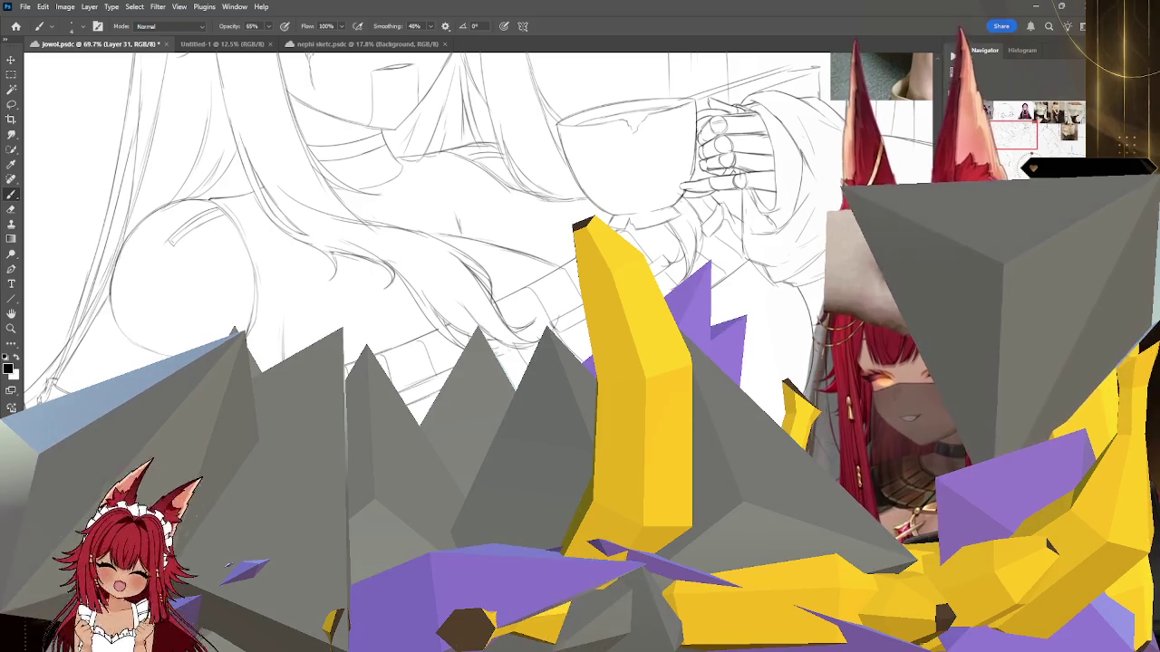
pyautogui.press('z')
pyautogui.keyDown('alt'); pyautogui.click(710, 253); pyautogui.keyUp('alt')
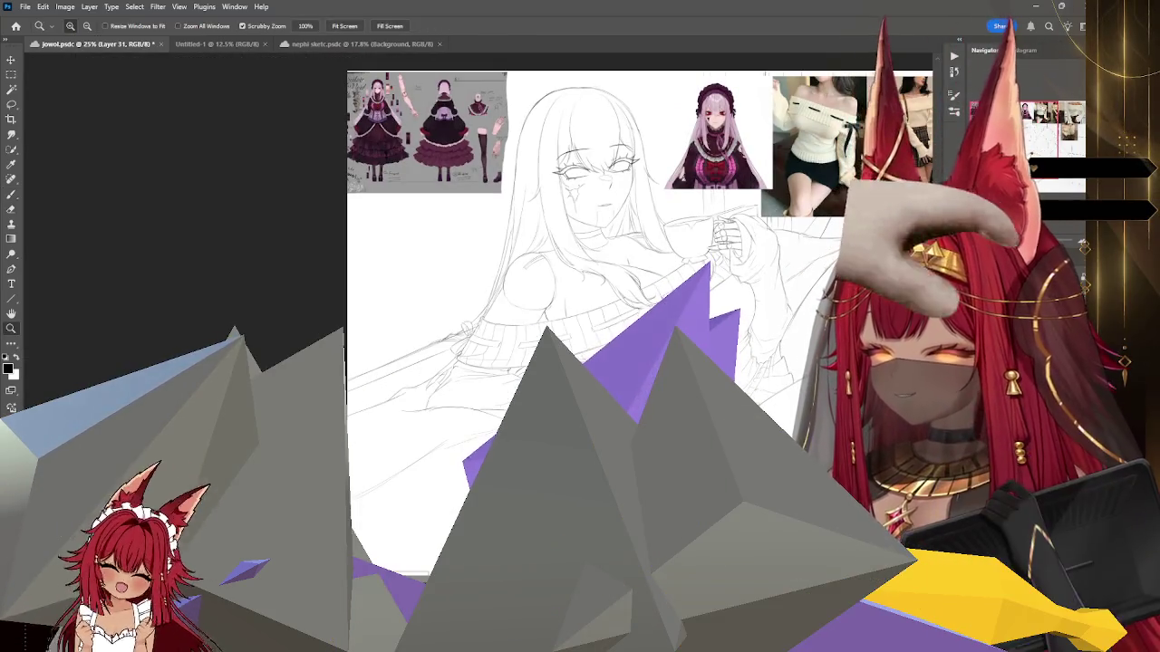
# Step: Zoom in on the sweater band and scroll through the sketch to the face
pyautogui.click(812, 288)
pyautogui.click(583, 336)
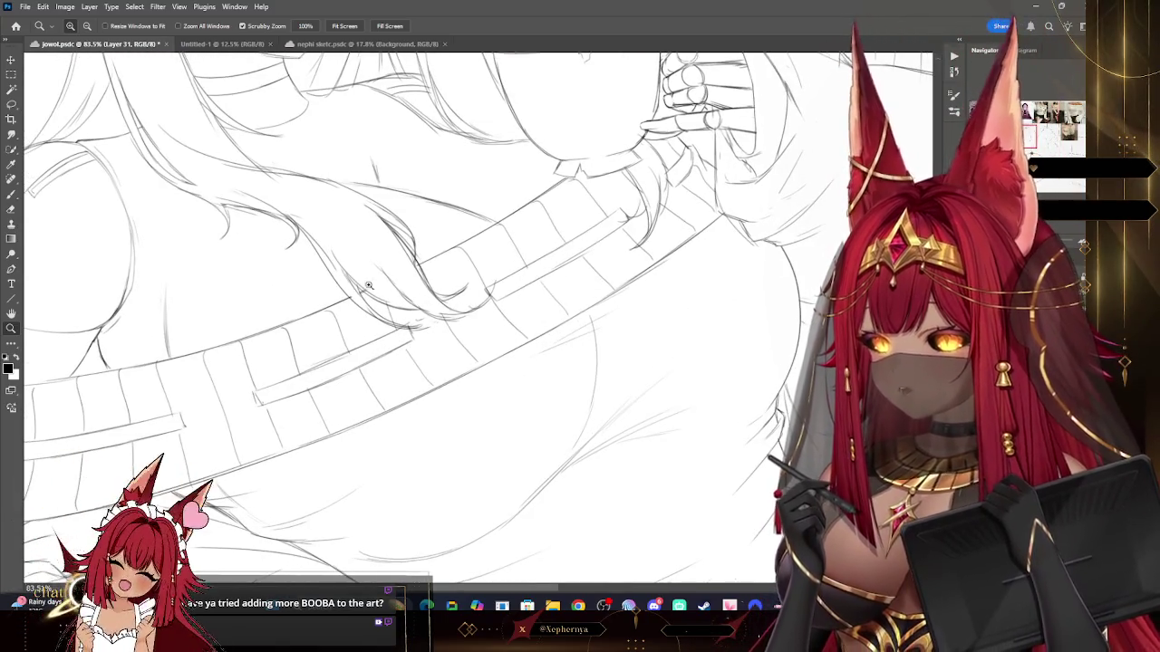
pyautogui.scroll(-2, 695, 297)
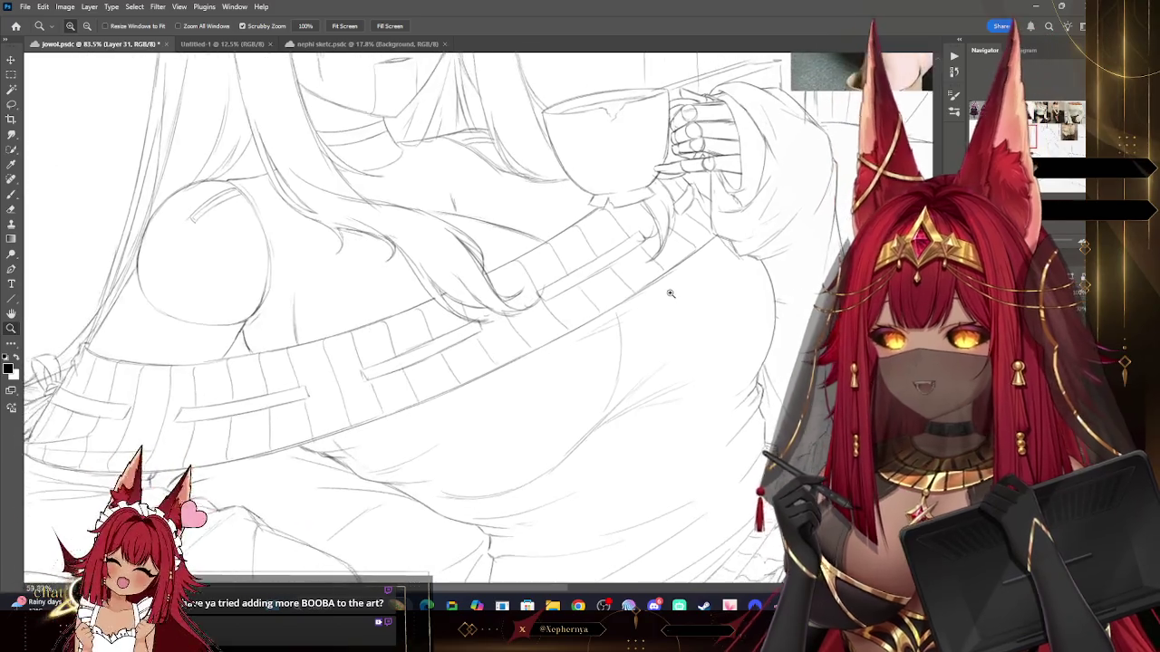
pyautogui.scroll(-2, 675, 291)
pyautogui.scroll(-2, 679, 295)
pyautogui.scroll(-2, 679, 305)
pyautogui.scroll(-1, 632, 310)
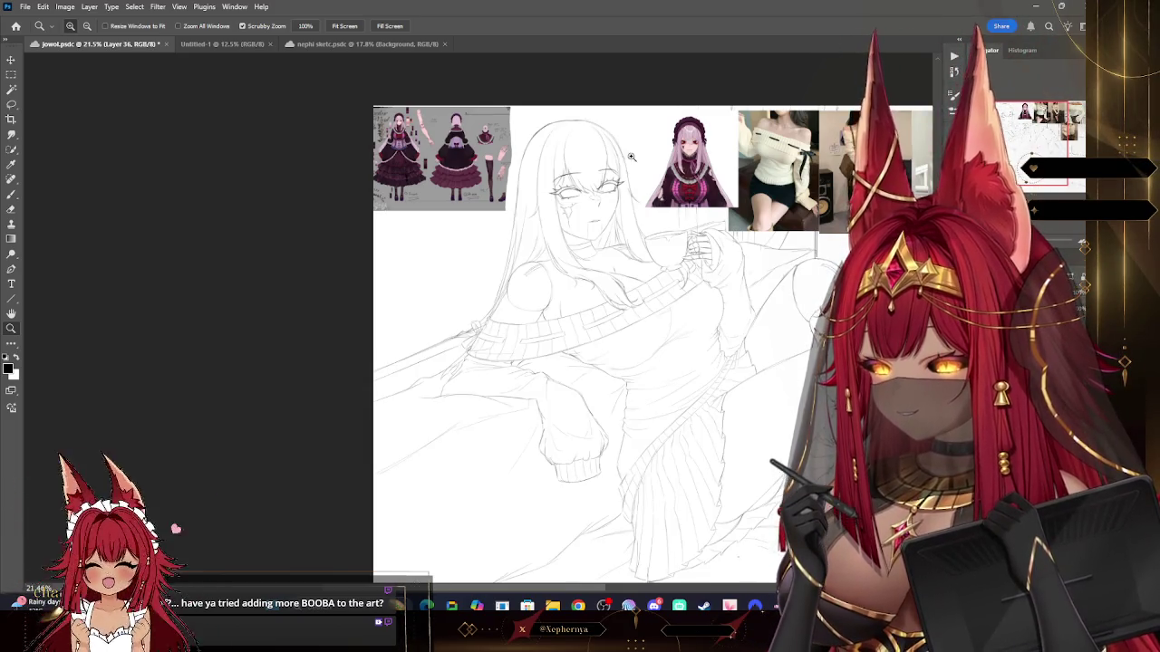
pyautogui.scroll(4, 632, 157)
# Step: Rotate the face drawing about 1.2° with Free Transform, commit, and zoom back onto the face
pyautogui.press('v')
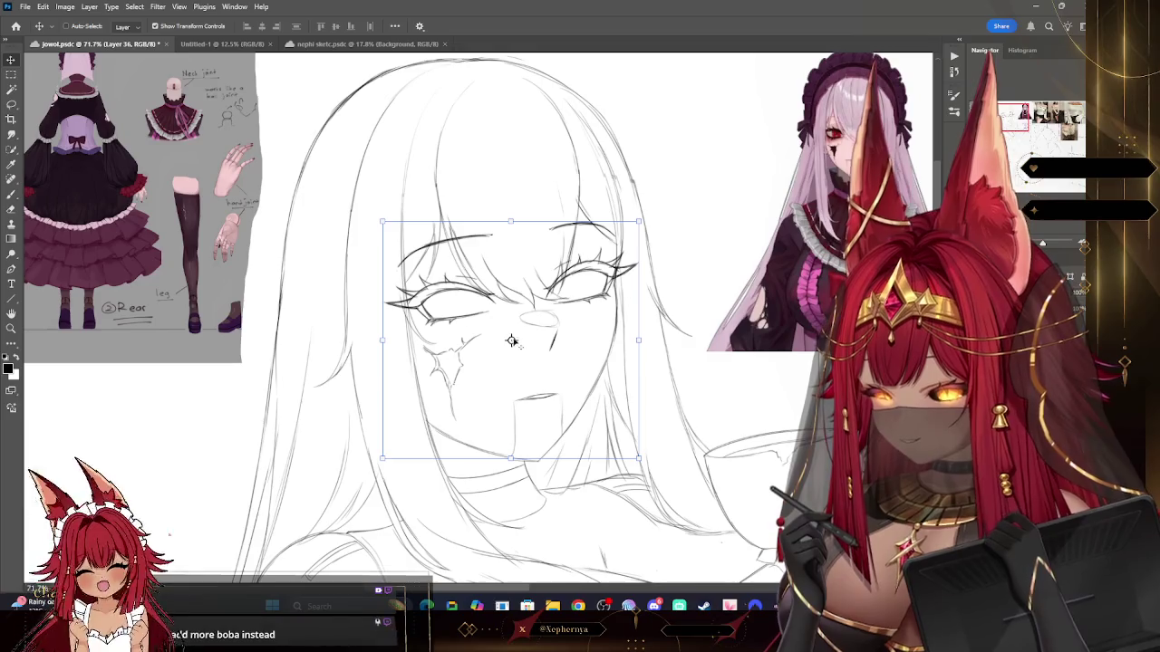
pyautogui.moveTo(645, 216); pyautogui.dragTo(656, 222)
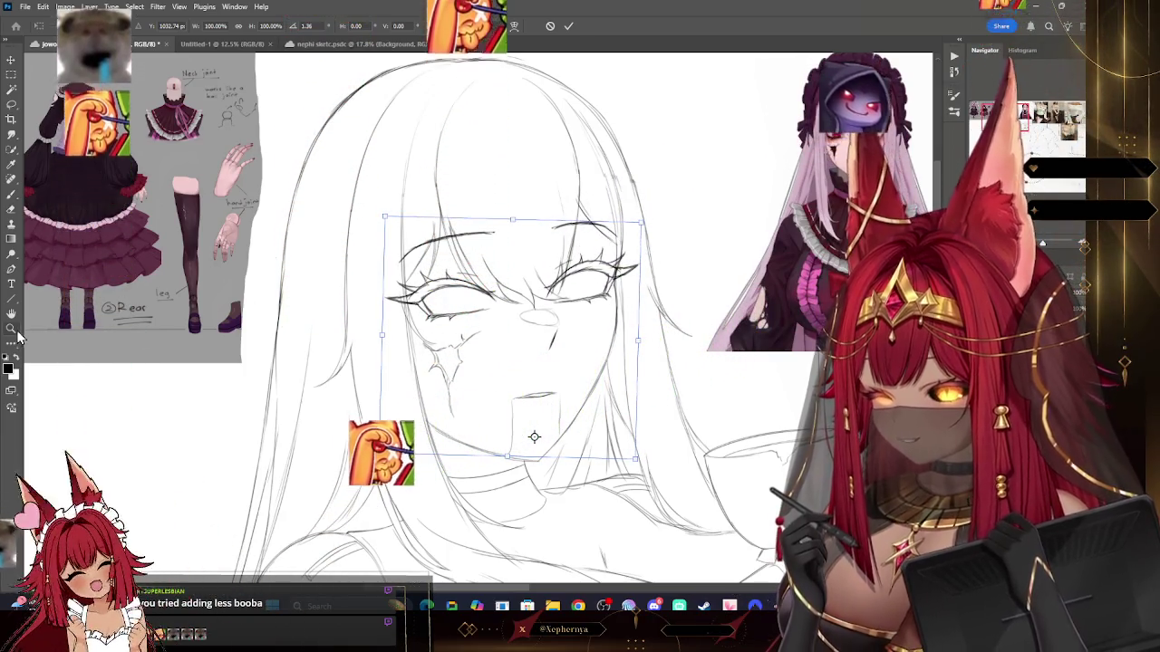
pyautogui.press('Return')
pyautogui.hotkey('ctrl', '-')
pyautogui.moveTo(556, 186)
pyautogui.mouseDown()
pyautogui.moveTo(671, 222)
pyautogui.moveTo(645, 242)
pyautogui.mouseUp()
pyautogui.press('v')
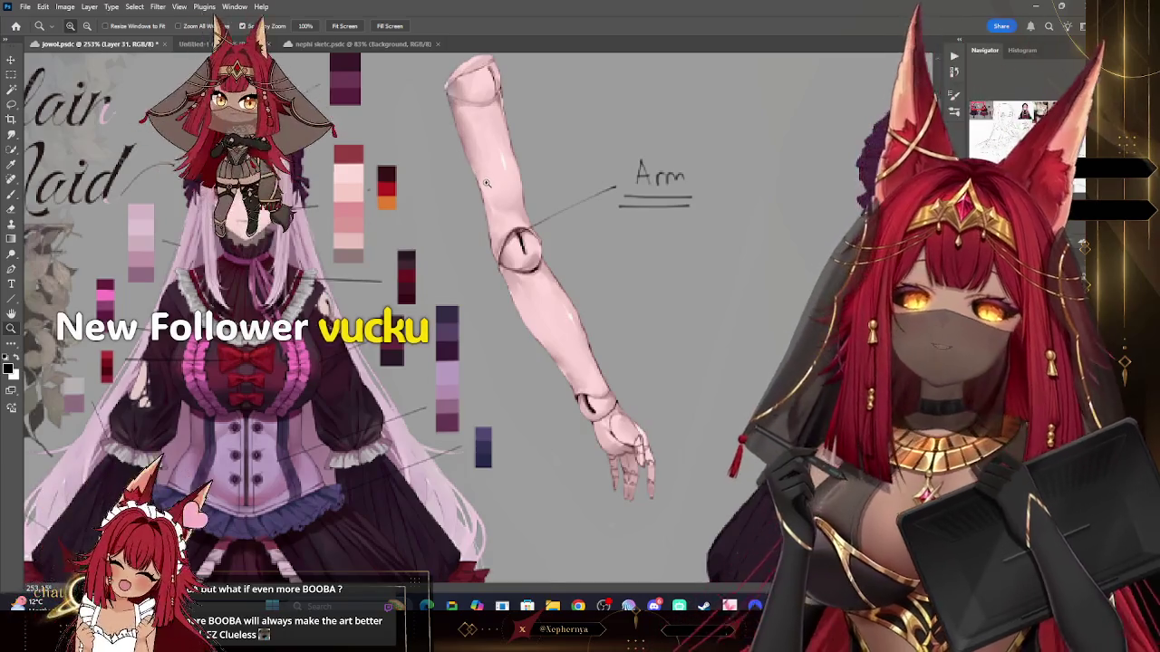
# Step: Sample the light pink skin tone from the character sheet's swatches with the Eyedropper
pyautogui.moveTo(487, 183); pyautogui.dragTo(362, 135)
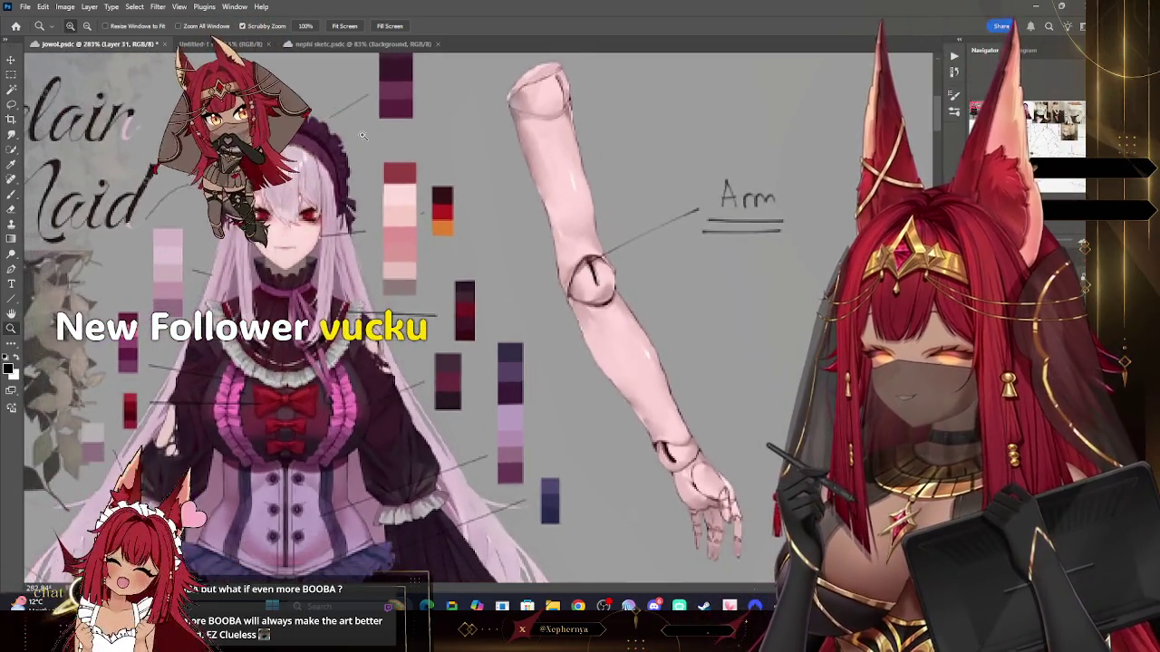
pyautogui.click(12, 165)
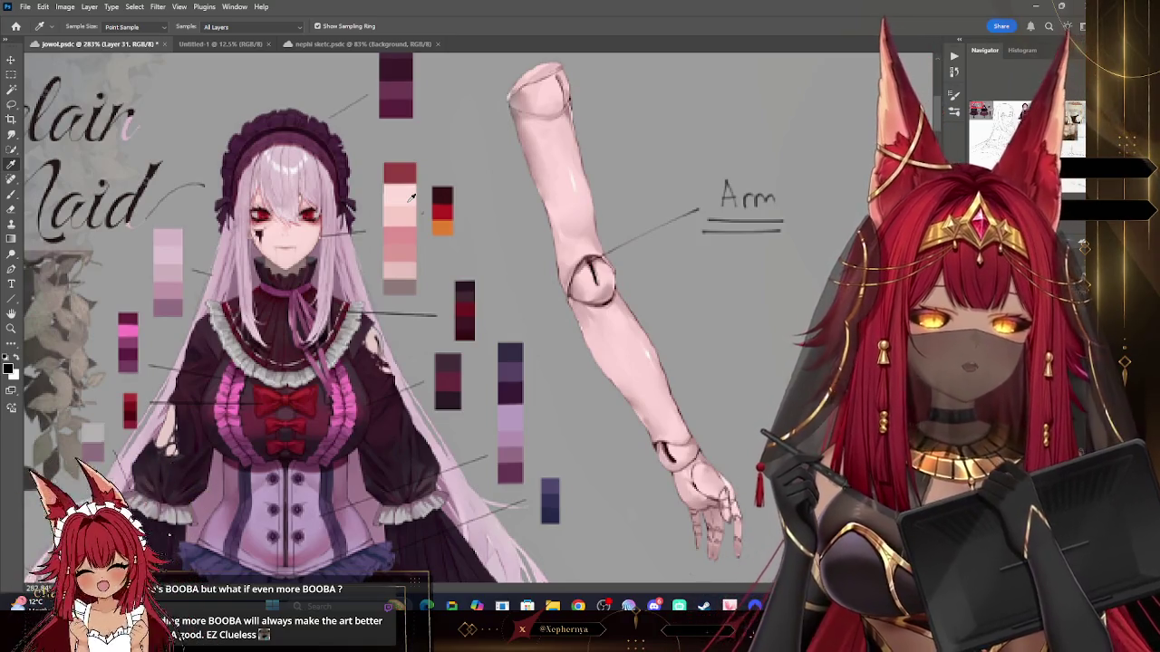
pyautogui.click(405, 188)
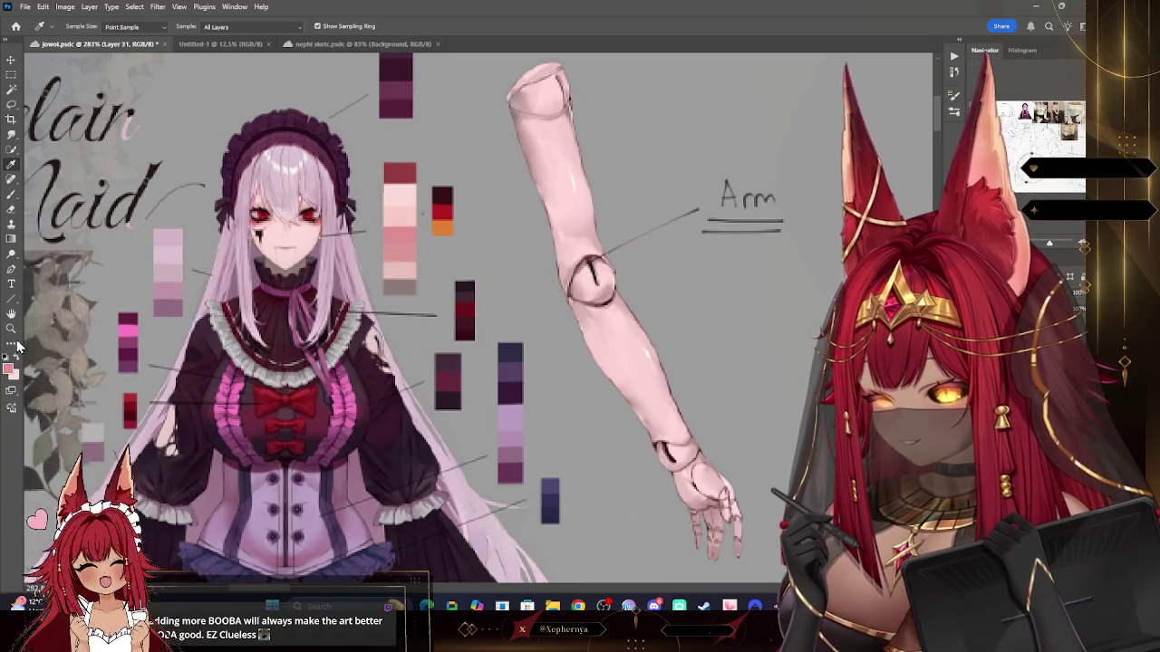
pyautogui.scroll(-10, 421, 187)
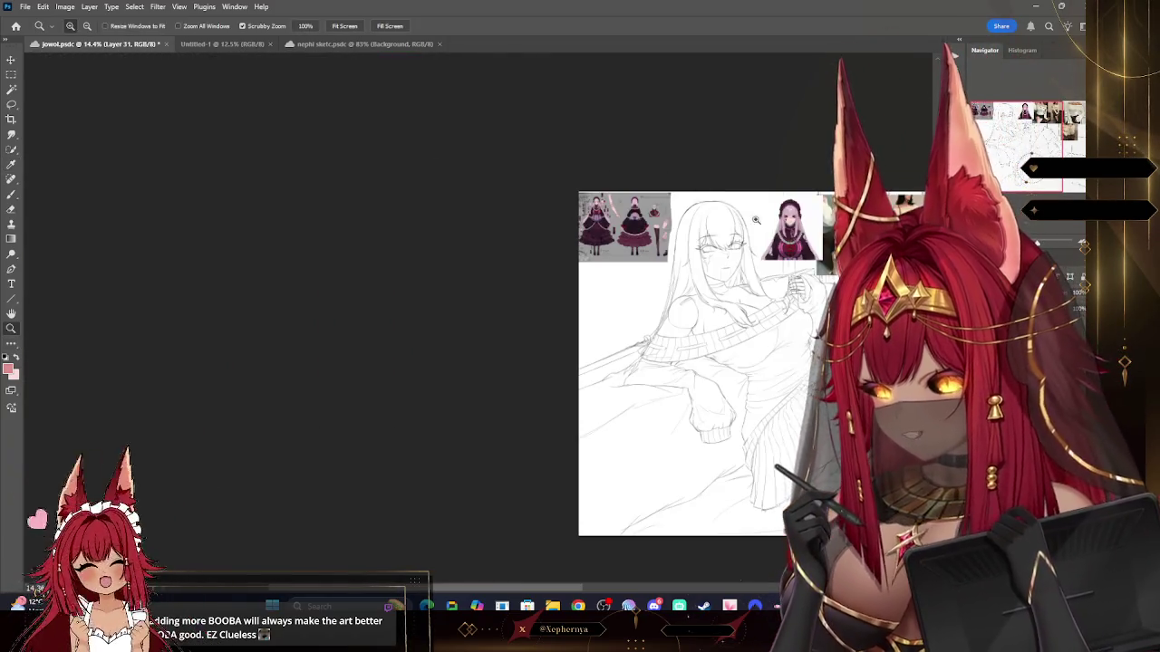
# Step: Paint the pink skin base at full opacity over the face and neck with a large brush
pyautogui.scroll(2, 747, 241)
pyautogui.scroll(2, 746, 242)
pyautogui.scroll(1, 747, 242)
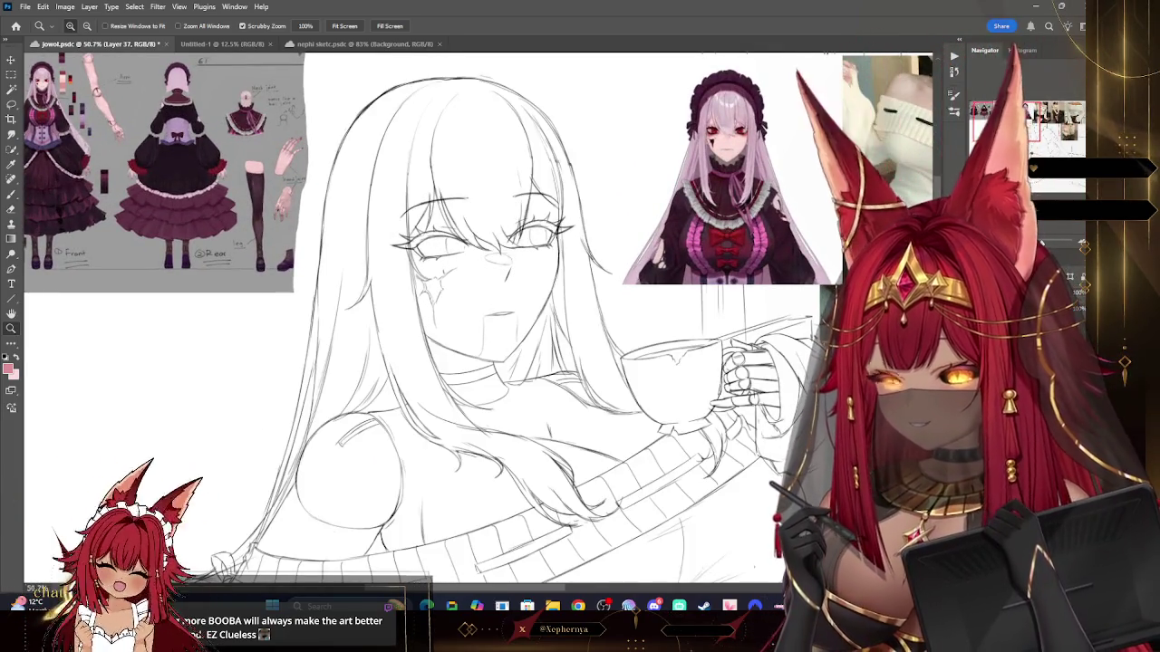
pyautogui.press('b')
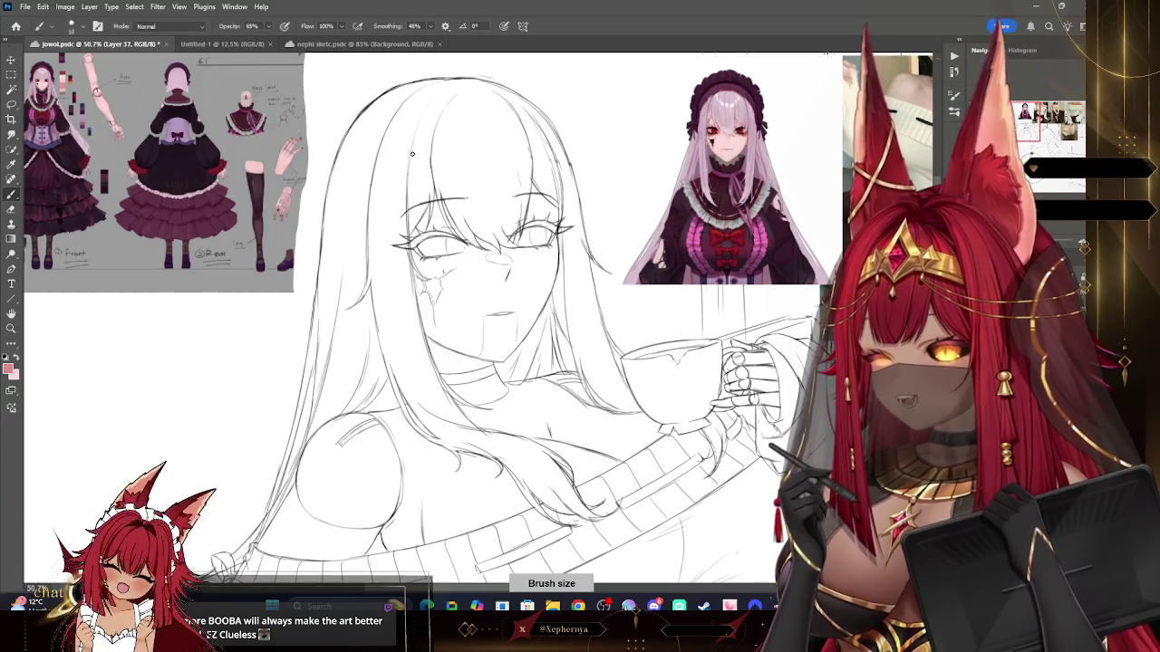
pyautogui.click(269, 27)
pyautogui.press(']')
pyautogui.press(']')
pyautogui.press(']')
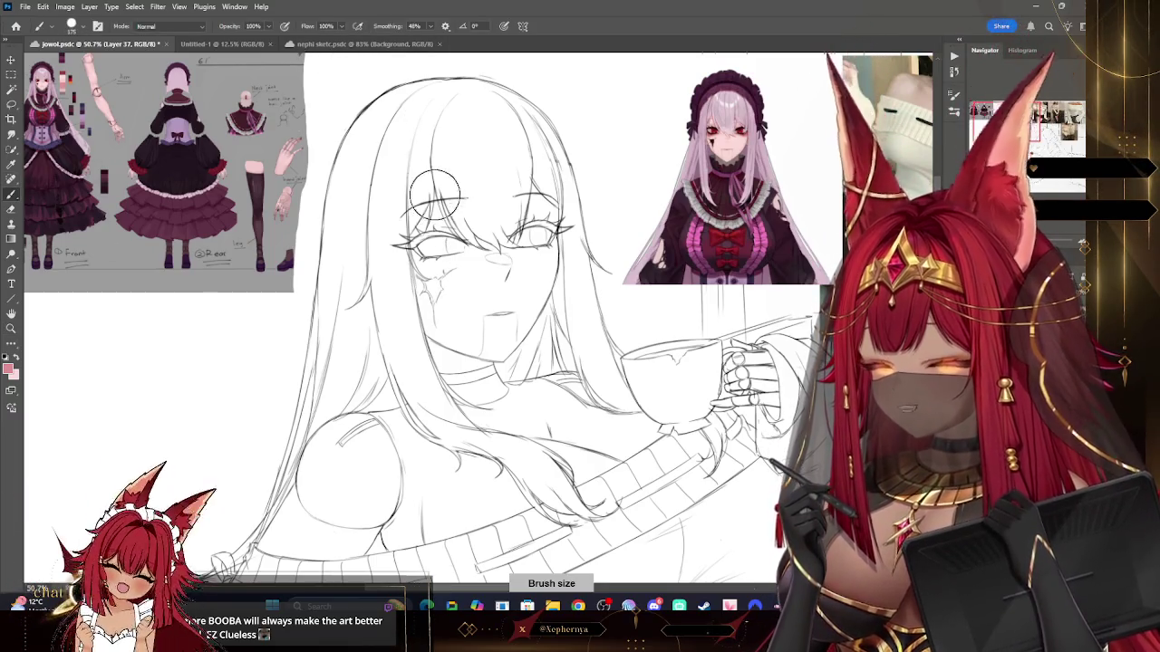
pyautogui.moveTo(422, 171); pyautogui.dragTo(453, 358)
pyautogui.moveTo(470, 162)
pyautogui.mouseDown()
pyautogui.moveTo(494, 172)
pyautogui.moveTo(508, 341)
pyautogui.mouseUp()
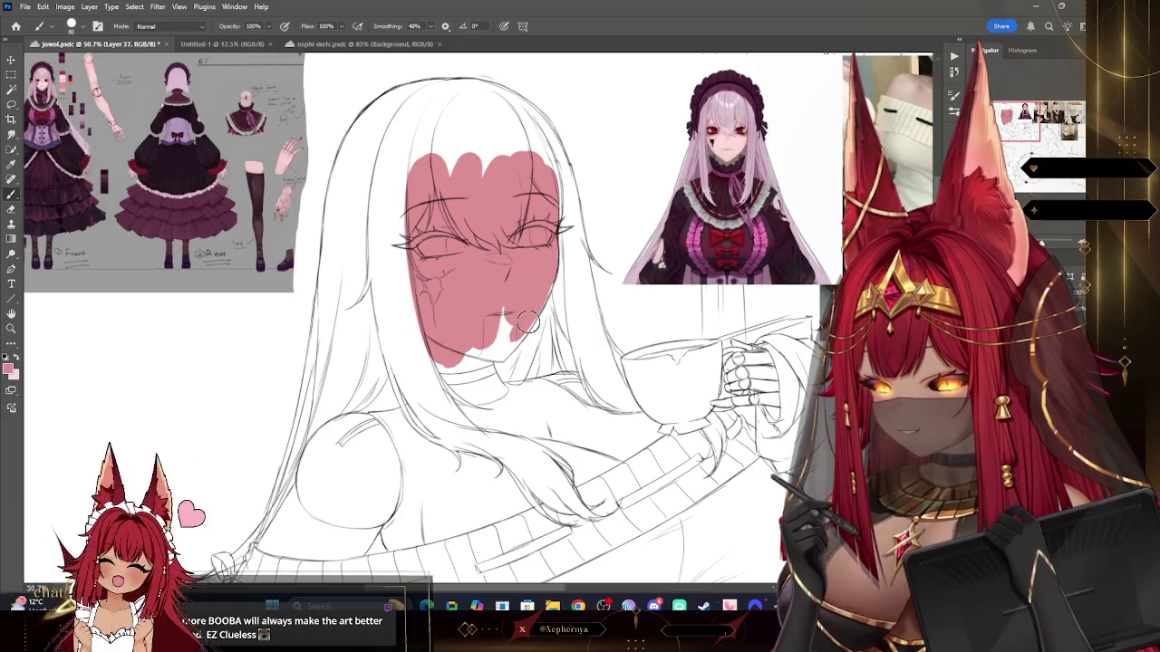
pyautogui.hotkey('ctrl', 'z')
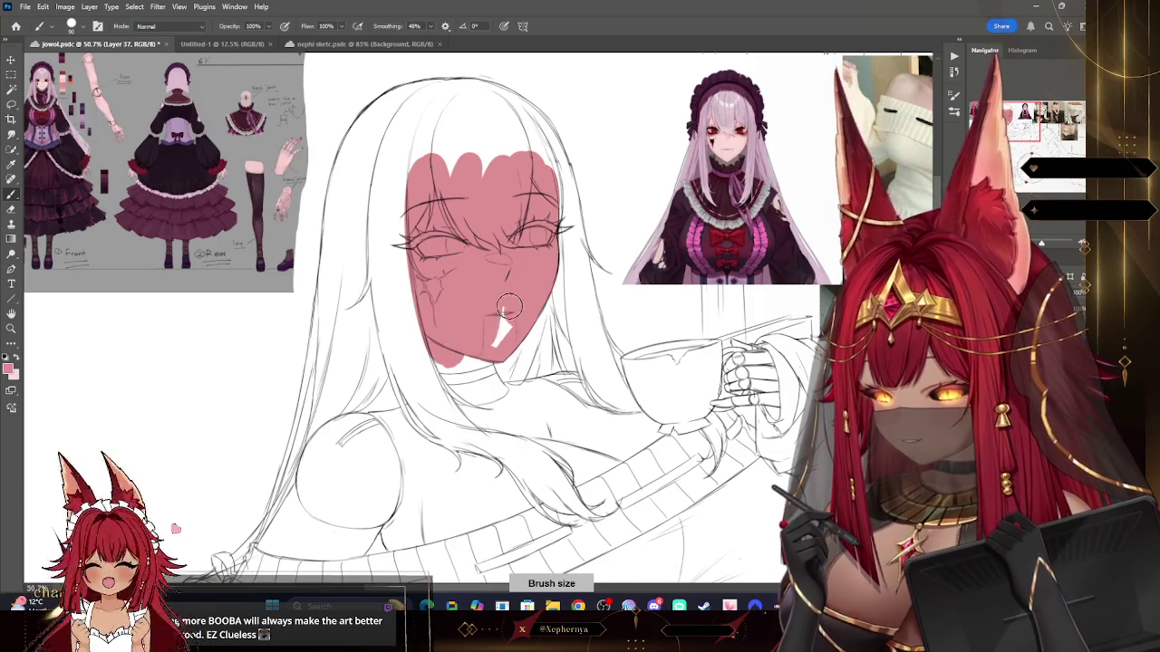
pyautogui.moveTo(482, 305)
pyautogui.mouseDown()
pyautogui.moveTo(472, 408)
pyautogui.moveTo(514, 430)
pyautogui.mouseUp()
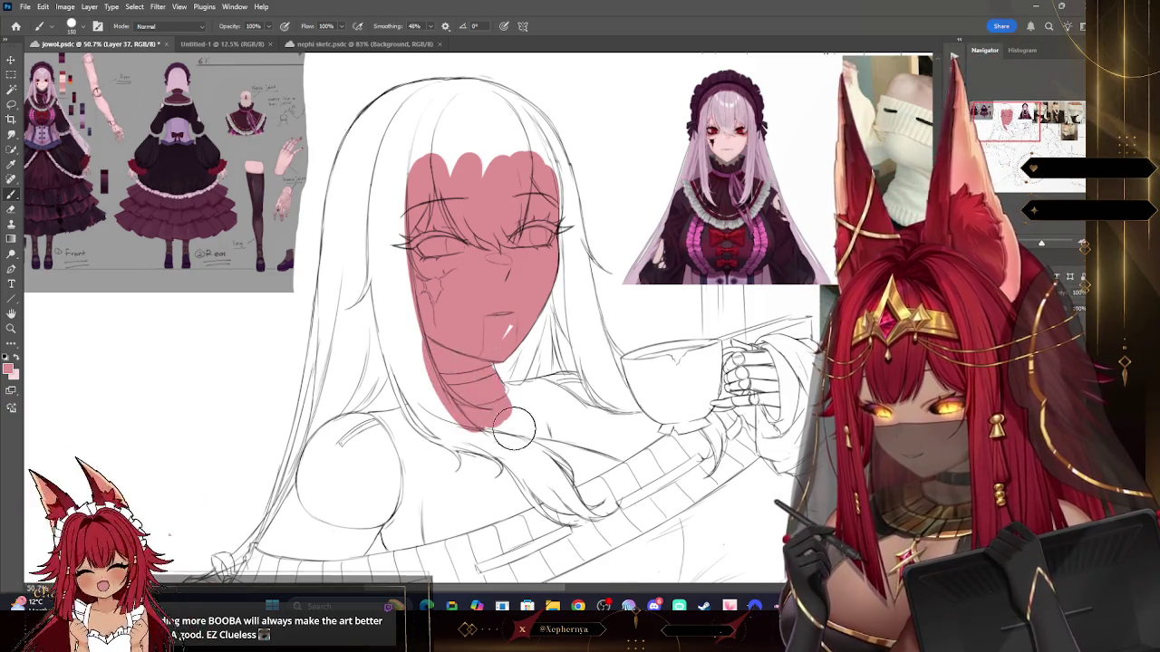
# Step: Fill pink skin along the arm, shoulders and chest, varying brush size to close gaps
pyautogui.moveTo(554, 346)
pyautogui.mouseDown()
pyautogui.moveTo(518, 378)
pyautogui.moveTo(569, 358)
pyautogui.mouseUp()
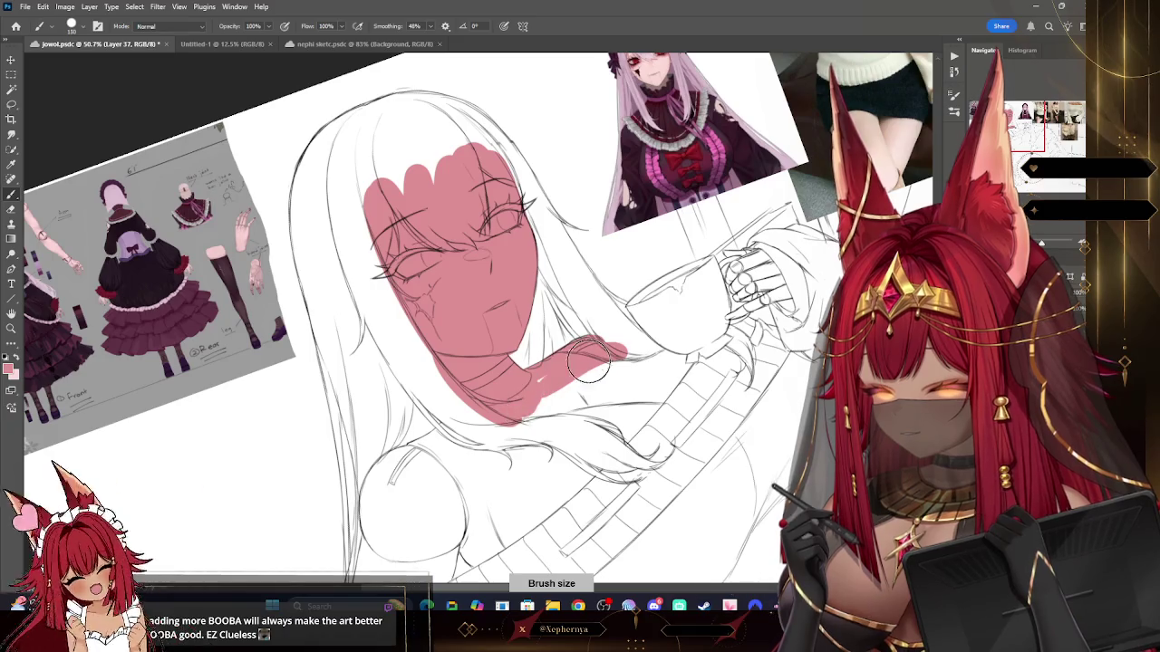
pyautogui.moveTo(635, 367)
pyautogui.mouseDown()
pyautogui.moveTo(675, 362)
pyautogui.moveTo(632, 408)
pyautogui.mouseUp()
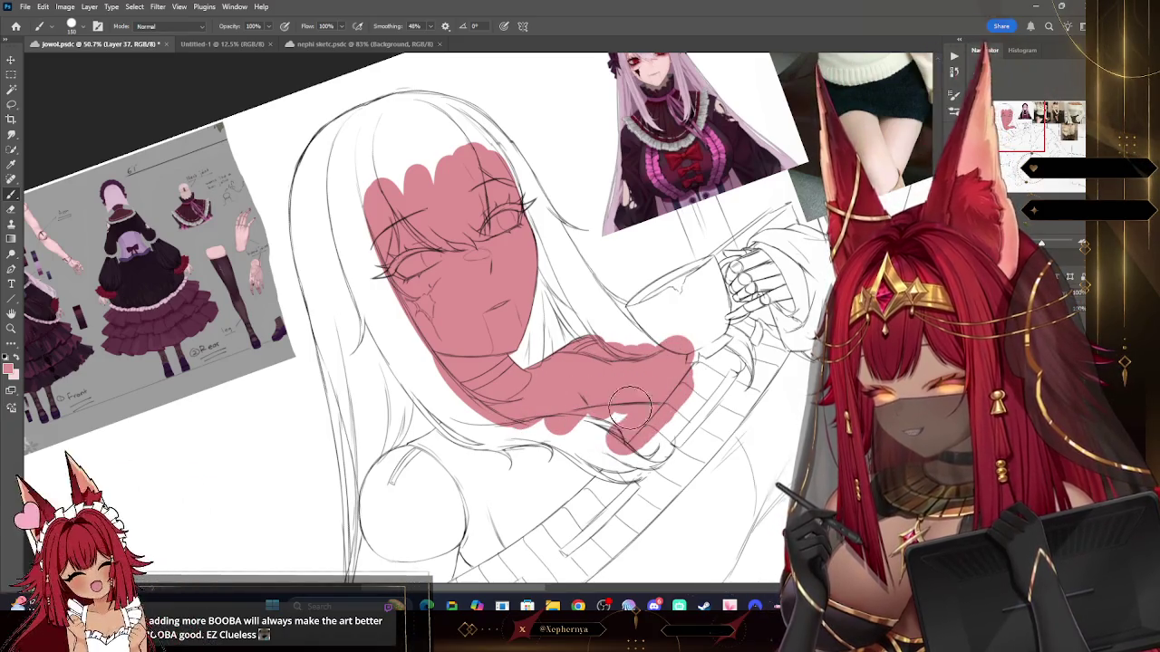
pyautogui.press('[')
pyautogui.moveTo(372, 544); pyautogui.dragTo(393, 473)
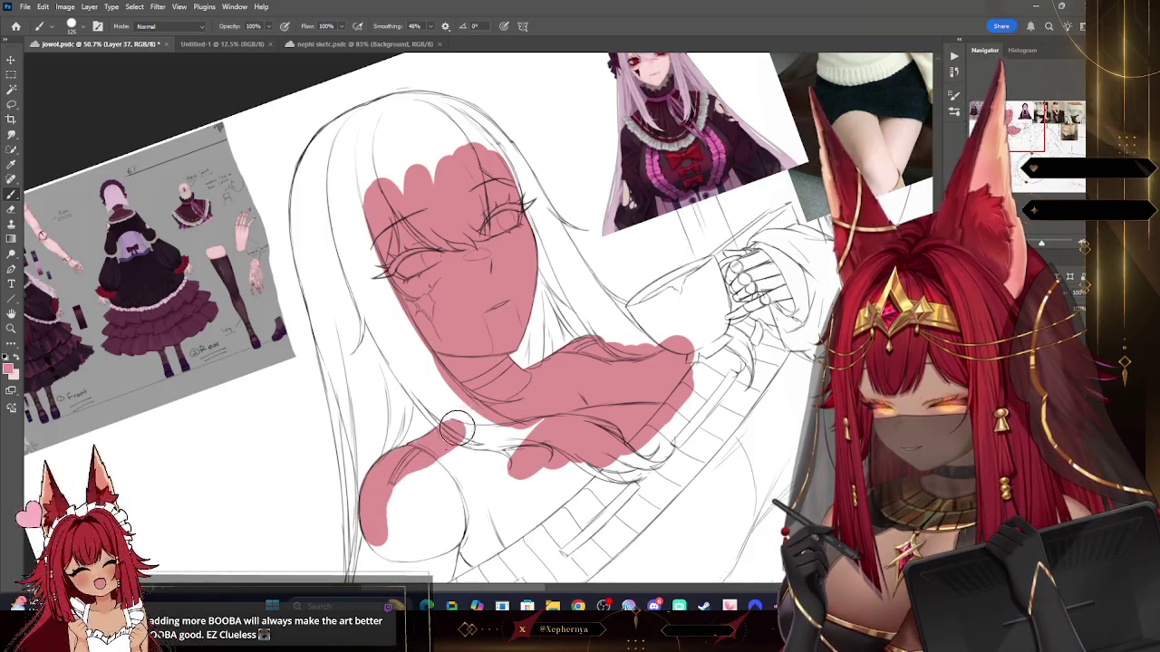
pyautogui.press(']')
pyautogui.moveTo(426, 489)
pyautogui.mouseDown()
pyautogui.moveTo(479, 550)
pyautogui.moveTo(616, 444)
pyautogui.moveTo(612, 381)
pyautogui.mouseUp()
pyautogui.press(']')
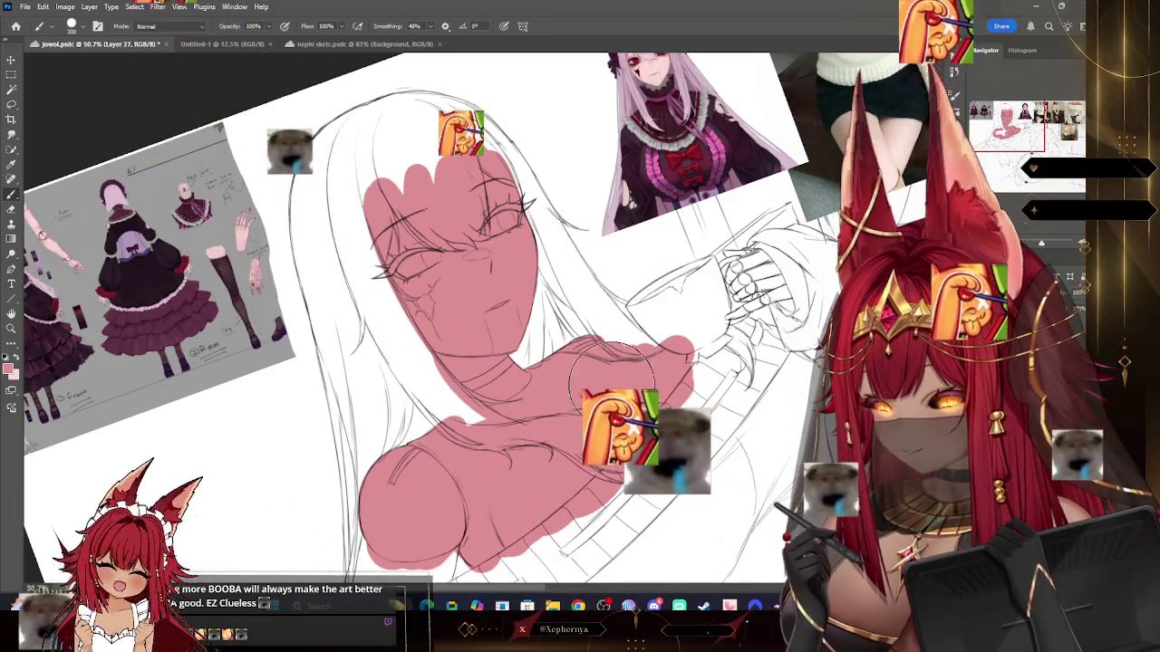
pyautogui.press('Escape')
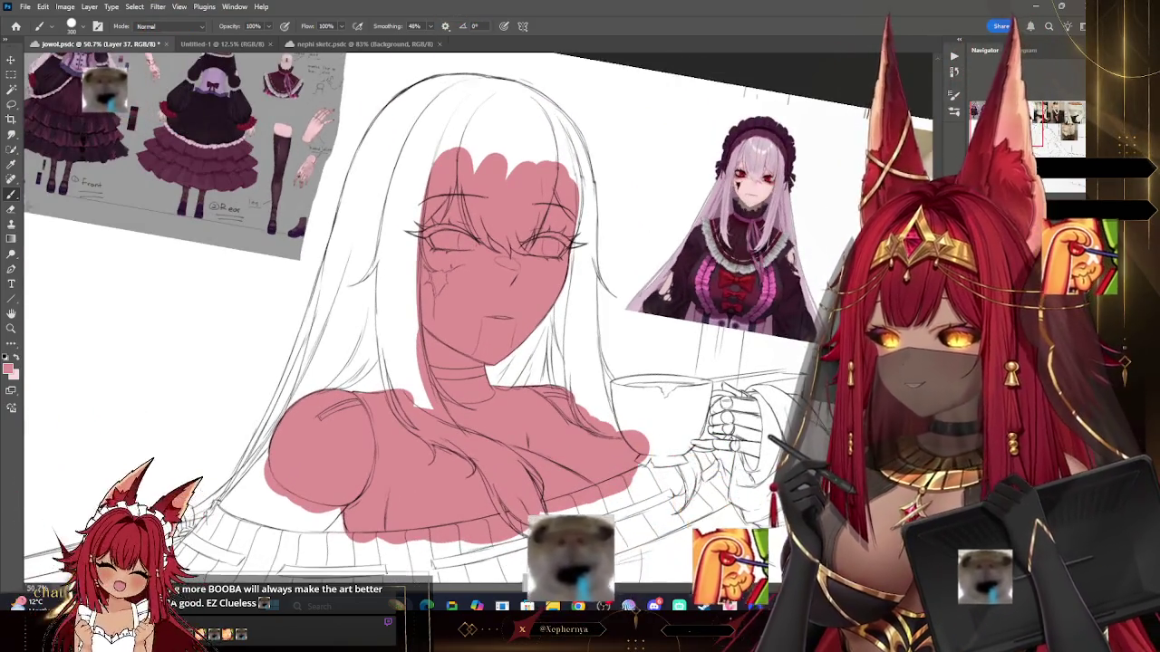
pyautogui.scroll(3, 479, 288)
pyautogui.moveTo(479, 289); pyautogui.dragTo(434, 331)
pyautogui.press(']')
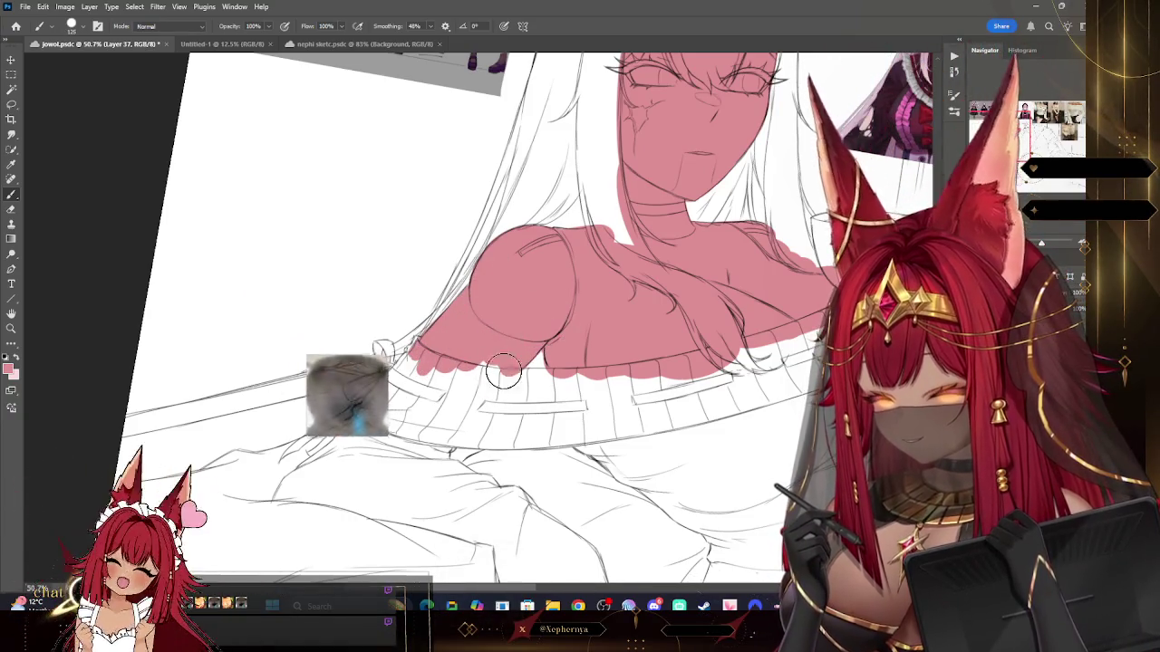
# Step: Paint pink over the fingers holding the teacup with a smaller brush
pyautogui.moveTo(443, 402)
pyautogui.mouseDown()
pyautogui.moveTo(244, 302)
pyautogui.moveTo(217, 234)
pyautogui.moveTo(103, 429)
pyautogui.mouseUp()
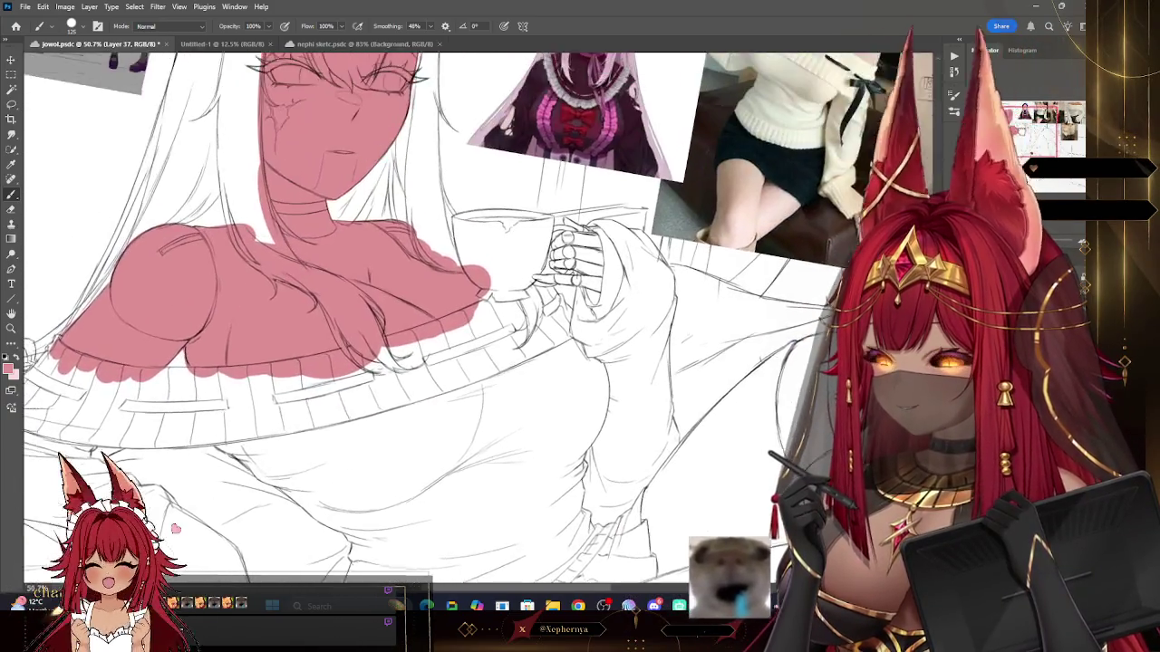
pyautogui.press('[')
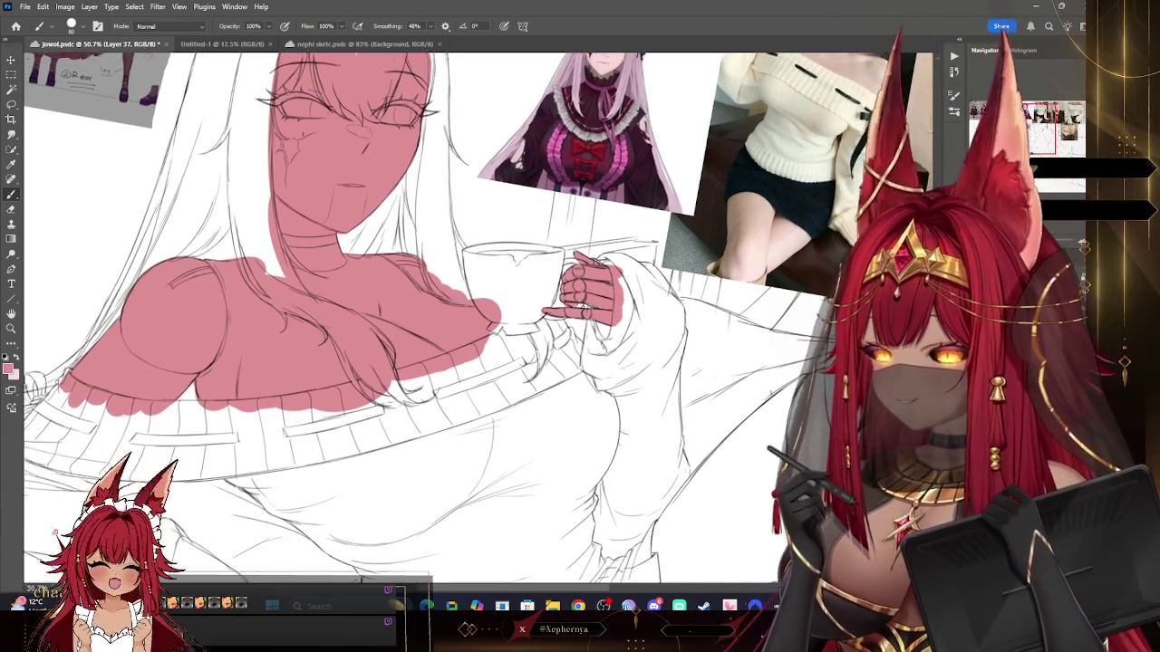
pyautogui.scroll(-5, 619, 278)
pyautogui.scroll(3, 580, 317)
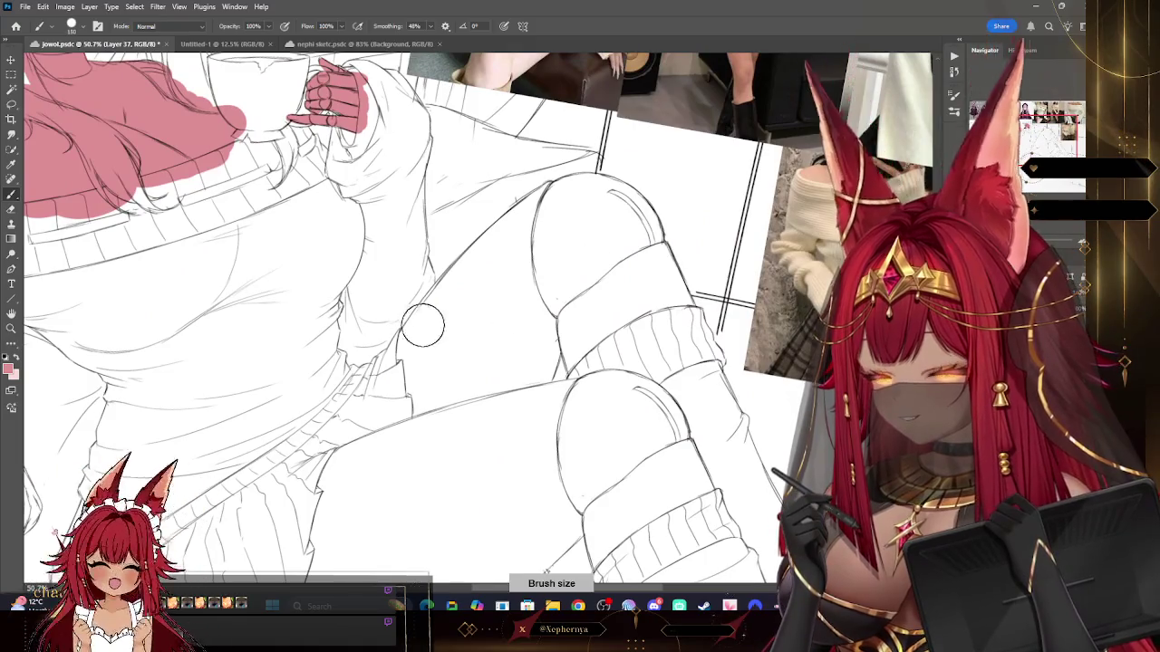
# Step: Block in pink over the raised thigh and the knee cuff band
pyautogui.moveTo(435, 313); pyautogui.dragTo(400, 361)
pyautogui.moveTo(485, 269)
pyautogui.mouseDown()
pyautogui.moveTo(400, 354)
pyautogui.moveTo(452, 292)
pyautogui.mouseUp()
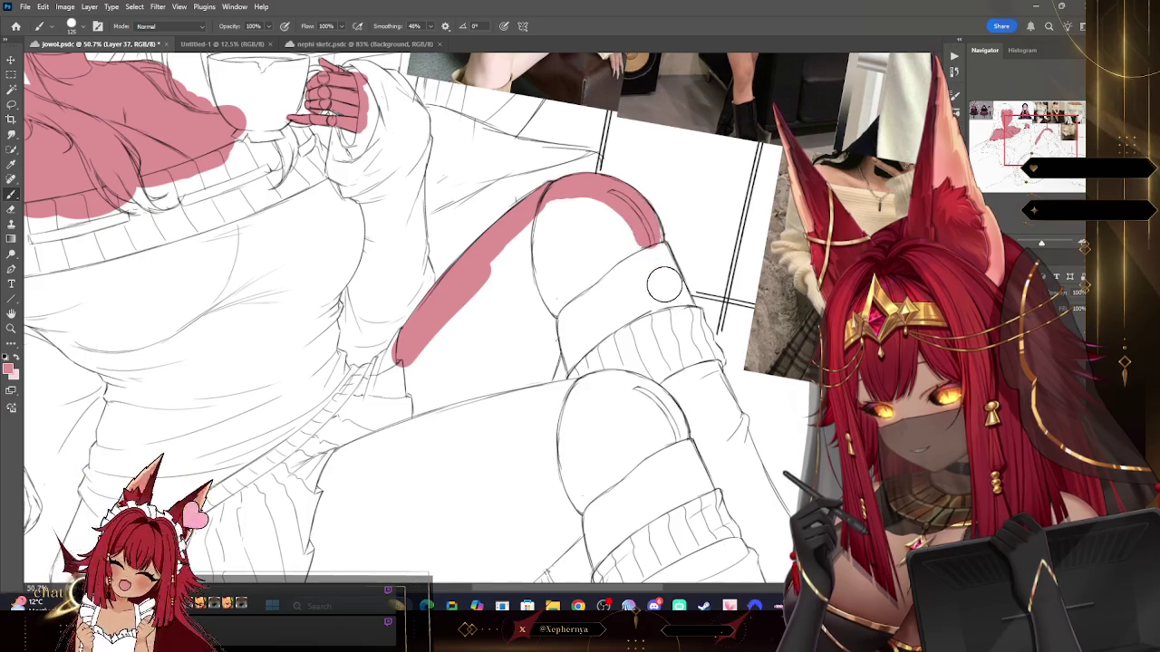
pyautogui.moveTo(661, 254); pyautogui.dragTo(685, 313)
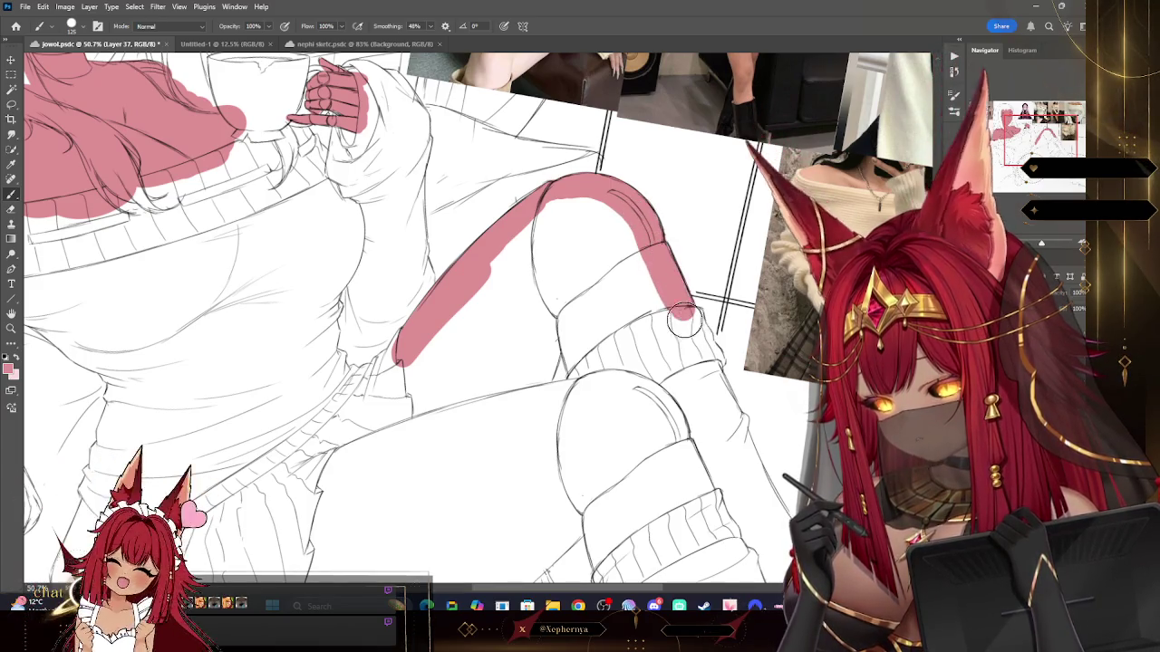
pyautogui.moveTo(611, 323)
pyautogui.mouseDown()
pyautogui.moveTo(648, 349)
pyautogui.moveTo(598, 363)
pyautogui.moveTo(564, 296)
pyautogui.mouseUp()
pyautogui.moveTo(542, 371); pyautogui.dragTo(516, 420)
pyautogui.moveTo(507, 359)
pyautogui.mouseDown()
pyautogui.moveTo(435, 417)
pyautogui.moveTo(407, 380)
pyautogui.moveTo(471, 299)
pyautogui.moveTo(546, 270)
pyautogui.moveTo(492, 285)
pyautogui.moveTo(571, 299)
pyautogui.moveTo(648, 213)
pyautogui.mouseUp()
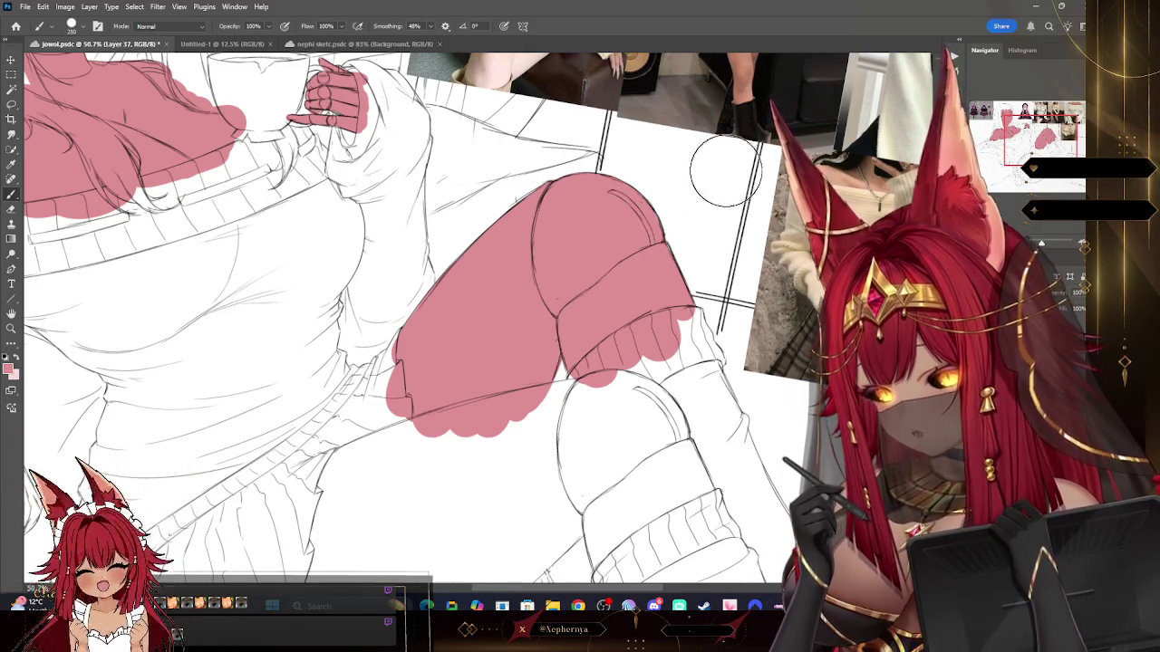
pyautogui.scroll(-3, 578, 302)
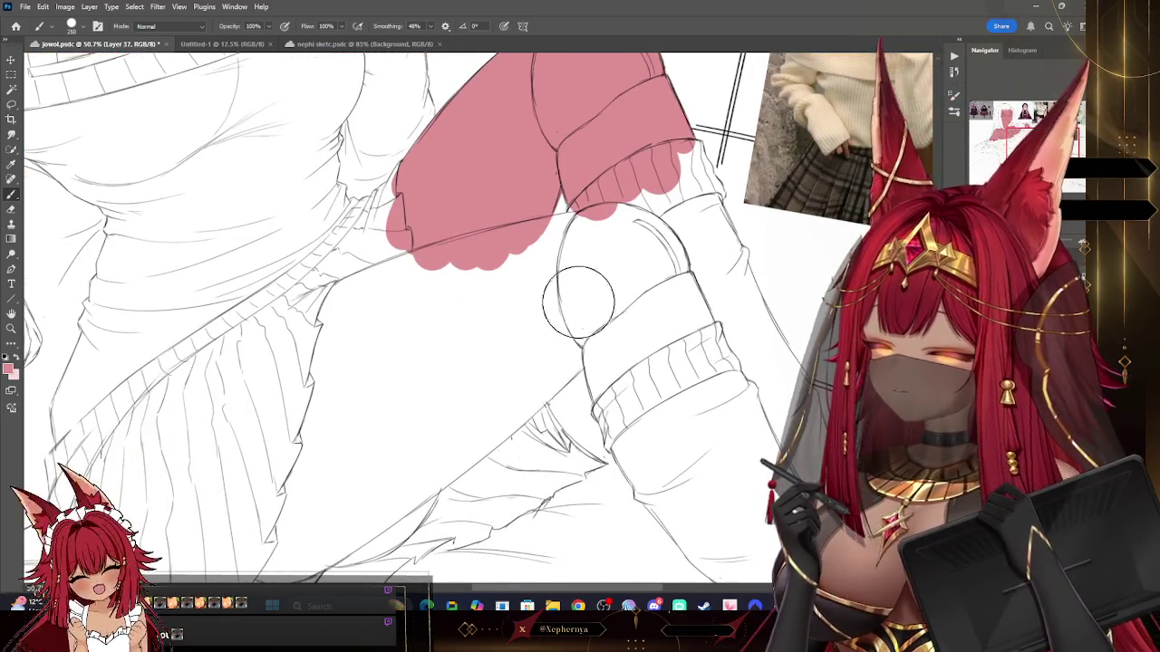
pyautogui.scroll(-1, 380, 453)
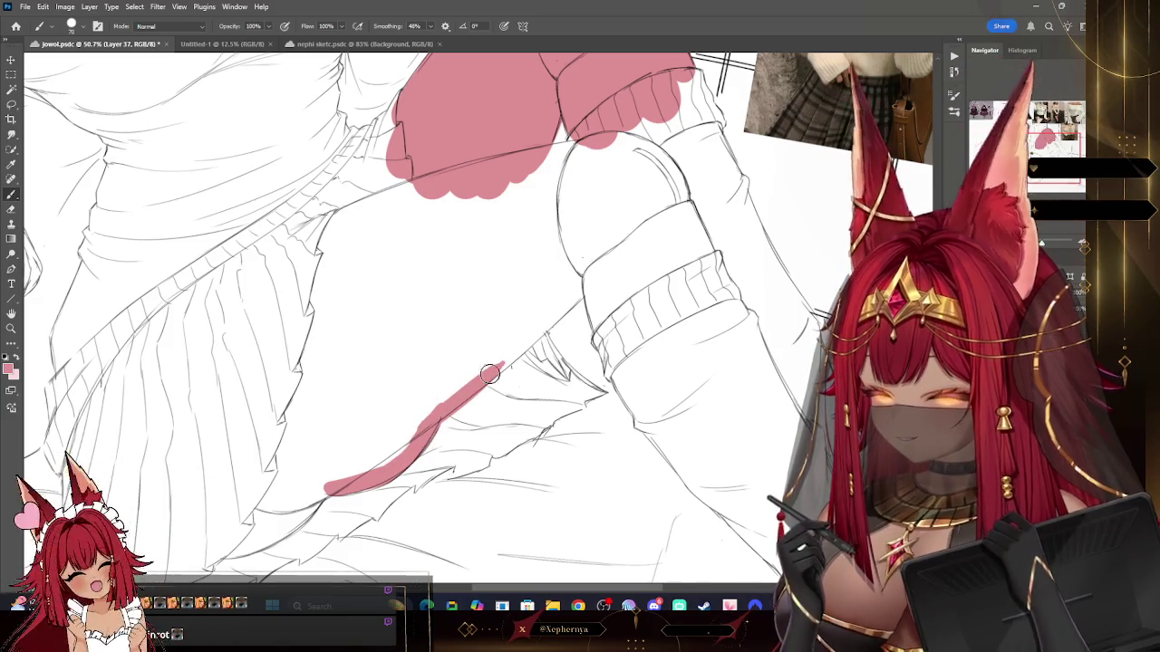
# Step: Outline and fill the lower leg down to the foot in pink with a larger brush
pyautogui.moveTo(464, 398); pyautogui.dragTo(589, 288)
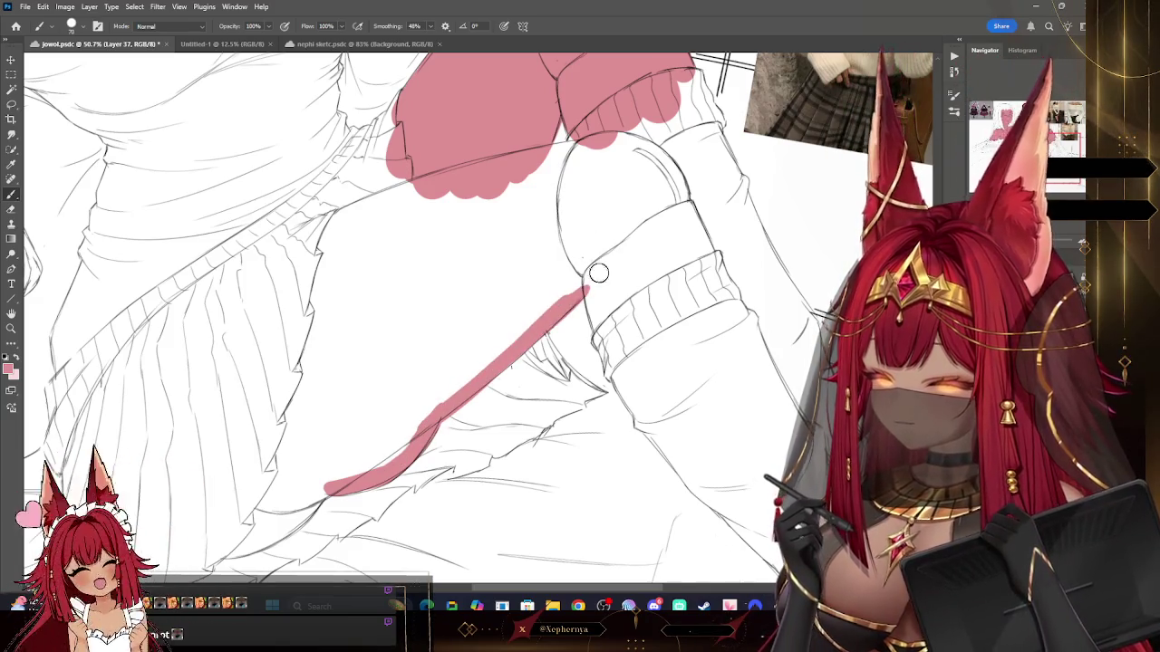
pyautogui.click(587, 265)
pyautogui.press(']')
pyautogui.moveTo(677, 190)
pyautogui.mouseDown()
pyautogui.moveTo(661, 154)
pyautogui.moveTo(625, 136)
pyautogui.moveTo(585, 154)
pyautogui.mouseUp()
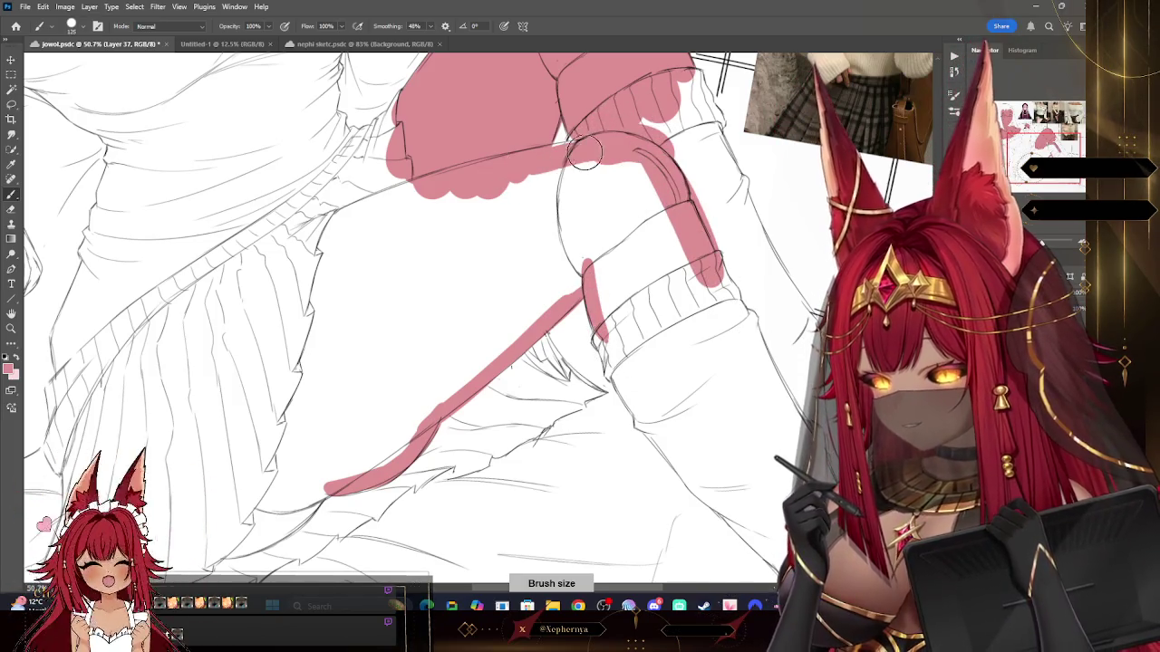
pyautogui.moveTo(387, 194)
pyautogui.mouseDown()
pyautogui.moveTo(337, 227)
pyautogui.moveTo(259, 472)
pyautogui.moveTo(225, 530)
pyautogui.moveTo(337, 445)
pyautogui.mouseUp()
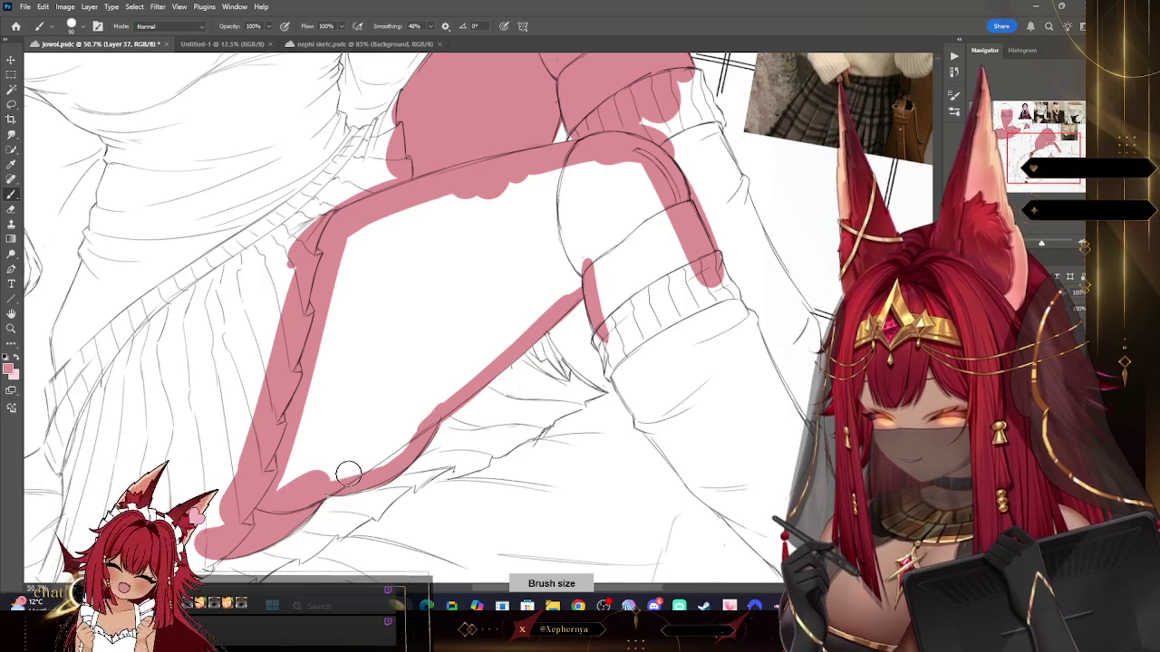
pyautogui.moveTo(305, 471)
pyautogui.mouseDown()
pyautogui.moveTo(358, 449)
pyautogui.moveTo(507, 285)
pyautogui.moveTo(589, 240)
pyautogui.moveTo(426, 353)
pyautogui.mouseUp()
pyautogui.moveTo(345, 381)
pyautogui.mouseDown()
pyautogui.moveTo(304, 419)
pyautogui.moveTo(466, 194)
pyautogui.moveTo(299, 358)
pyautogui.moveTo(583, 155)
pyautogui.moveTo(647, 288)
pyautogui.moveTo(668, 207)
pyautogui.moveTo(679, 259)
pyautogui.moveTo(453, 280)
pyautogui.mouseUp()
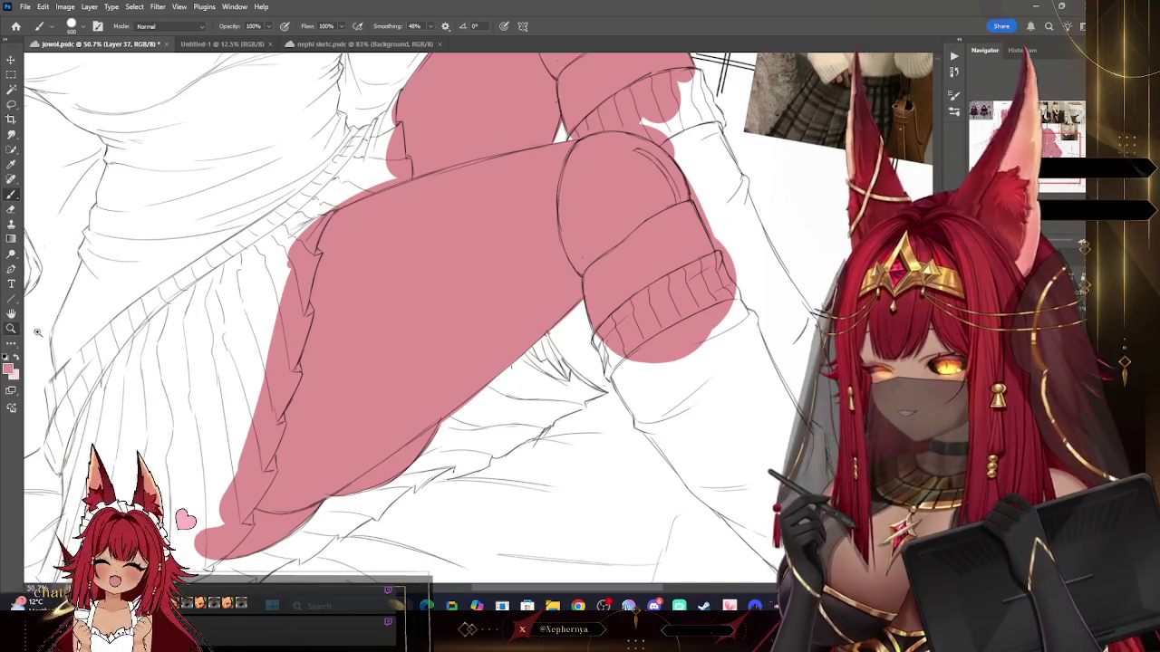
pyautogui.press('z')
pyautogui.scroll(-5, 735, 243)
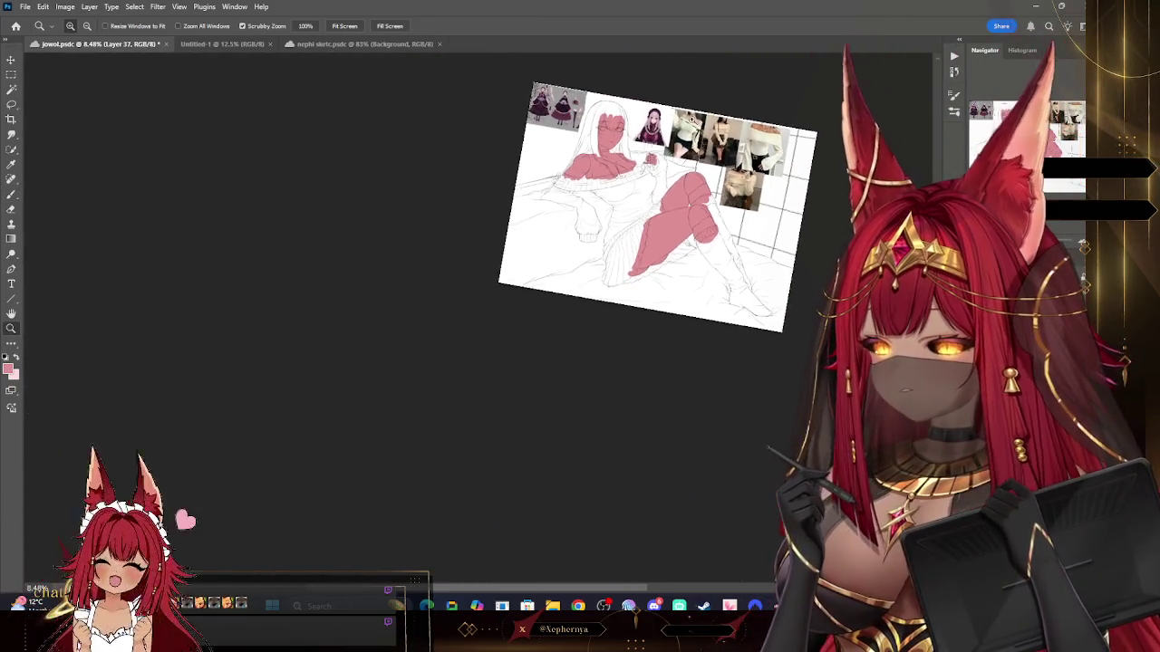
# Step: Reset the view rotation and clip a new layer to the skin fill
pyautogui.moveTo(664, 60); pyautogui.dragTo(752, 97)
pyautogui.hotkey('ctrl', '0')
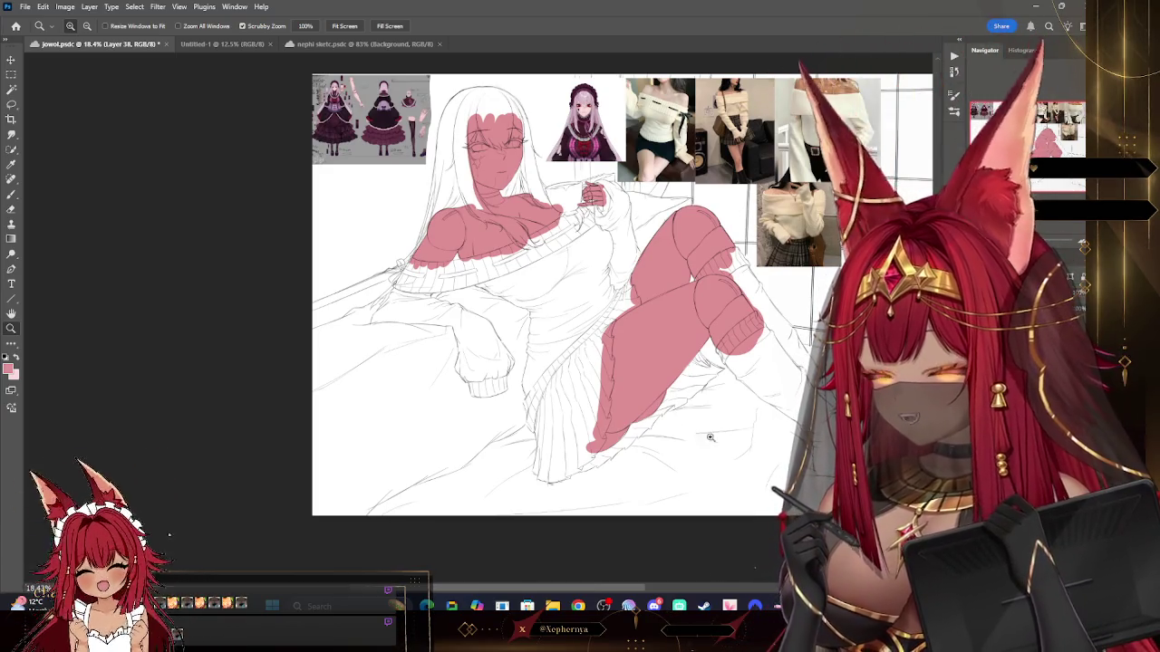
pyautogui.click(89, 6)
pyautogui.click(145, 200)
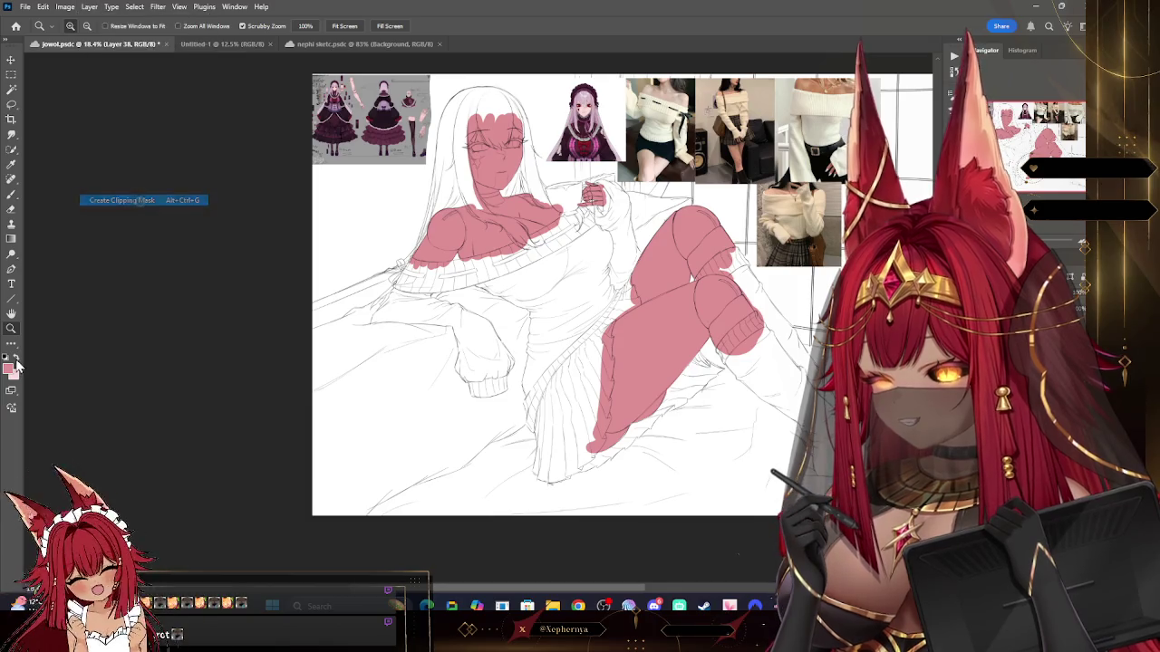
pyautogui.moveTo(698, 152); pyautogui.dragTo(650, 130)
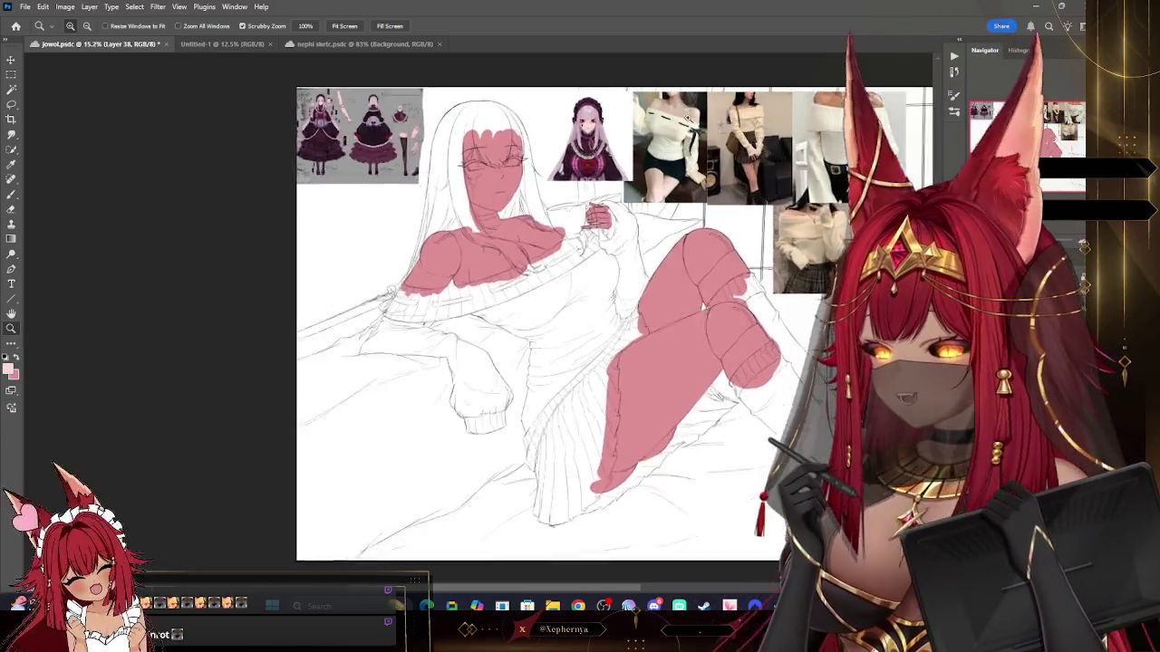
pyautogui.click(650, 130)
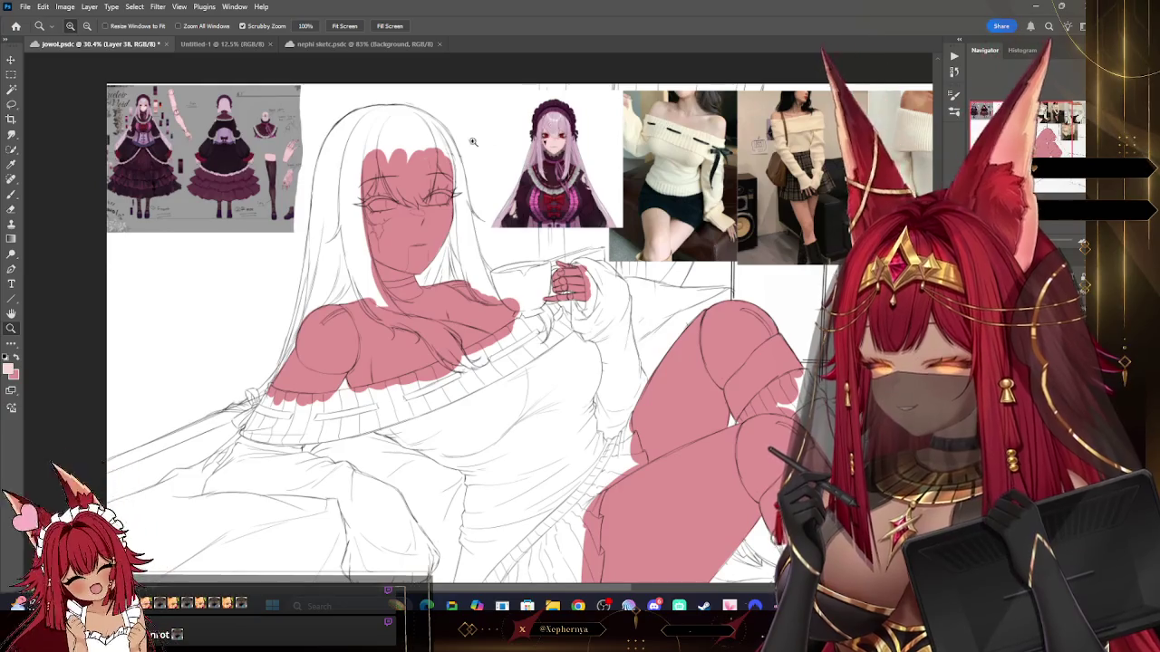
# Step: Choose a smaller soft brush for shading and zoom in on the face
pyautogui.press('b')
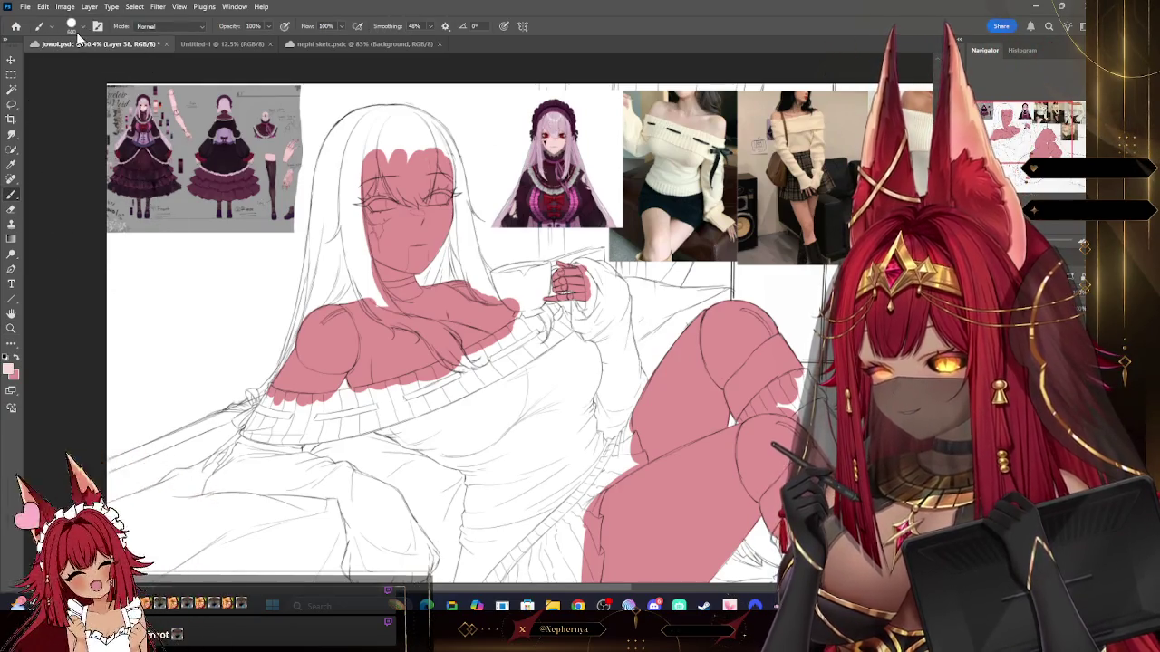
pyautogui.click(71, 25)
pyautogui.click(237, 200)
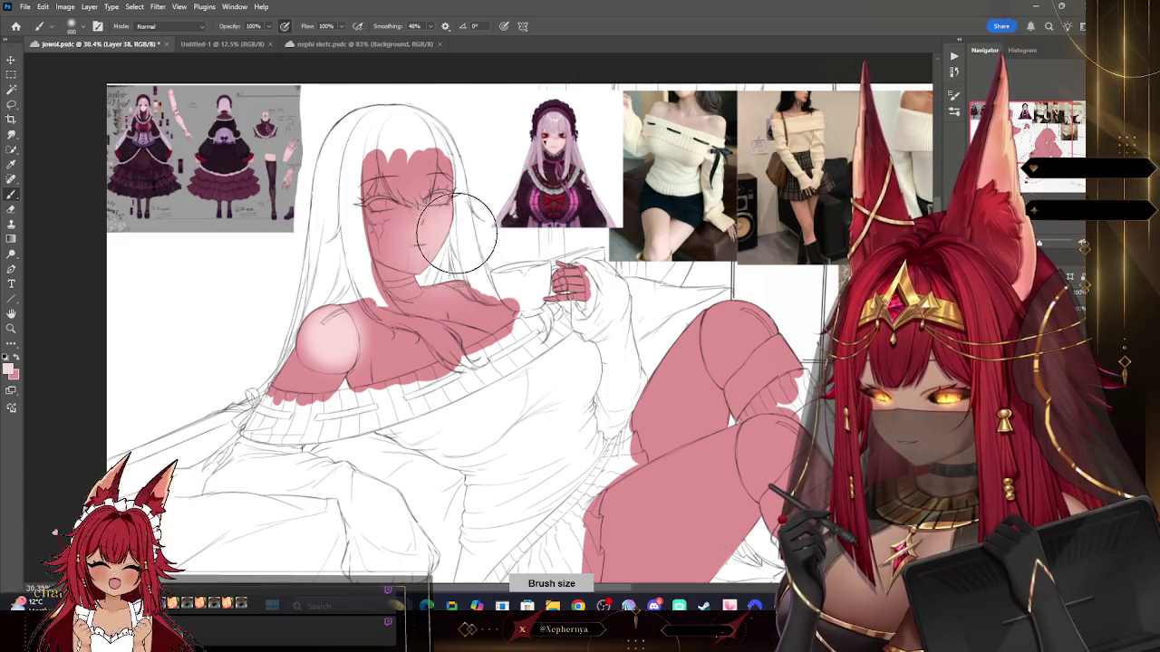
pyautogui.press('[')
pyautogui.press('[')
pyautogui.press('[')
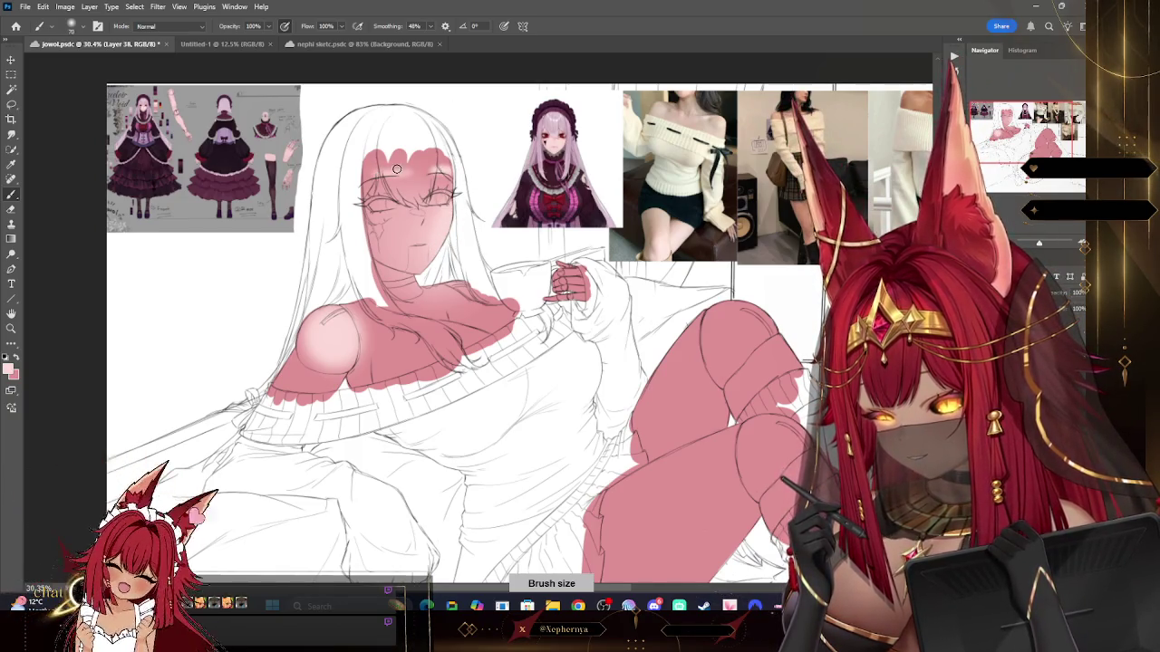
pyautogui.press('z')
pyautogui.moveTo(475, 173); pyautogui.dragTo(516, 173)
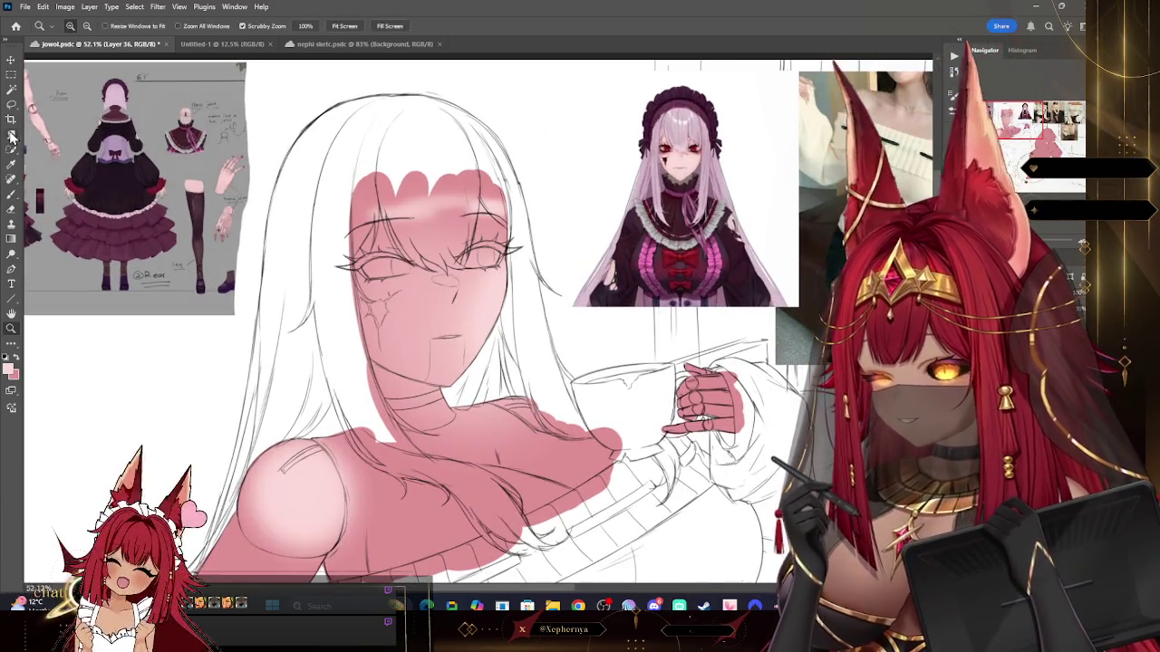
# Step: Lasso the bangs and eye strokes, nudge them slightly, then deselect
pyautogui.click(11, 104)
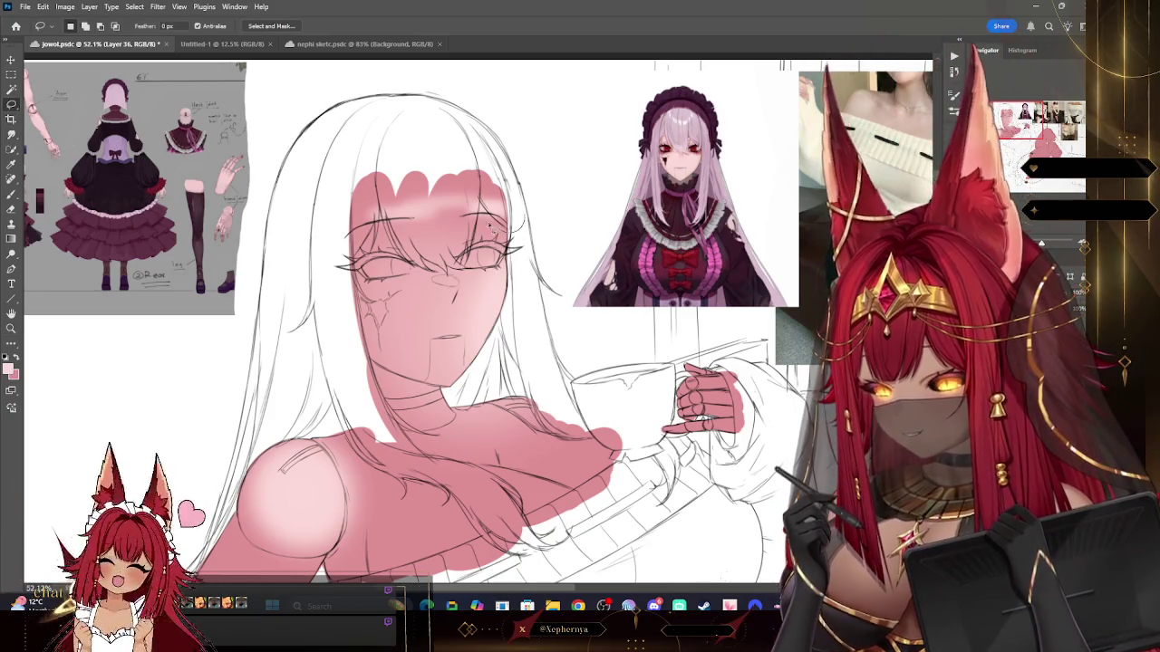
pyautogui.press('v')
pyautogui.moveTo(500, 179); pyautogui.dragTo(507, 192)
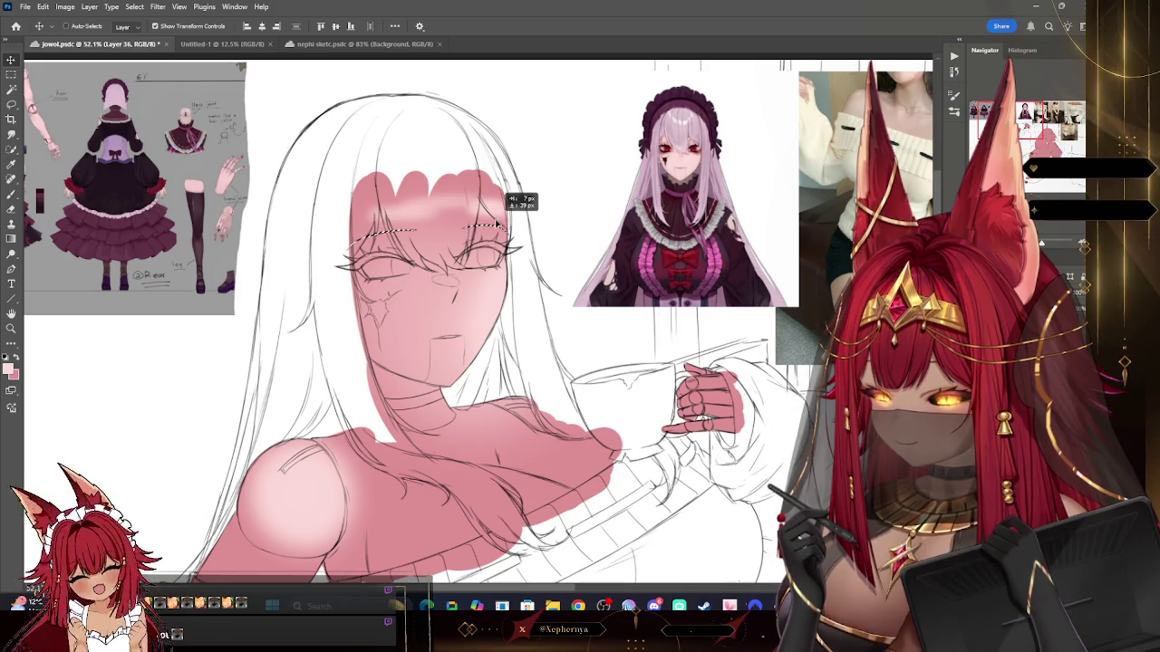
pyautogui.click(134, 6)
pyautogui.click(154, 30)
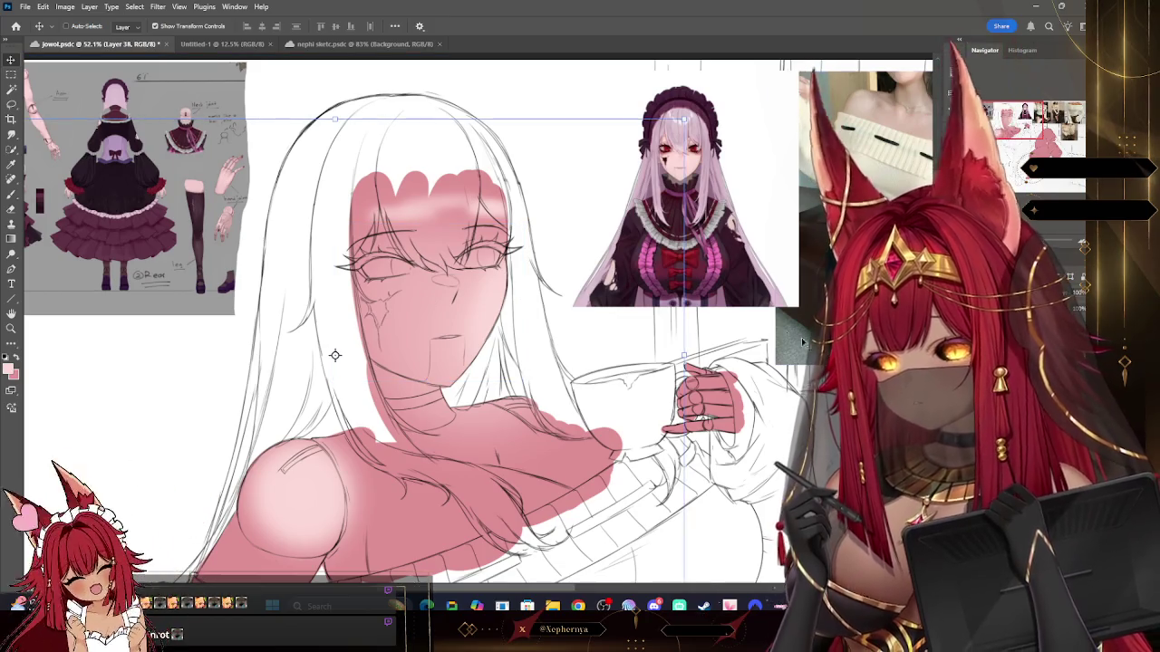
# Step: Rotate the view, set the brush to 500, and zoom in on the reference girl's face
pyautogui.press('r')
pyautogui.moveTo(761, 254); pyautogui.dragTo(732, 189)
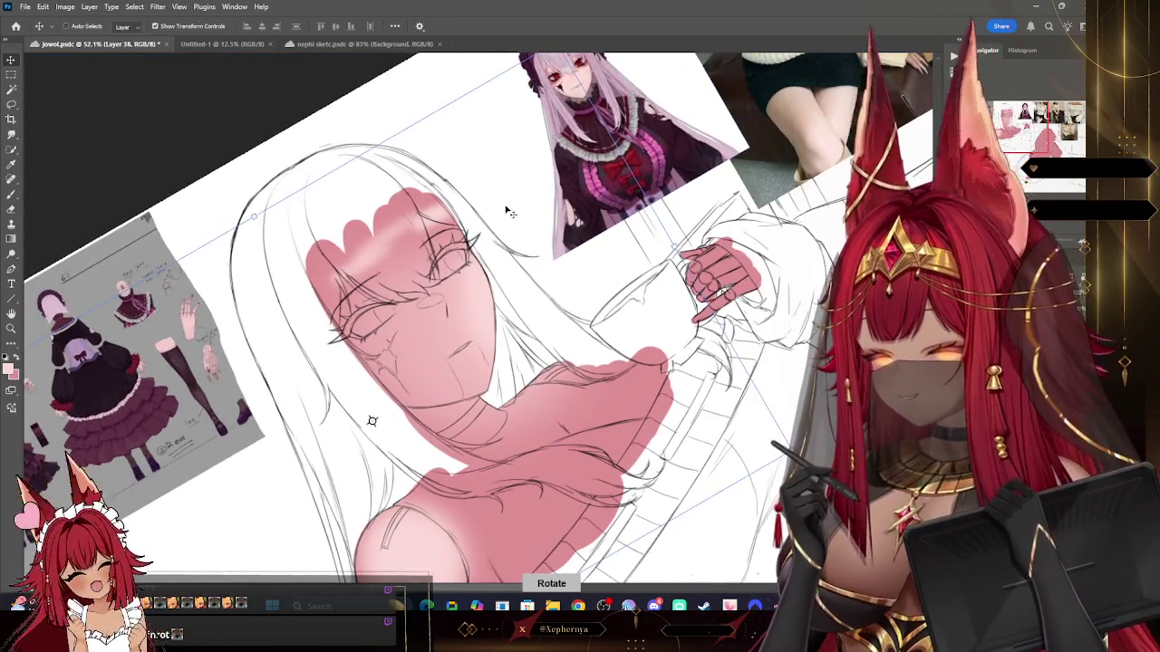
pyautogui.press('b')
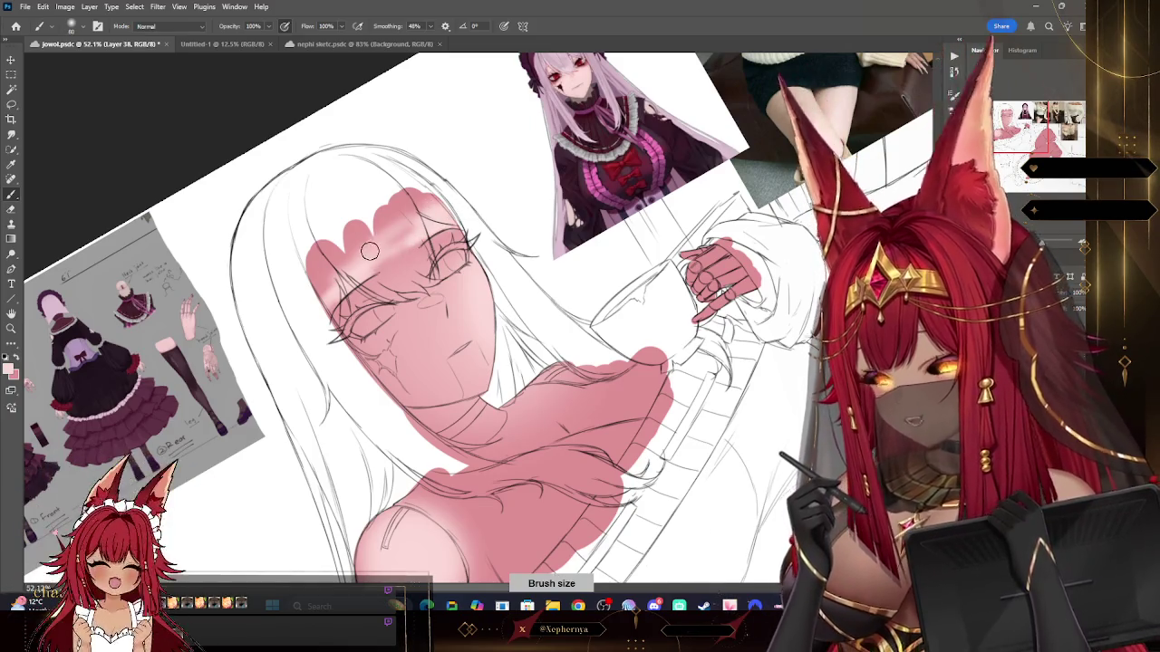
pyautogui.press('r')
pyautogui.moveTo(489, 90); pyautogui.dragTo(580, 122)
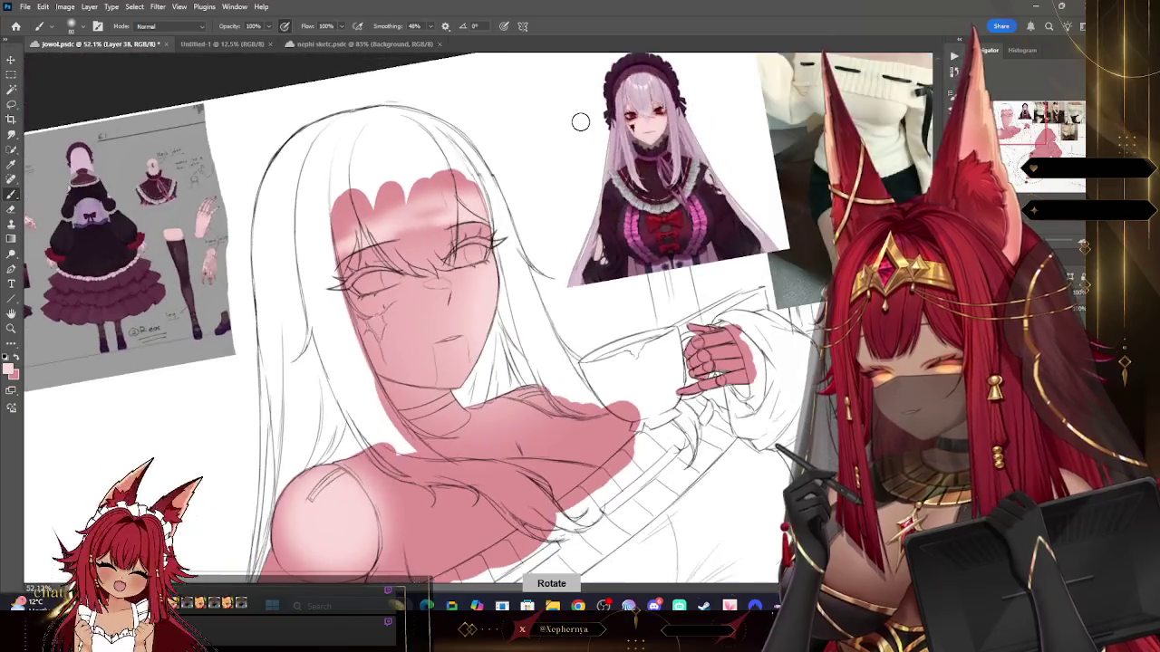
pyautogui.press(']')
pyautogui.press(']')
pyautogui.press(']')
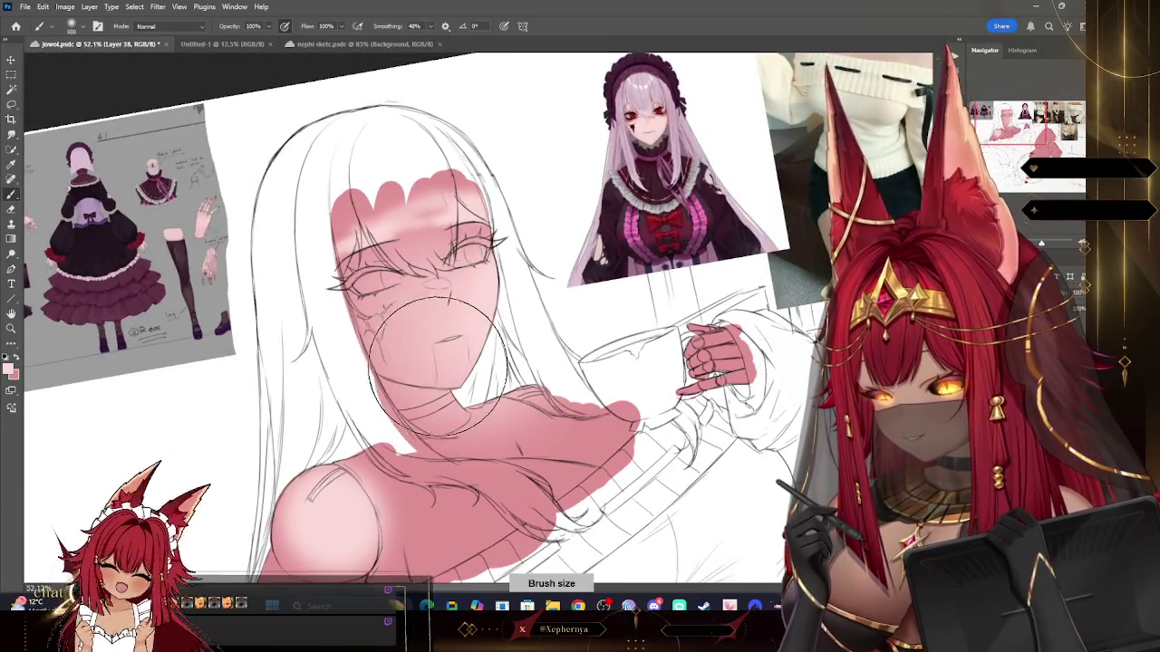
pyautogui.press('[')
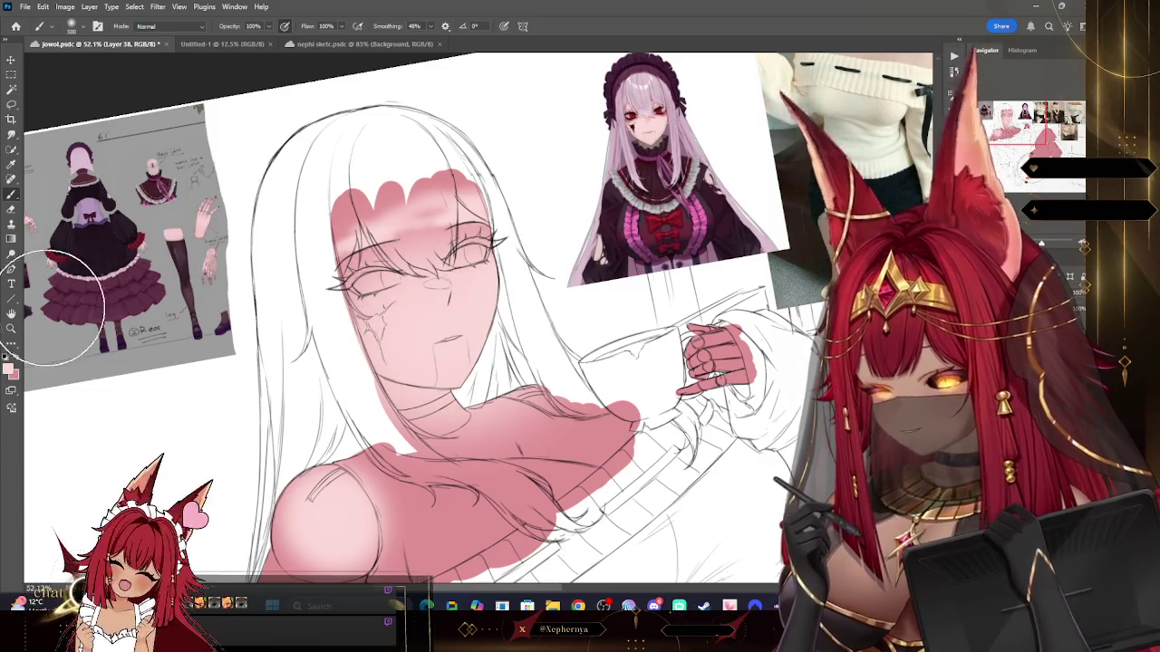
pyautogui.click(11, 328)
pyautogui.click(745, 128)
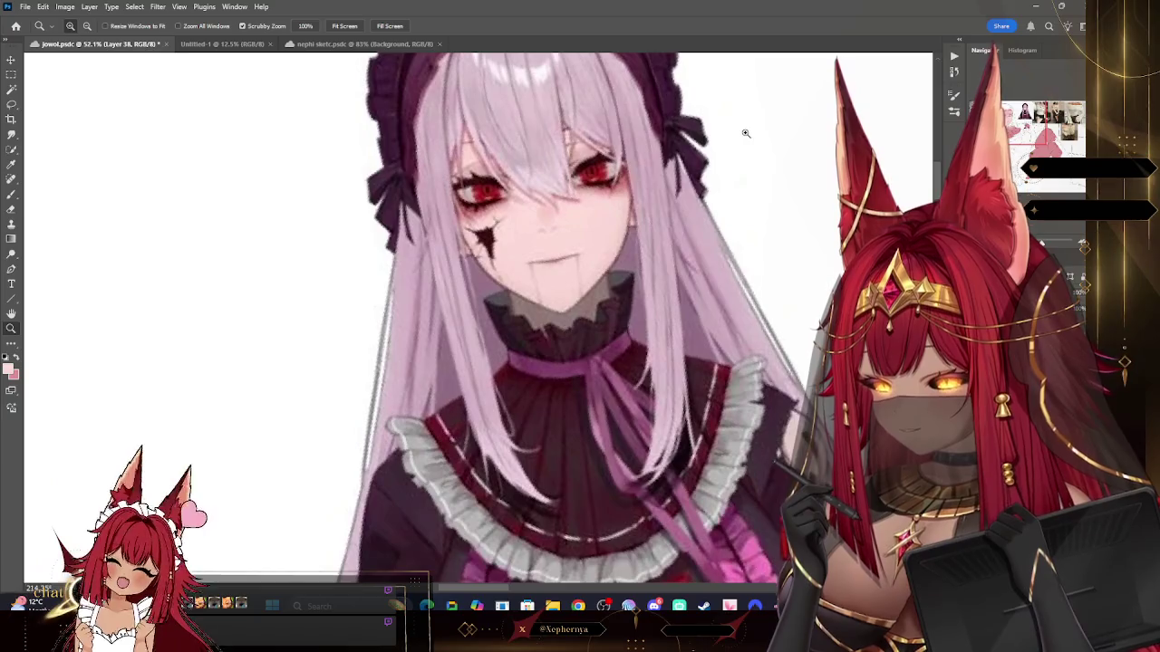
# Step: Survey the canvas and zoom into the character reference sheet with the Eyedropper
pyautogui.moveTo(745, 134)
pyautogui.mouseDown()
pyautogui.moveTo(804, 210)
pyautogui.moveTo(699, 136)
pyautogui.mouseUp()
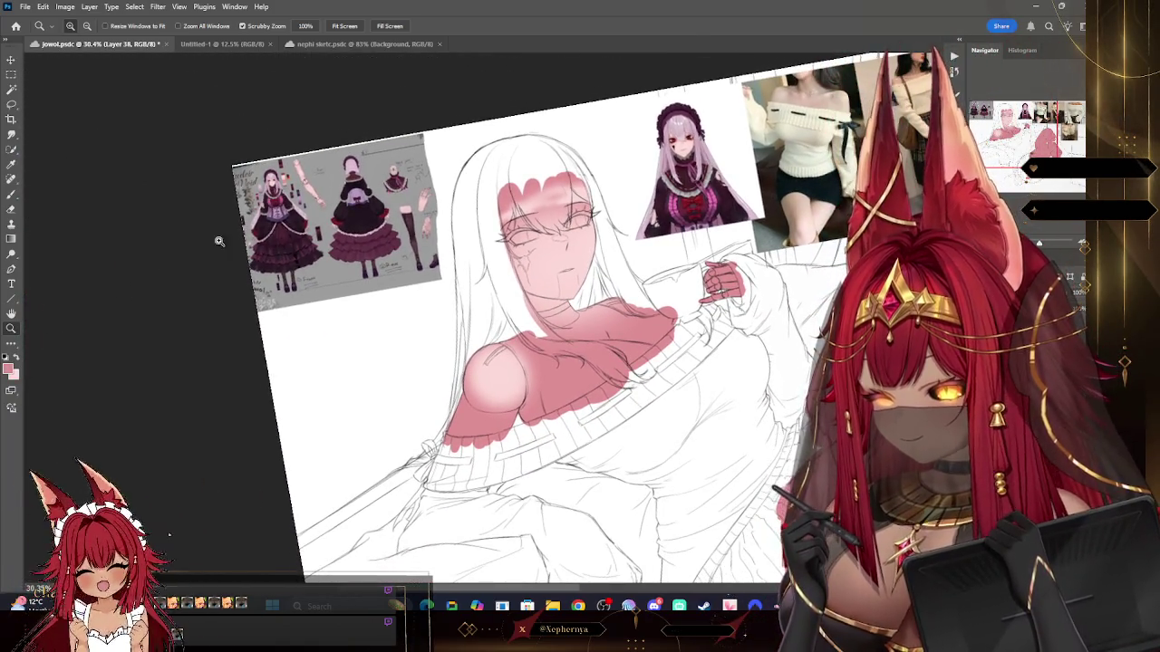
pyautogui.moveTo(219, 241); pyautogui.dragTo(286, 79)
pyautogui.click(12, 163)
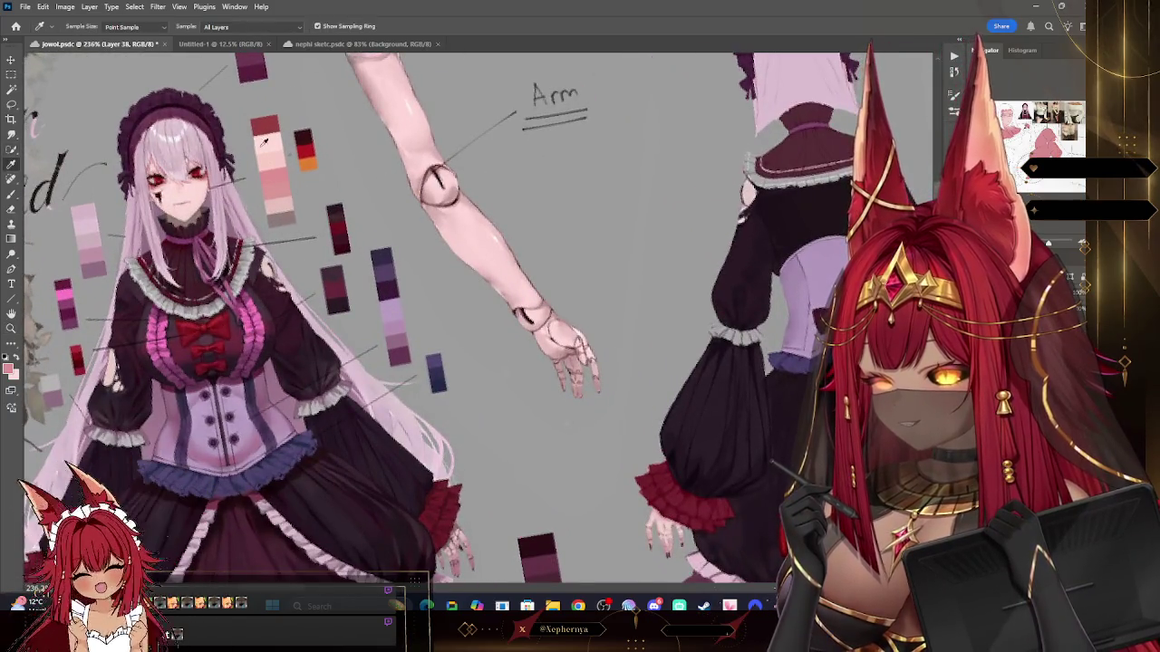
pyautogui.click(11, 328)
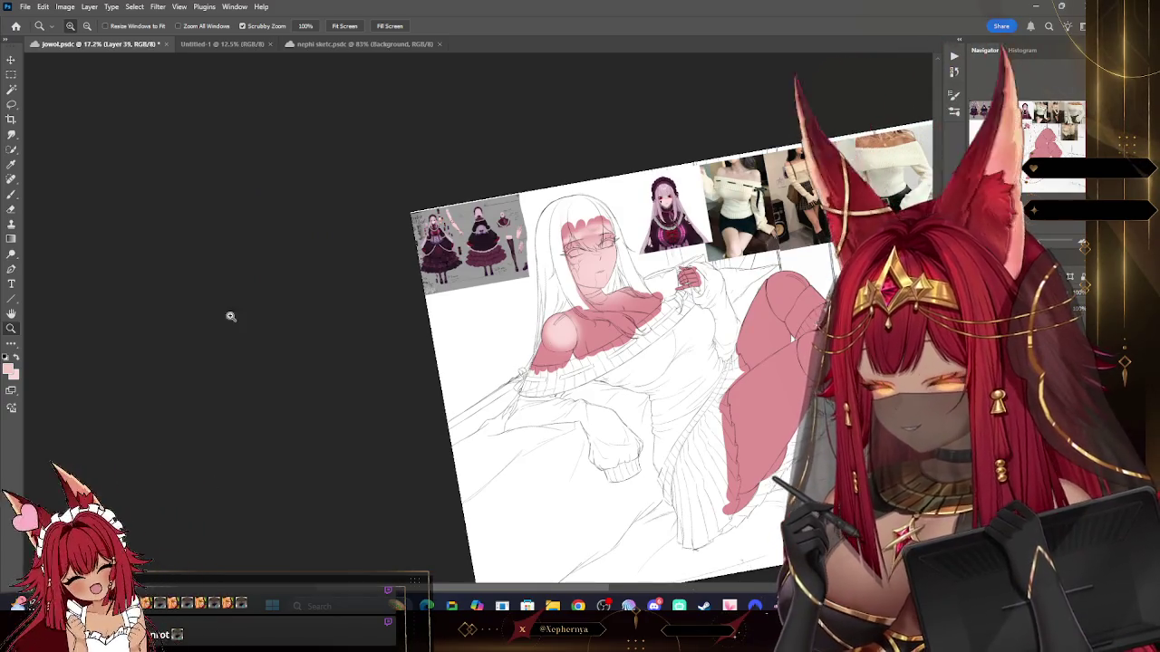
# Step: Lighten the pink skin fill, confirm the foreground pink, and set the brush to 70
pyautogui.click(13, 195)
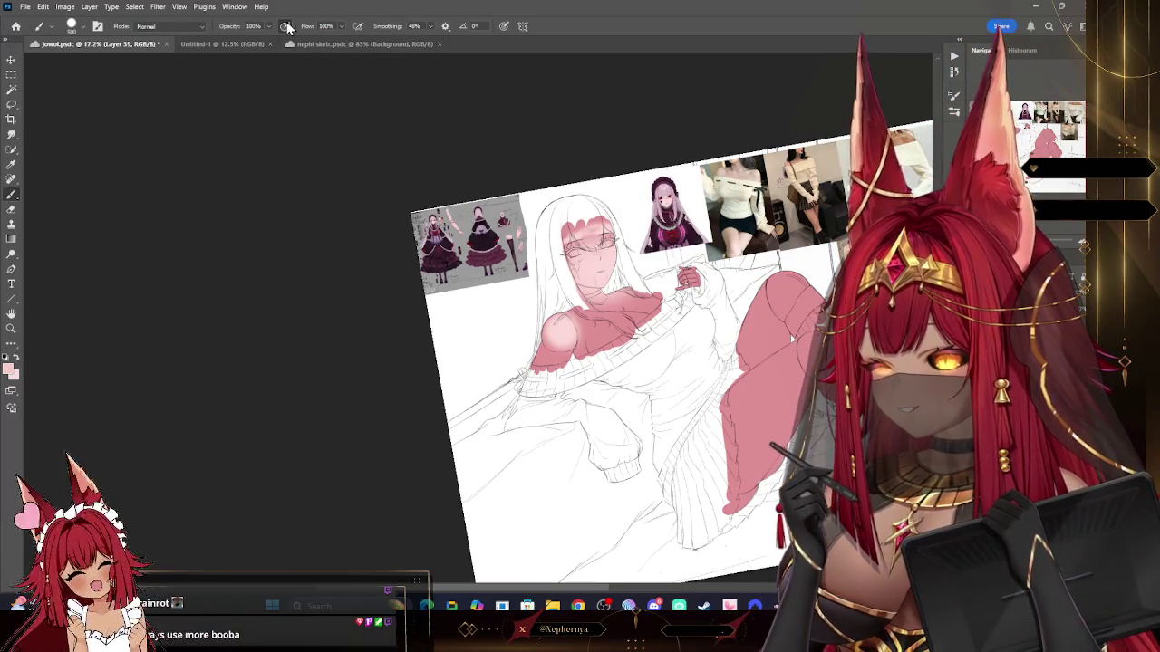
pyautogui.press(']')
pyautogui.press(']')
pyautogui.press(']')
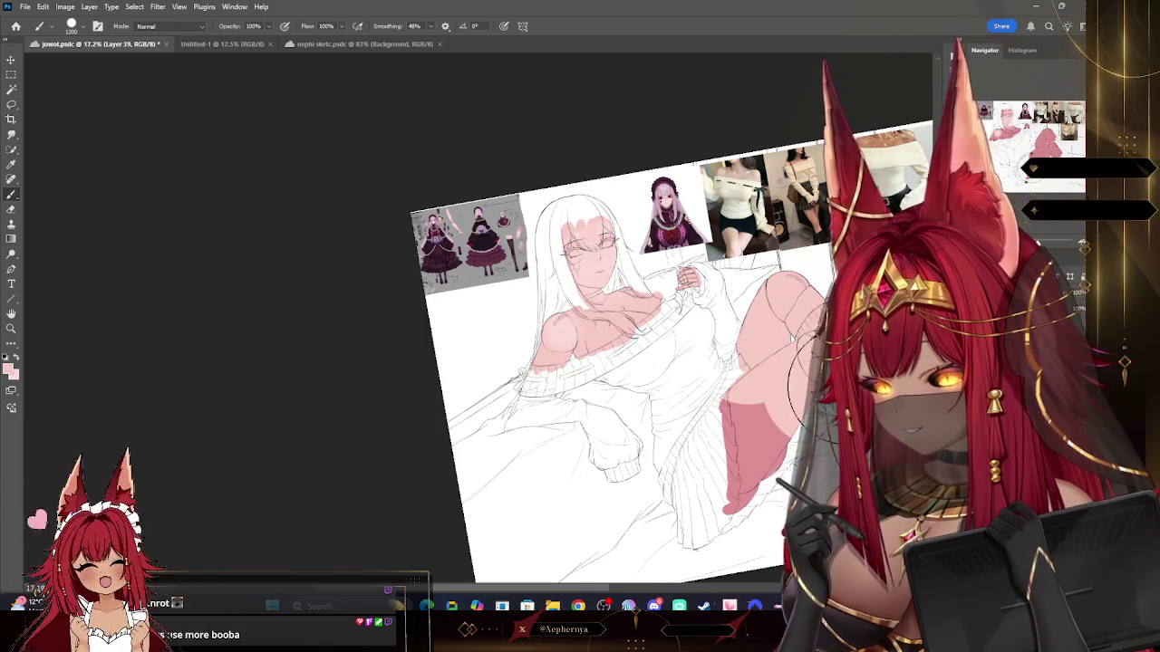
pyautogui.hotkey('ctrl', 'z')
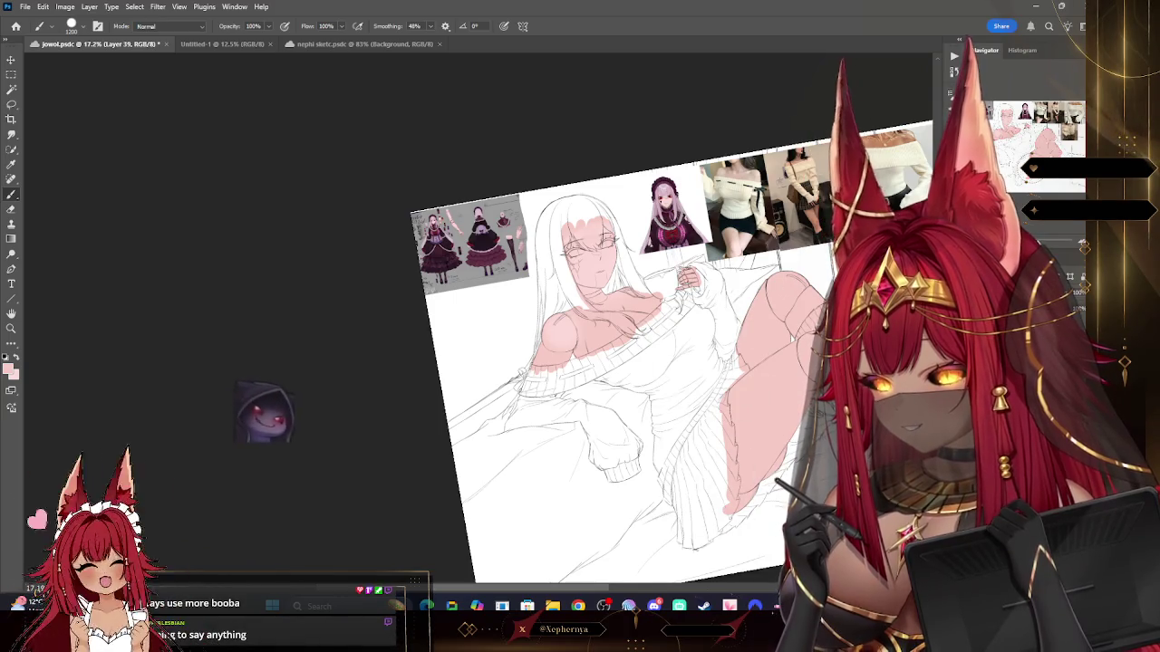
pyautogui.click(11, 328)
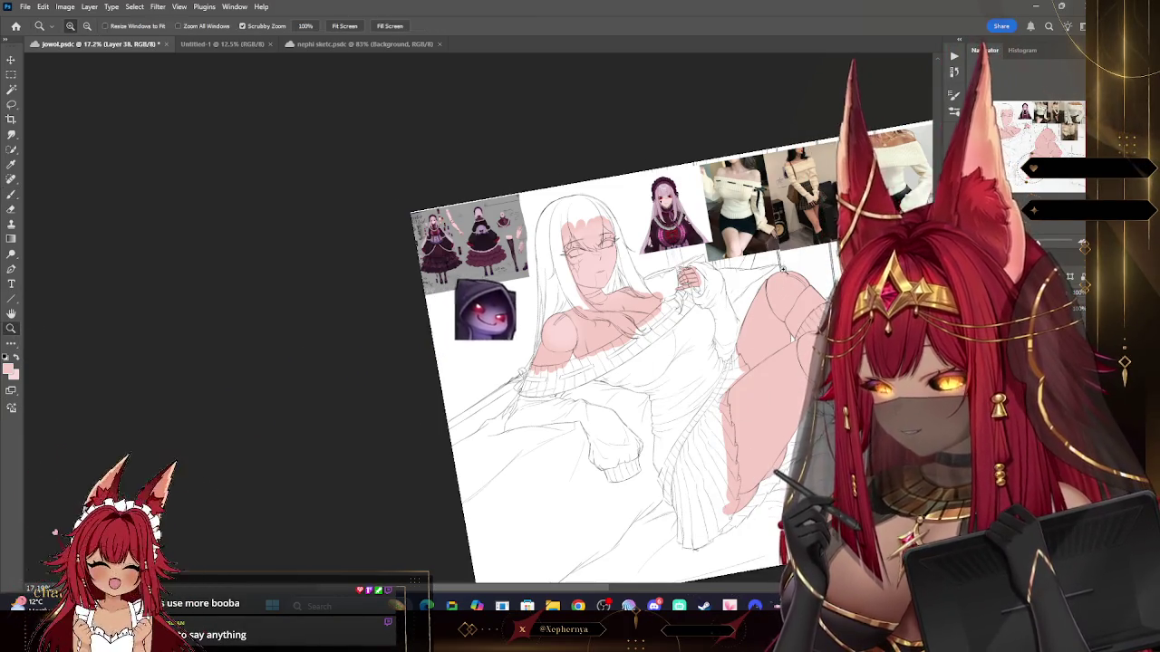
pyautogui.scroll(5, 28, 344)
pyautogui.click(11, 193)
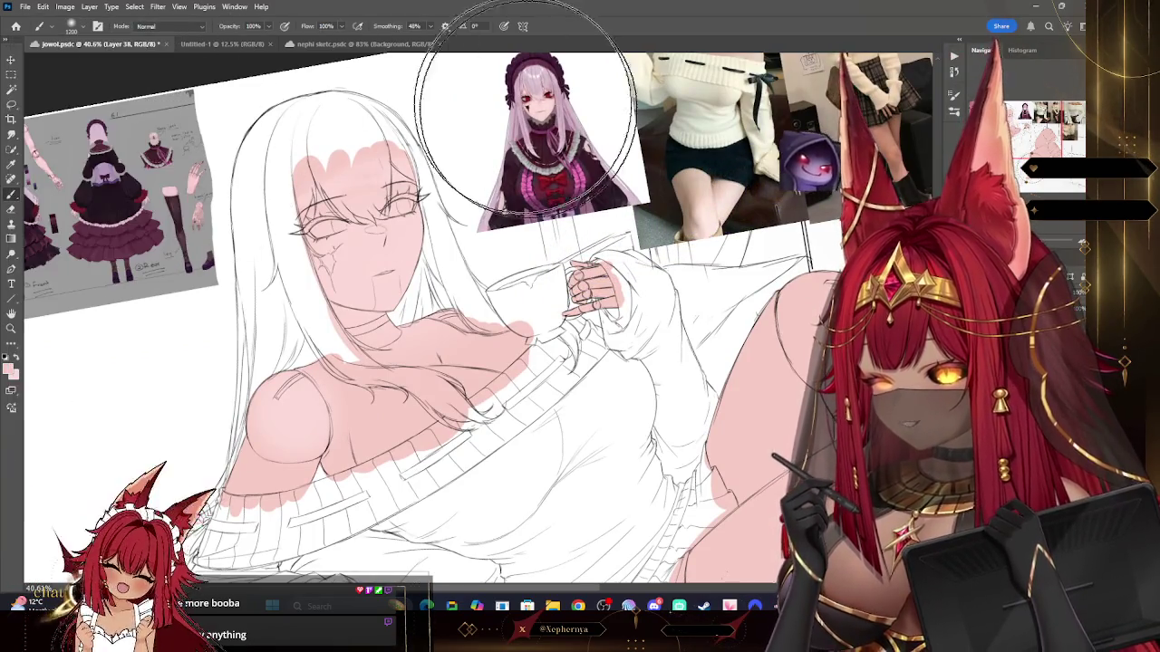
pyautogui.press('[')
pyautogui.press('[')
pyautogui.press('[')
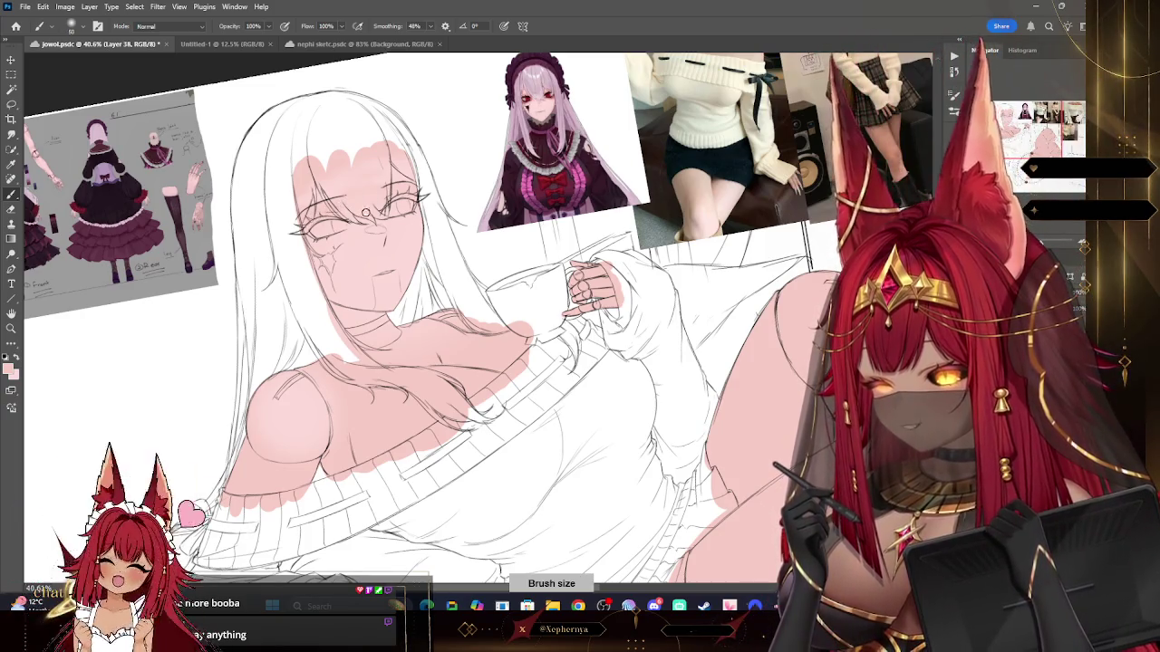
pyautogui.click(10, 368)
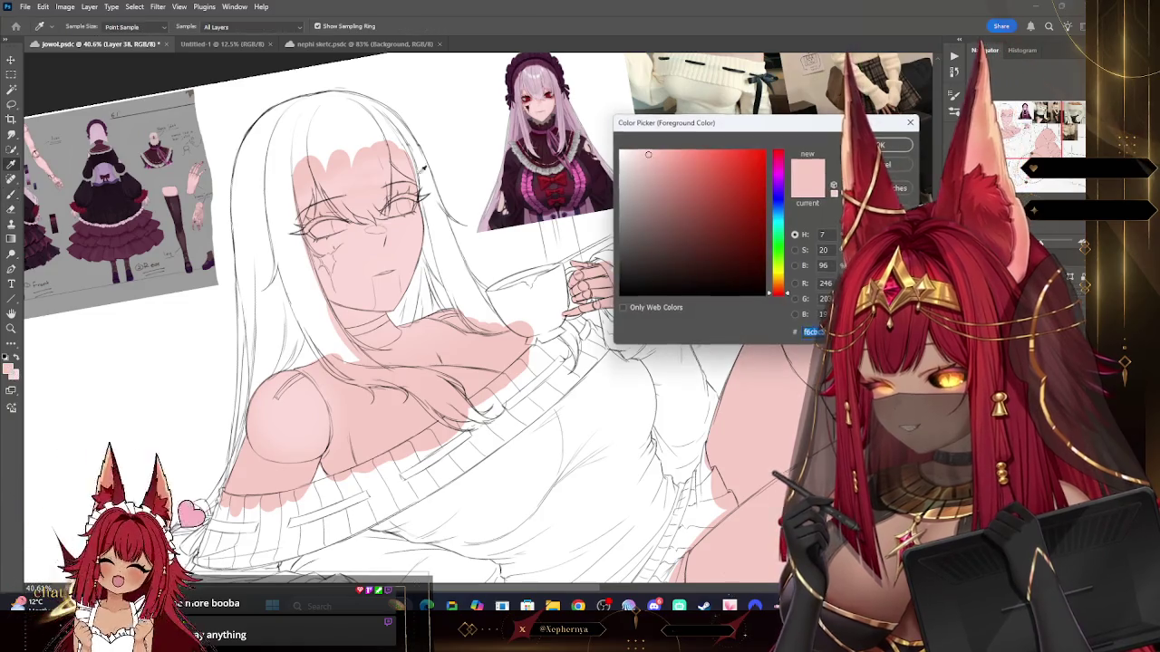
pyautogui.click(893, 144)
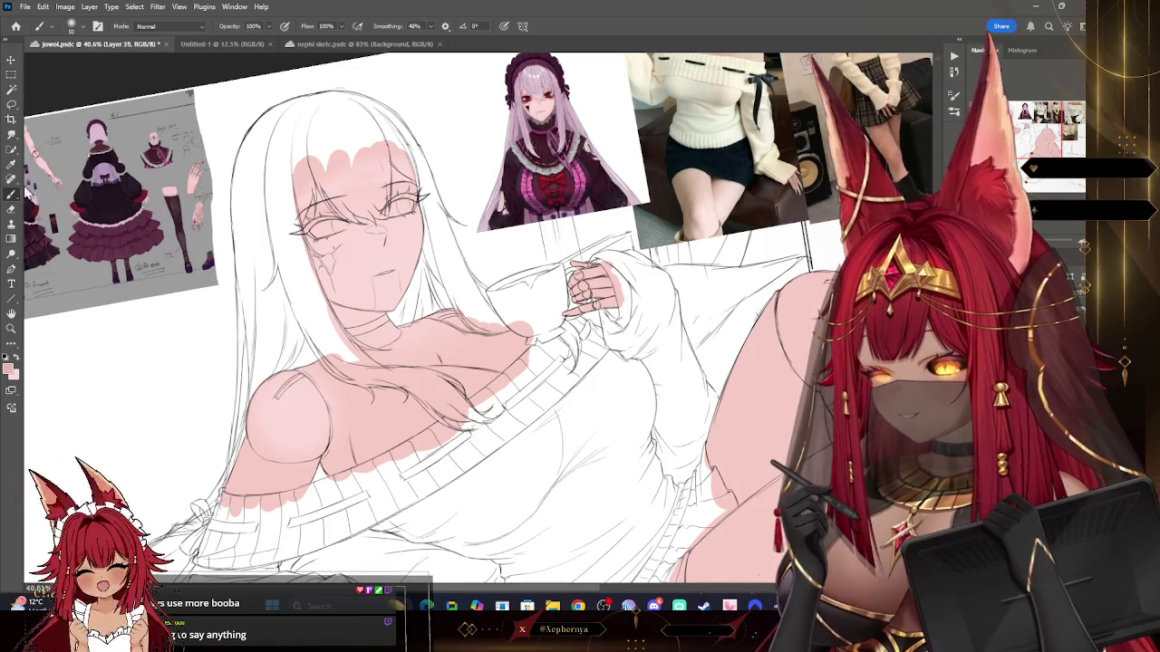
pyautogui.click(71, 26)
pyautogui.click(243, 138)
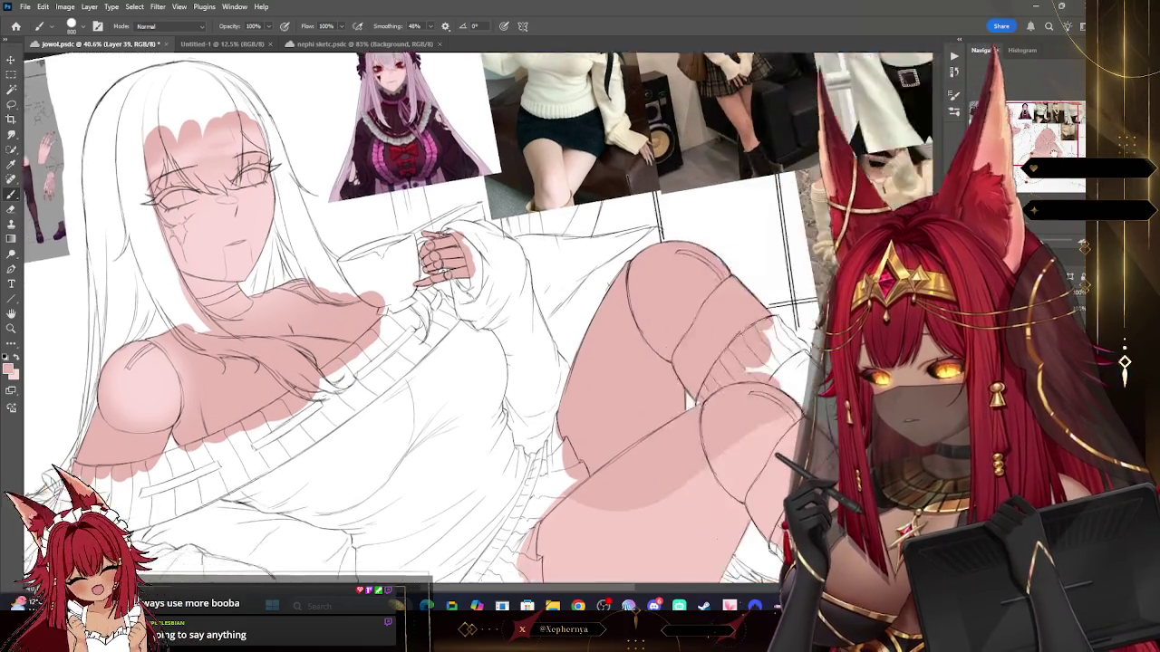
pyautogui.moveTo(854, 402); pyautogui.dragTo(609, 298)
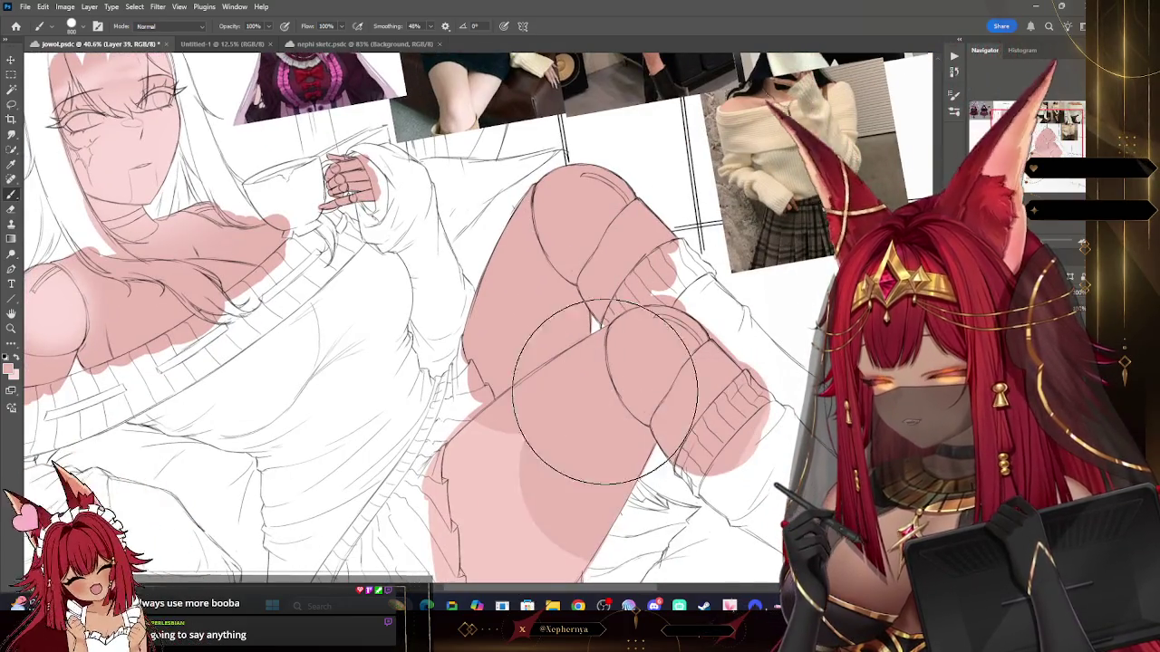
pyautogui.moveTo(589, 363); pyautogui.dragTo(407, 73)
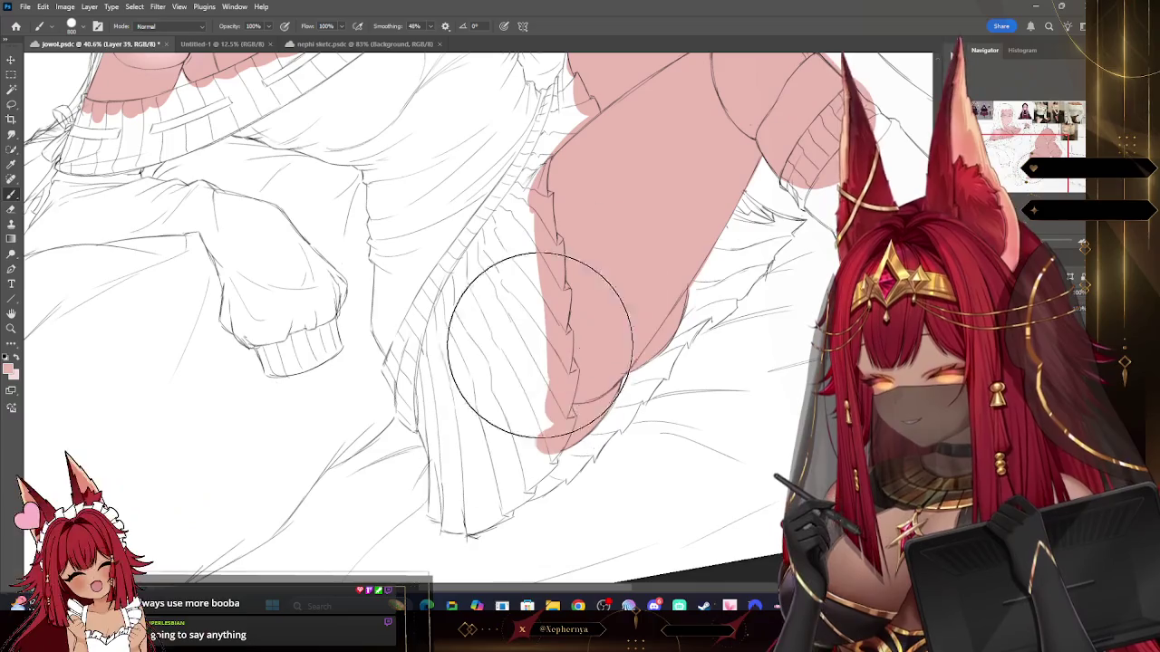
pyautogui.moveTo(518, 336); pyautogui.dragTo(926, 60)
pyautogui.hotkey('ctrl', '0')
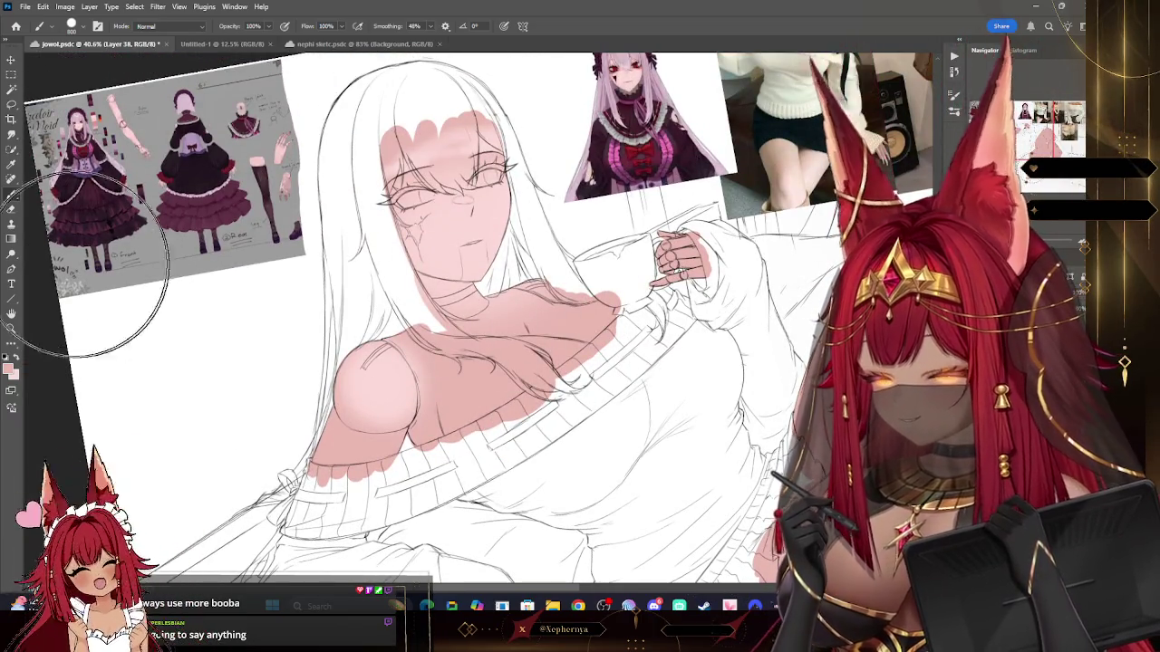
pyautogui.click(80, 29)
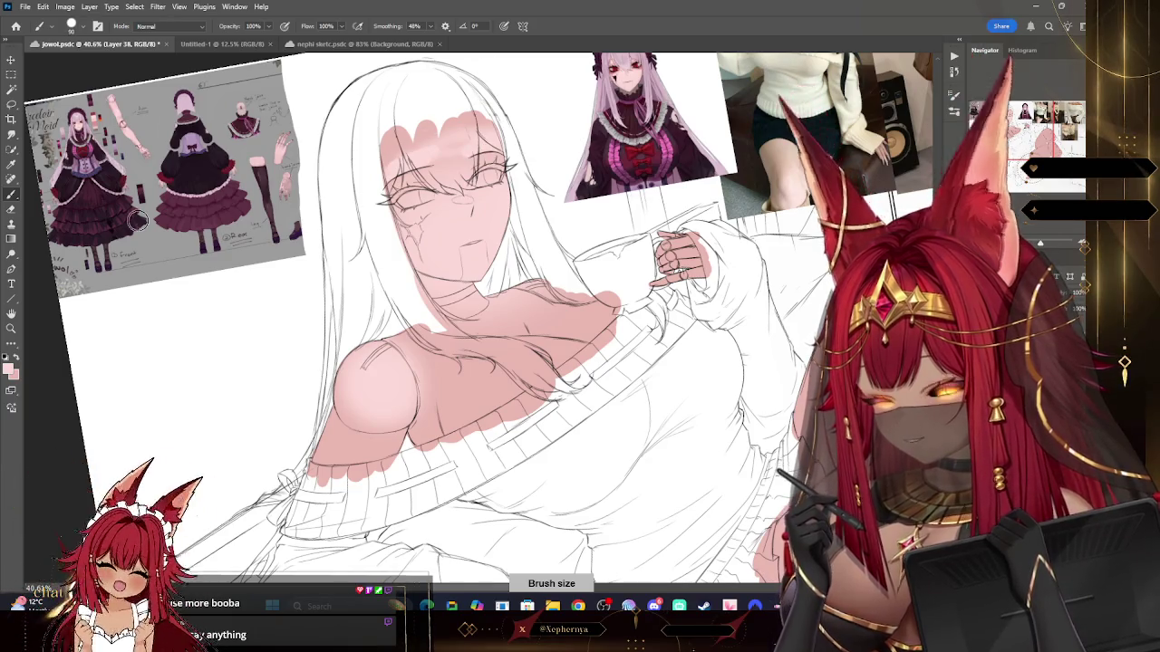
pyautogui.press('e')
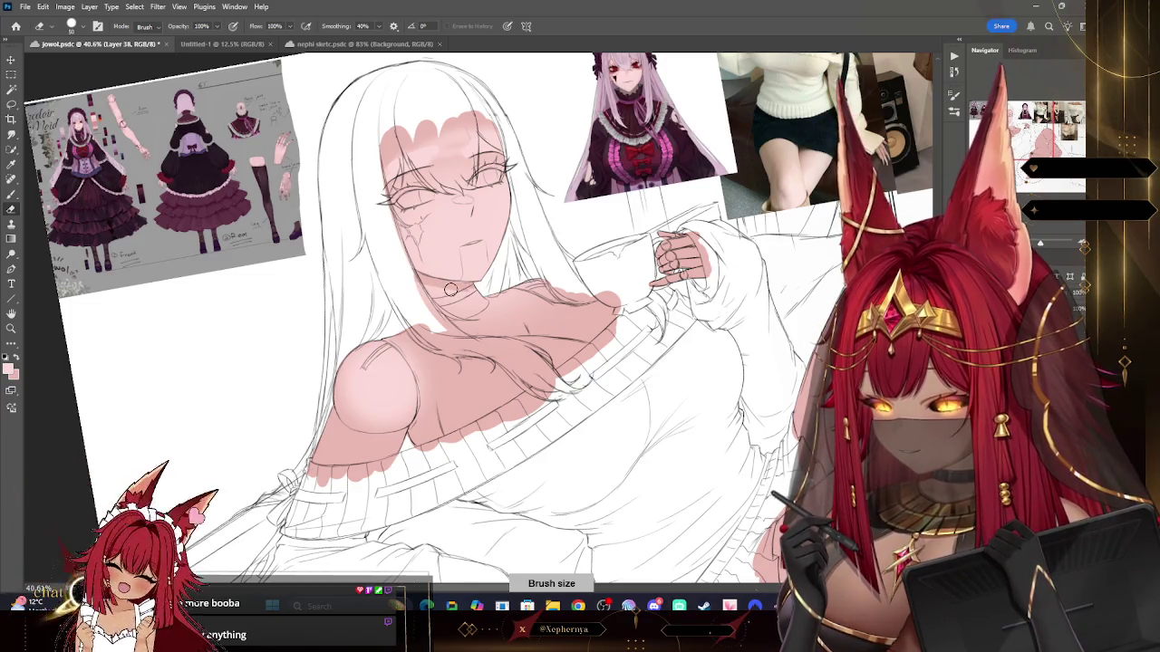
pyautogui.moveTo(479, 311); pyautogui.dragTo(398, 343)
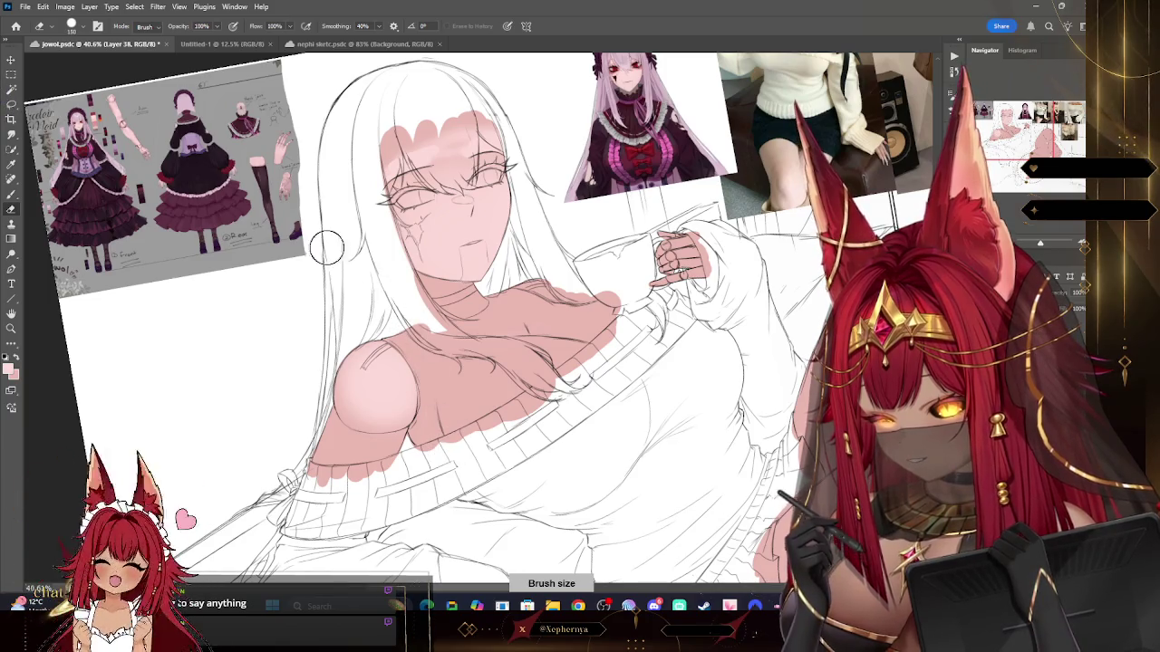
pyautogui.click(72, 26)
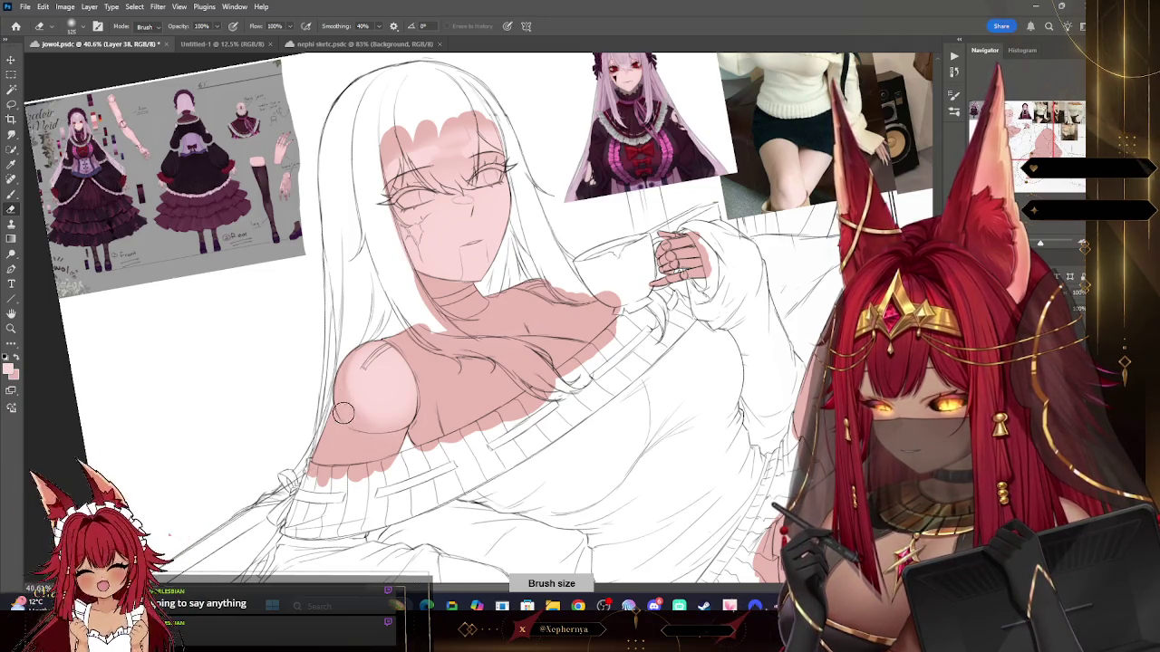
pyautogui.press('[')
pyautogui.press('[')
pyautogui.press('[')
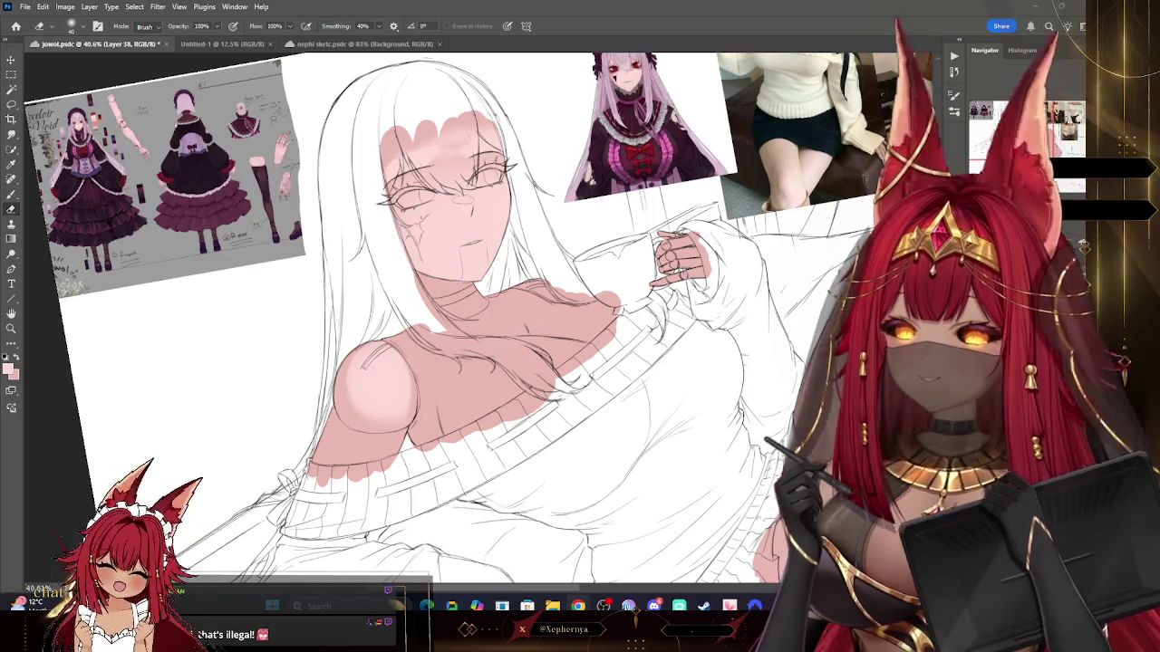
pyautogui.scroll(2, 543, 317)
pyautogui.scroll(-2, 543, 317)
# Step: Zoom in on the reference character's face and check the foreground colour
pyautogui.click(10, 194)
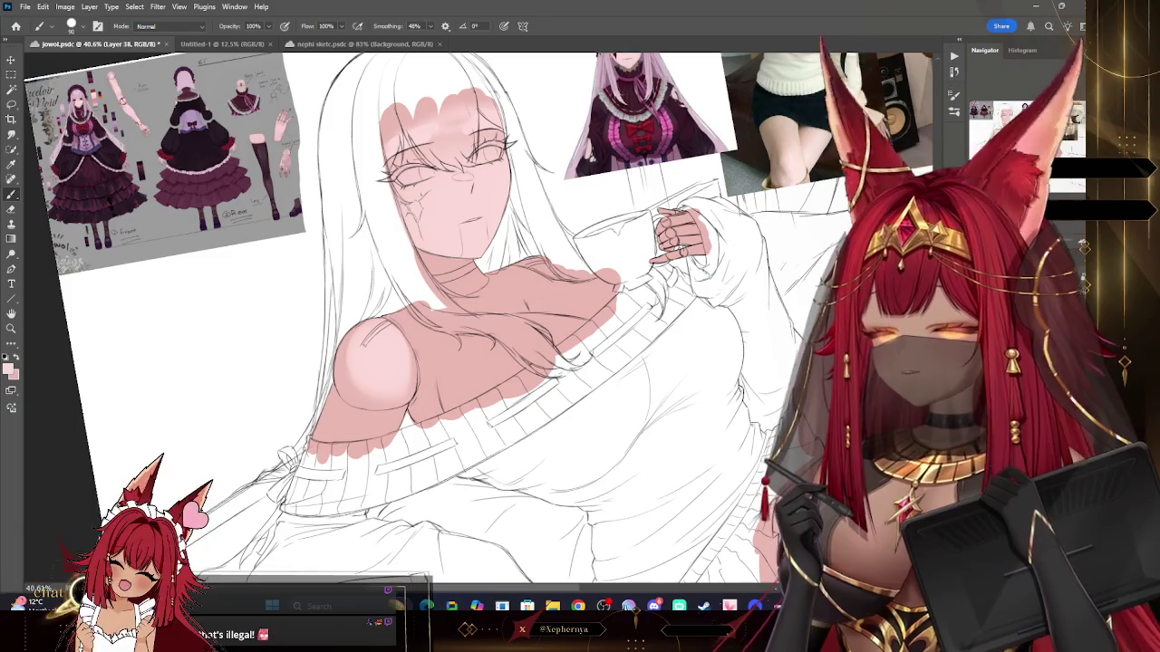
pyautogui.scroll(-2, 26, 323)
pyautogui.scroll(2, 26, 324)
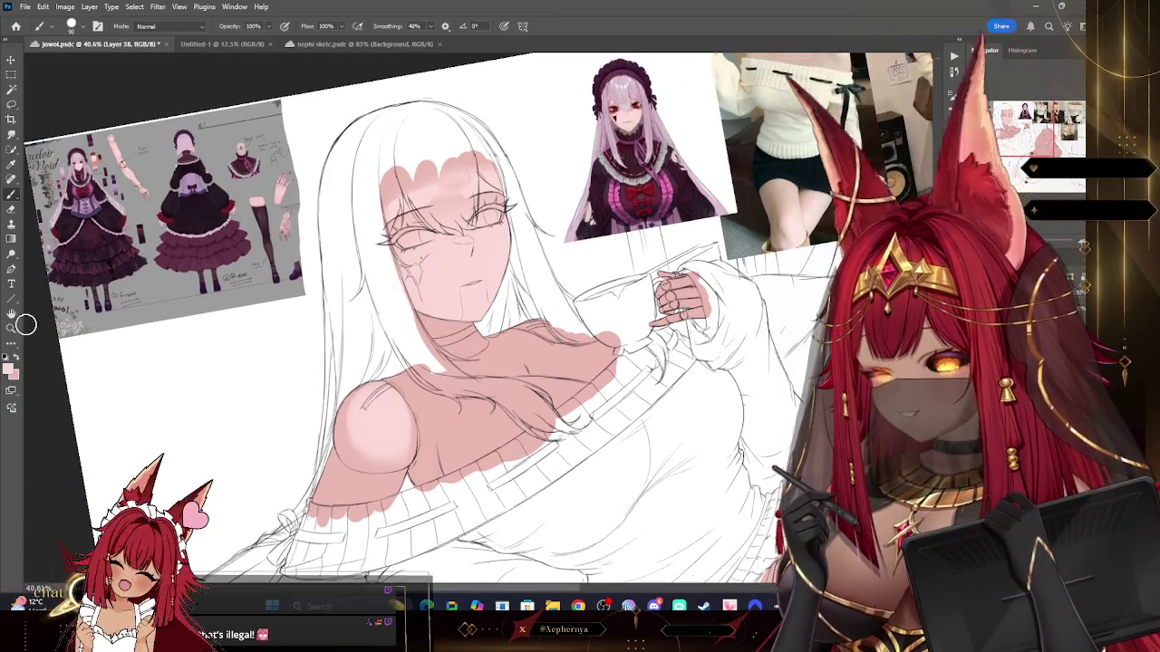
pyautogui.click(11, 328)
pyautogui.moveTo(635, 109)
pyautogui.mouseDown()
pyautogui.moveTo(691, 118)
pyautogui.moveTo(377, 263)
pyautogui.moveTo(399, 264)
pyautogui.mouseUp()
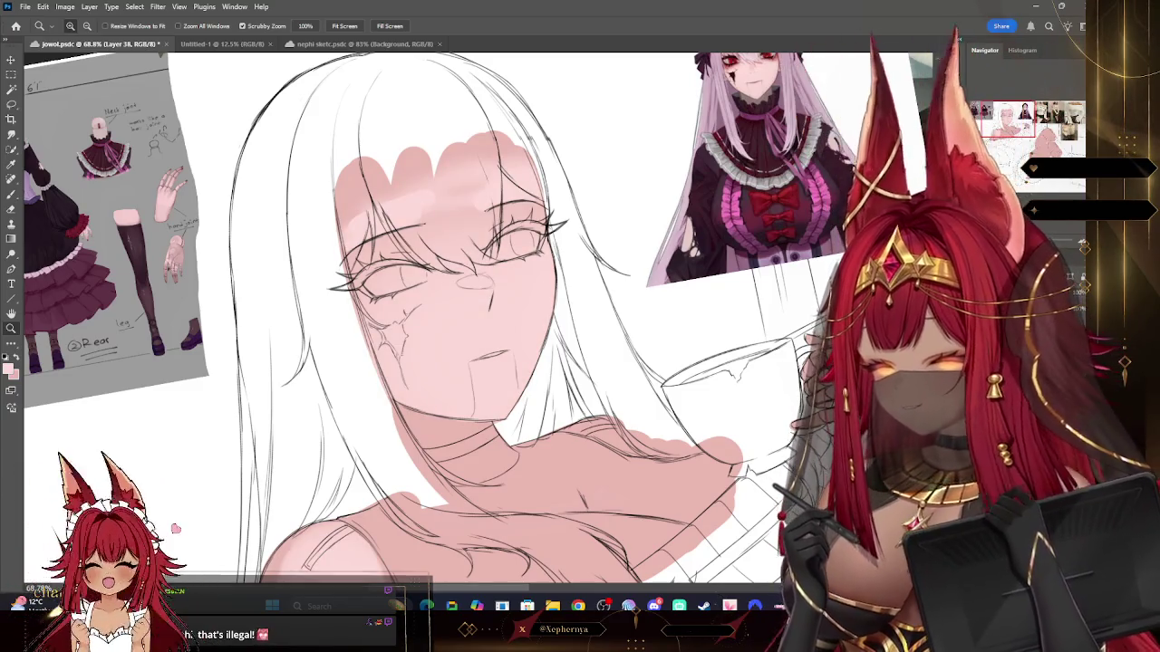
pyautogui.press('i')
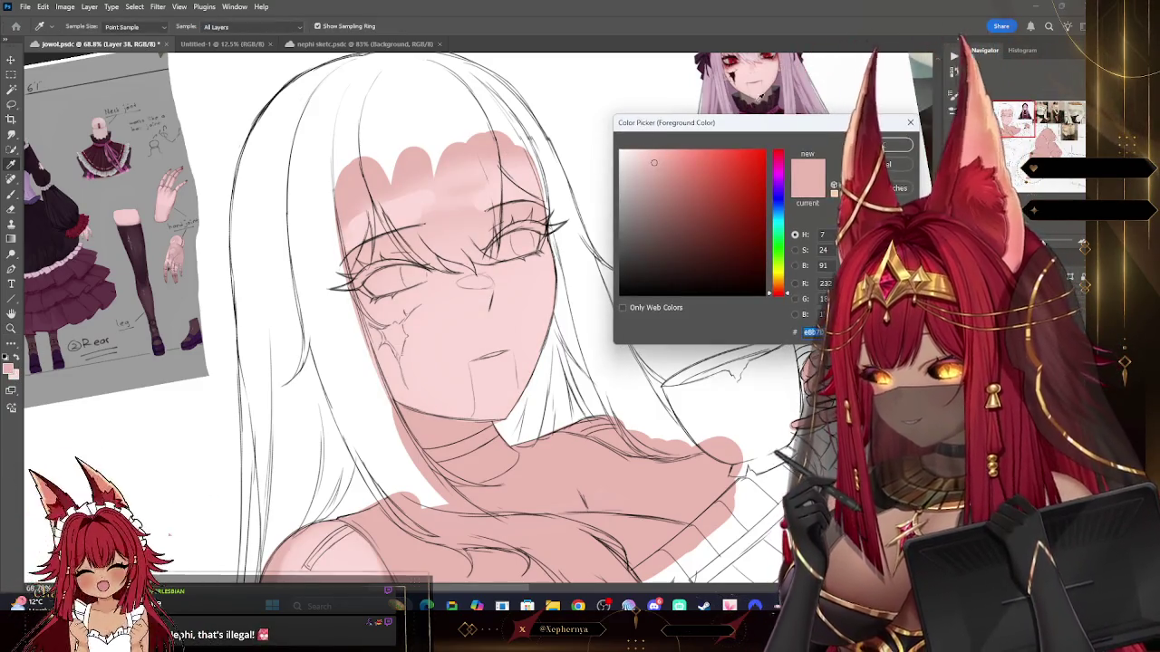
pyautogui.press('Escape')
pyautogui.press('z')
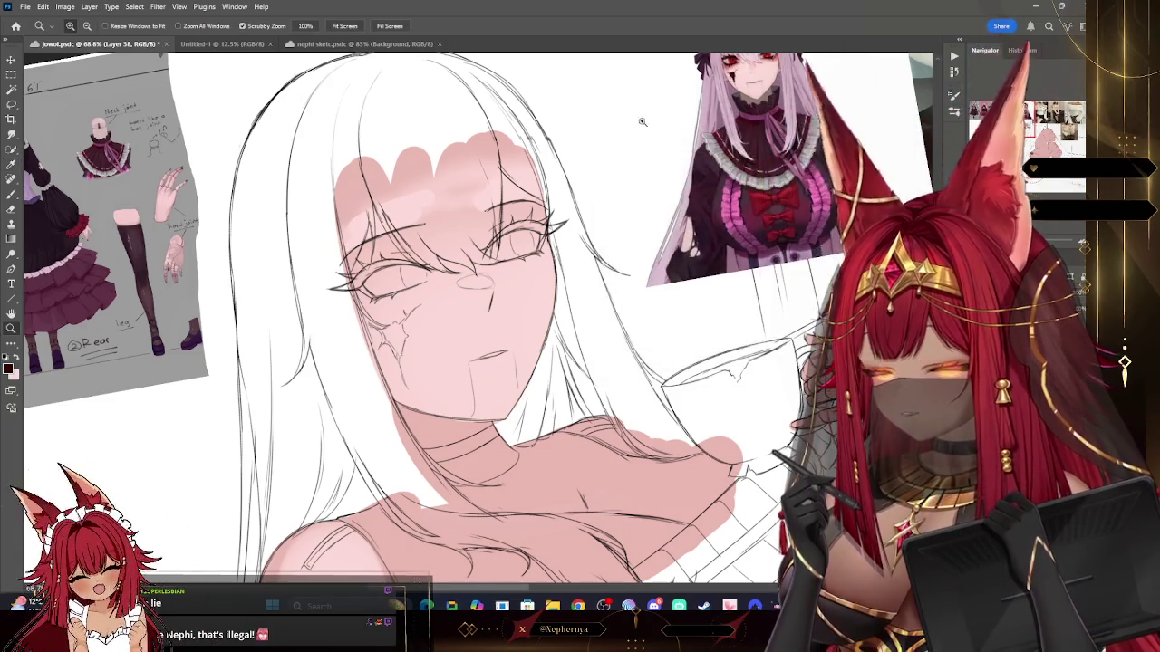
# Step: Choose the Soft Round Pressure Opacity and Flow brush preset at 0% hardness
pyautogui.press('b')
pyautogui.click(73, 26)
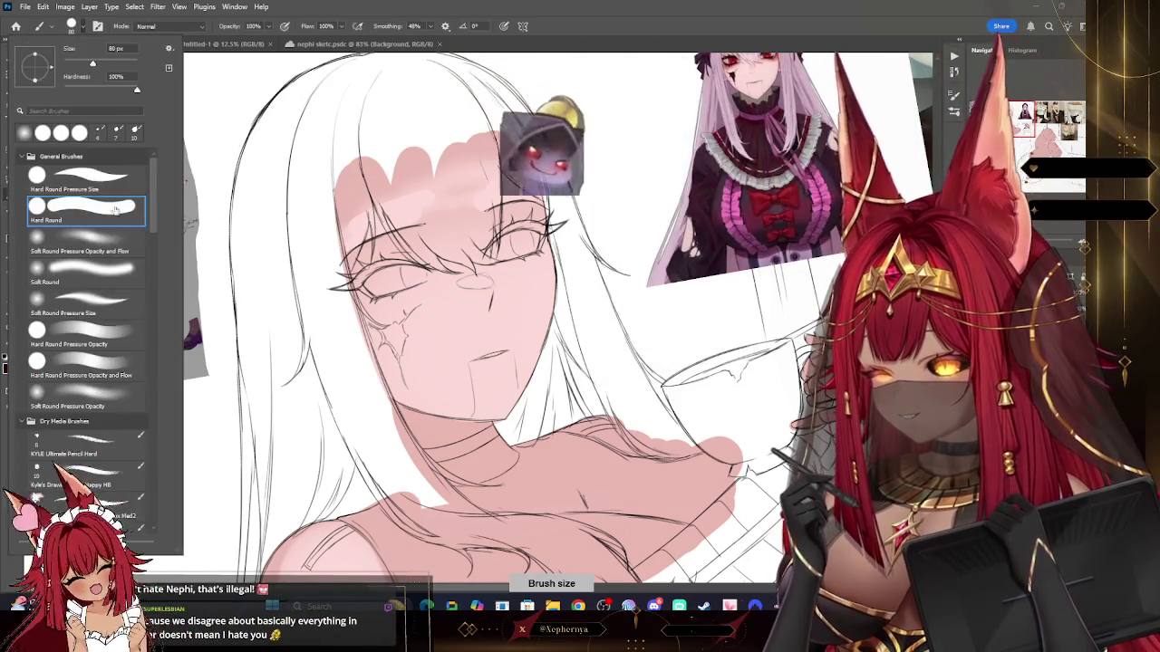
pyautogui.click(86, 241)
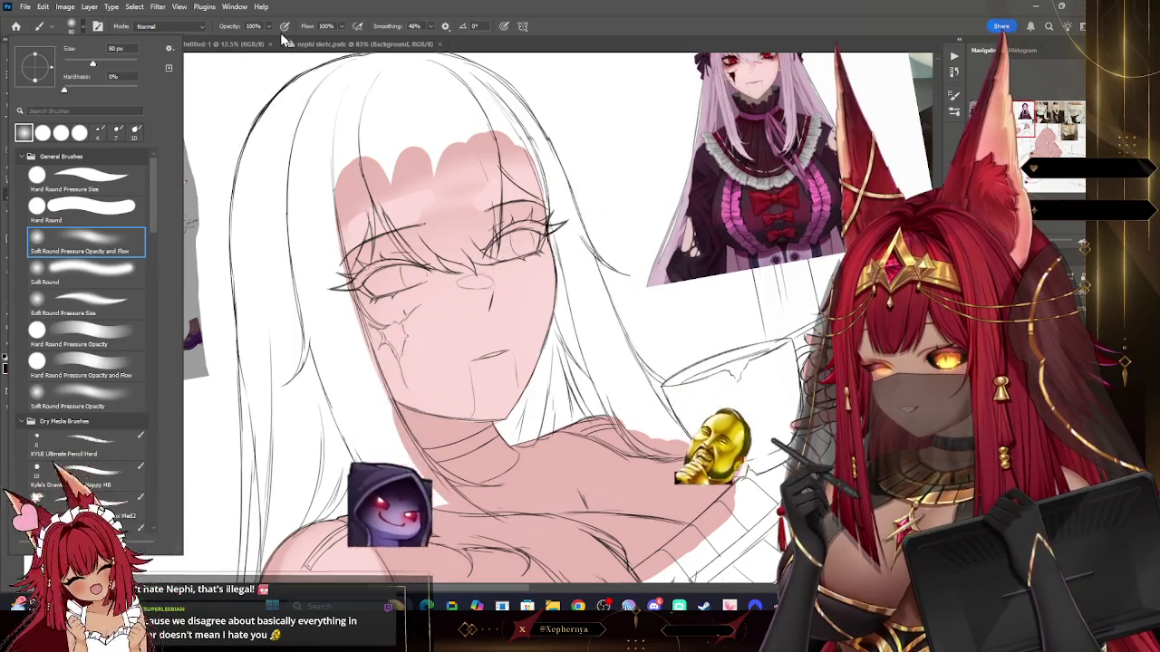
pyautogui.click(283, 41)
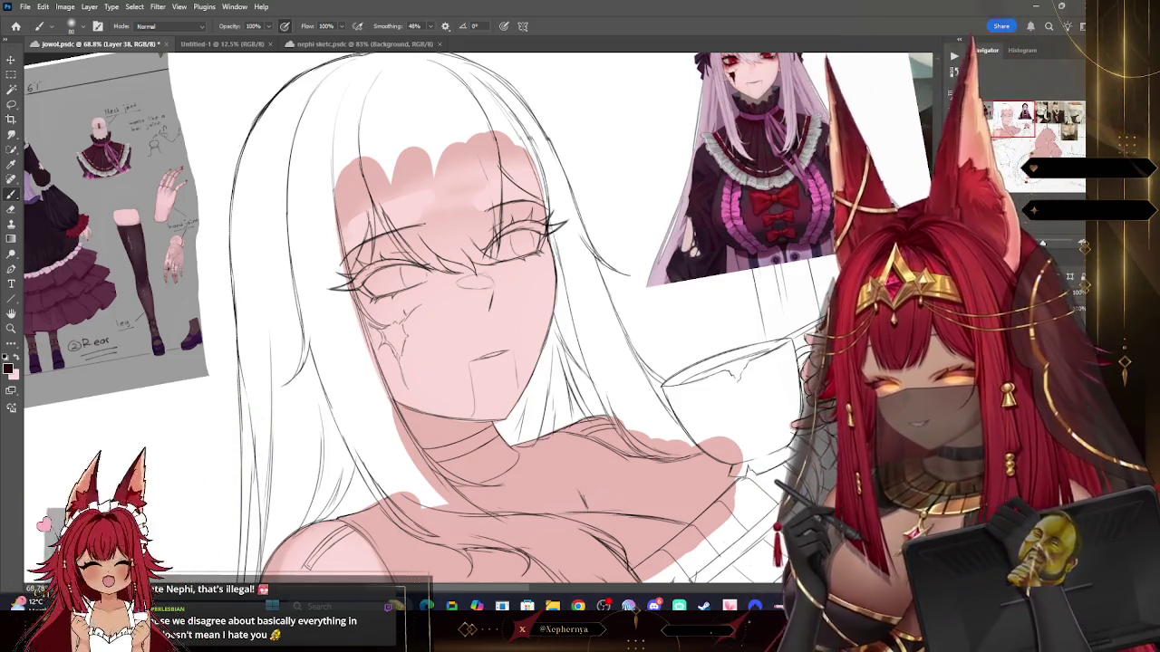
pyautogui.click(134, 7)
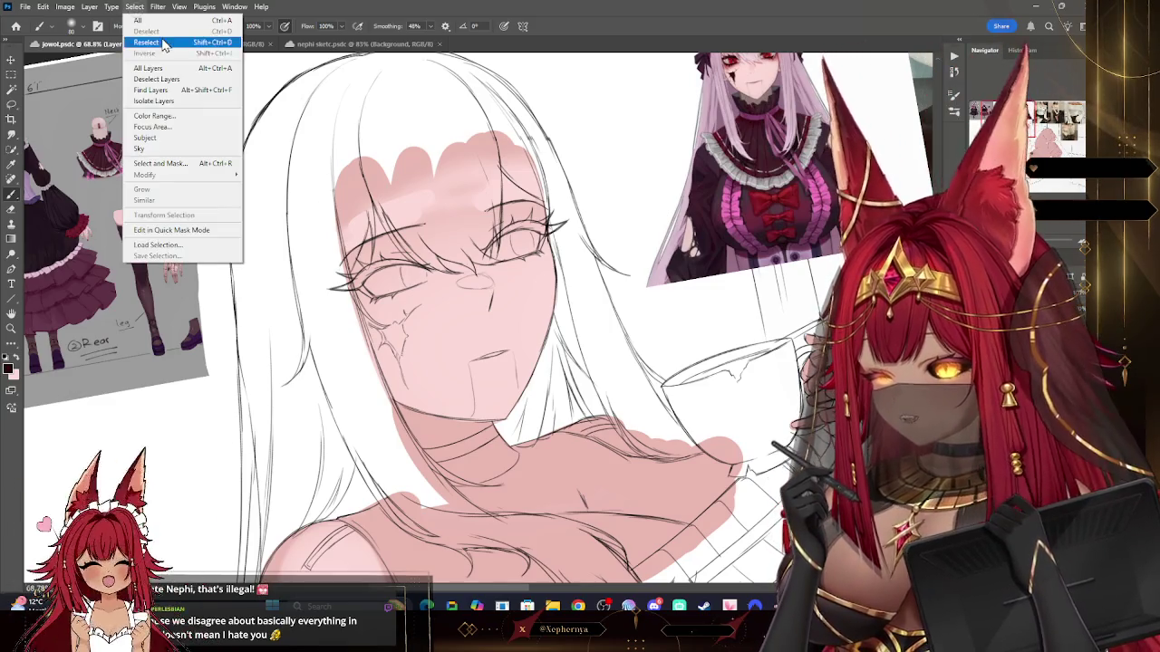
# Step: Clear the eye selection and check Layer 31's blending options
pyautogui.click(150, 42)
pyautogui.click(137, 7)
pyautogui.click(155, 36)
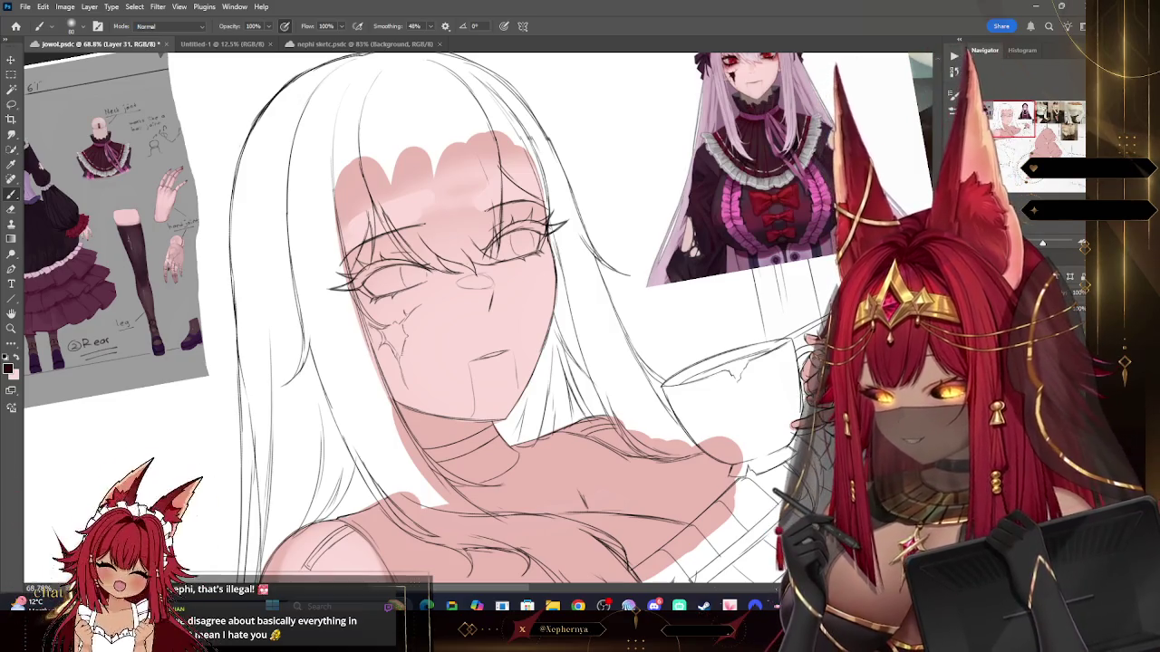
pyautogui.doubleClick(1042, 326)
pyautogui.click(608, 226)
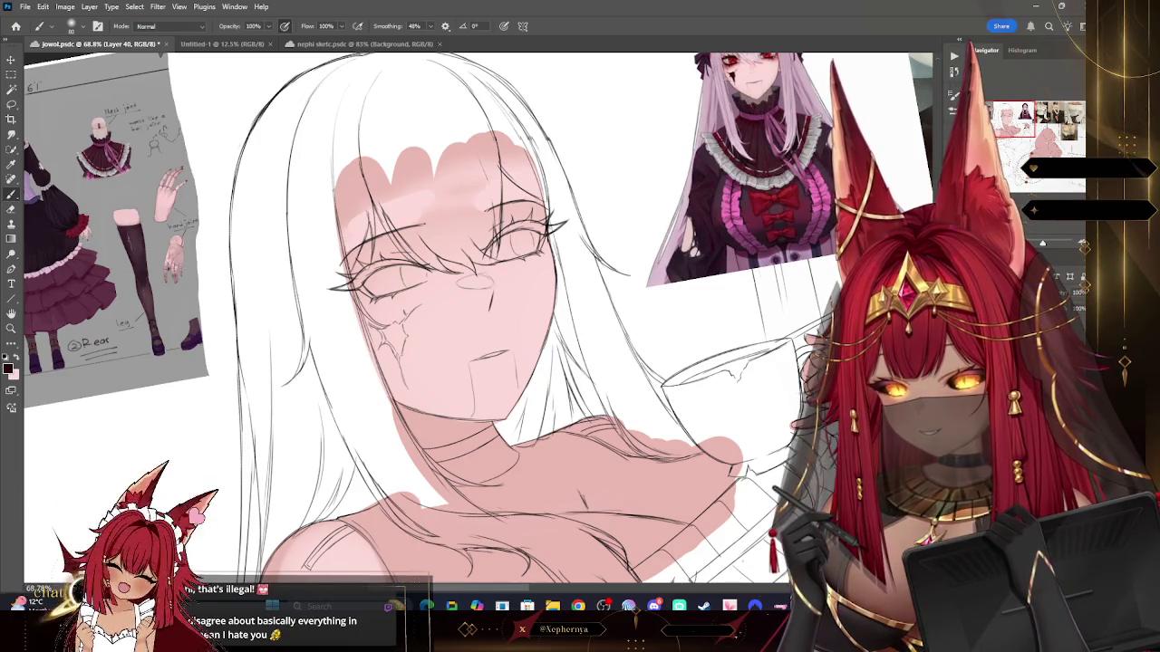
# Step: Paint dark shading below the eye and carve it into a star with a small eraser
pyautogui.moveTo(408, 319)
pyautogui.mouseDown()
pyautogui.moveTo(390, 356)
pyautogui.moveTo(408, 299)
pyautogui.mouseUp()
pyautogui.moveTo(385, 367); pyautogui.dragTo(397, 322)
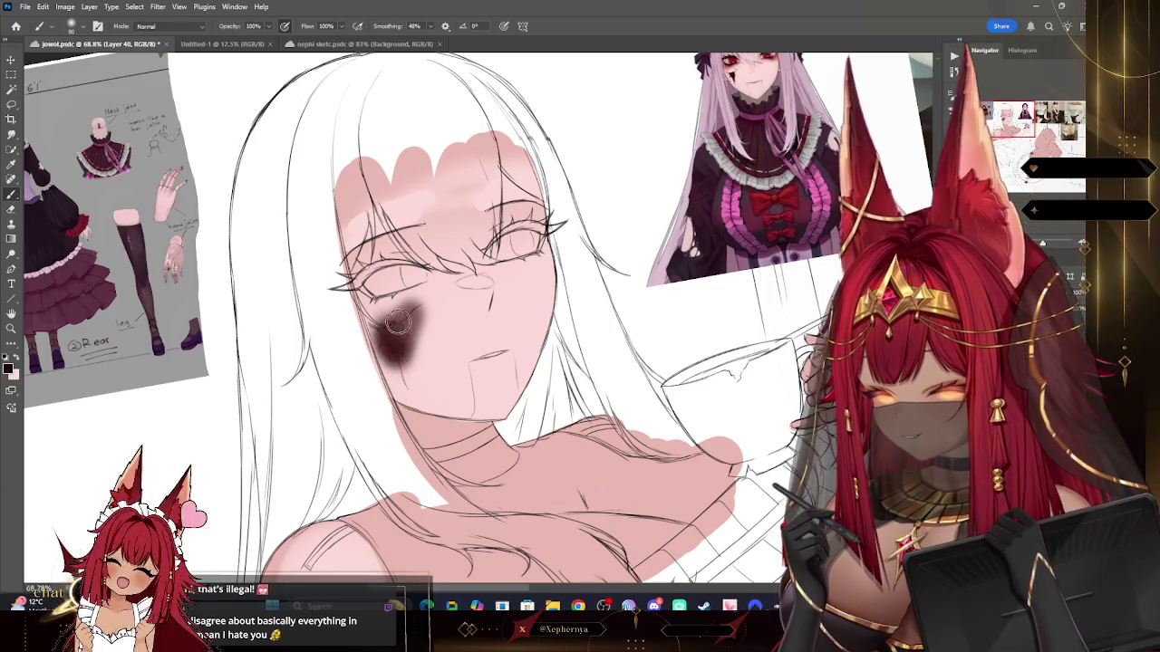
pyautogui.click(12, 212)
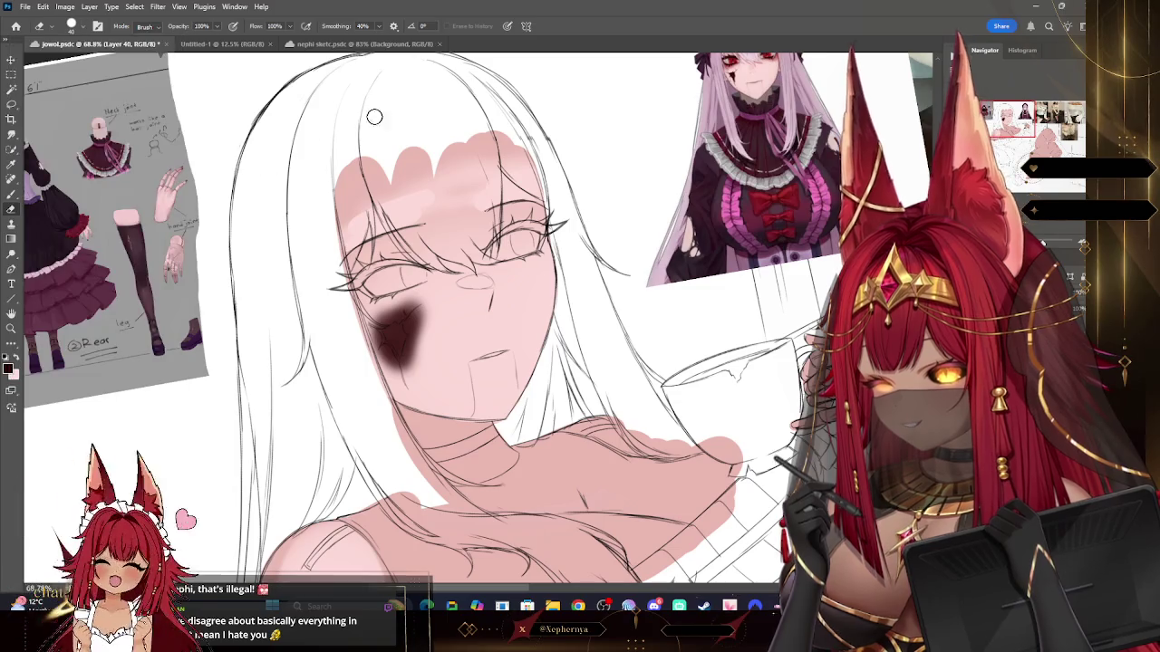
pyautogui.press('[')
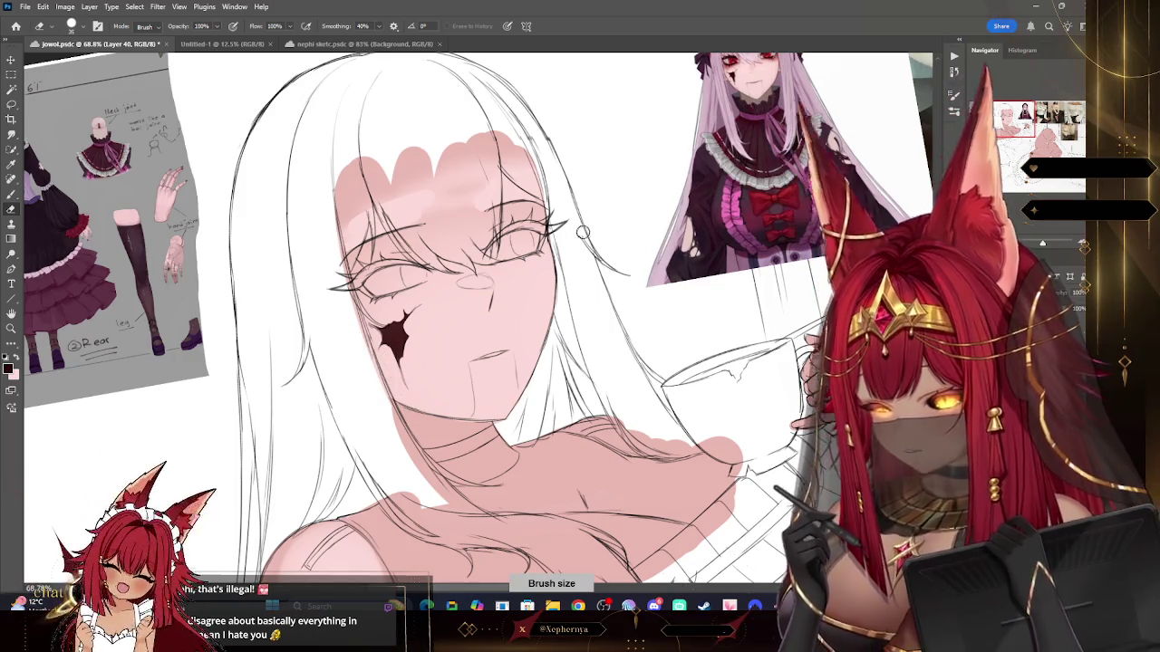
pyautogui.click(11, 328)
pyautogui.scroll(-3, 743, 251)
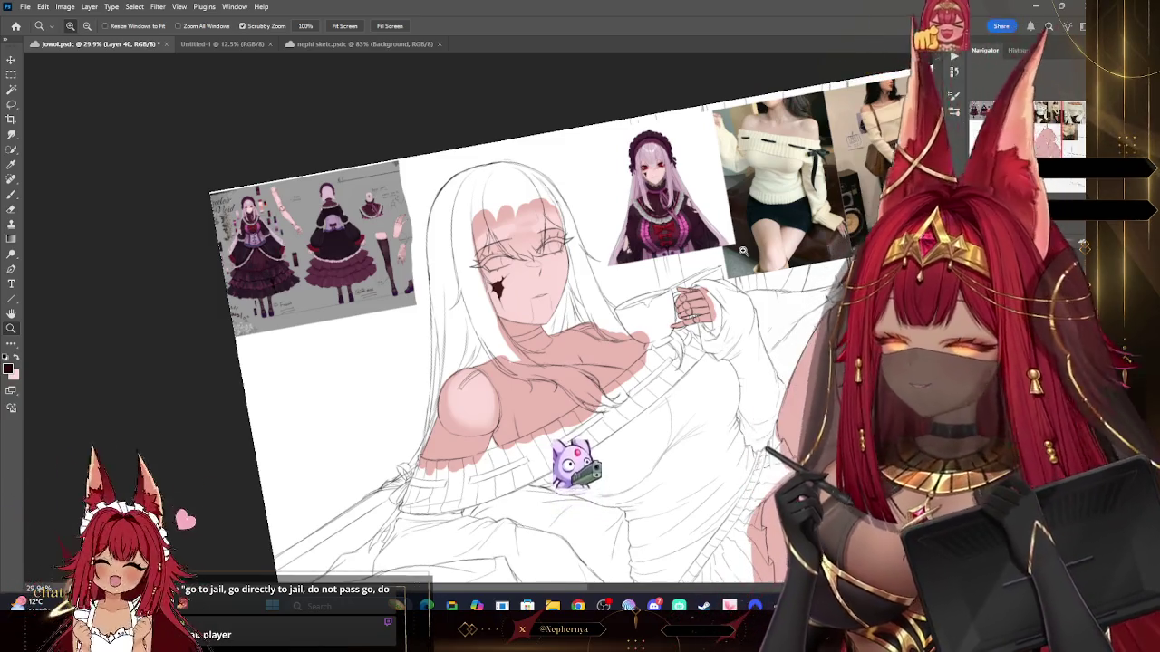
# Step: Sample the pink skin colour and return to painting on Layer 40
pyautogui.scroll(2, 562, 374)
pyautogui.press('i')
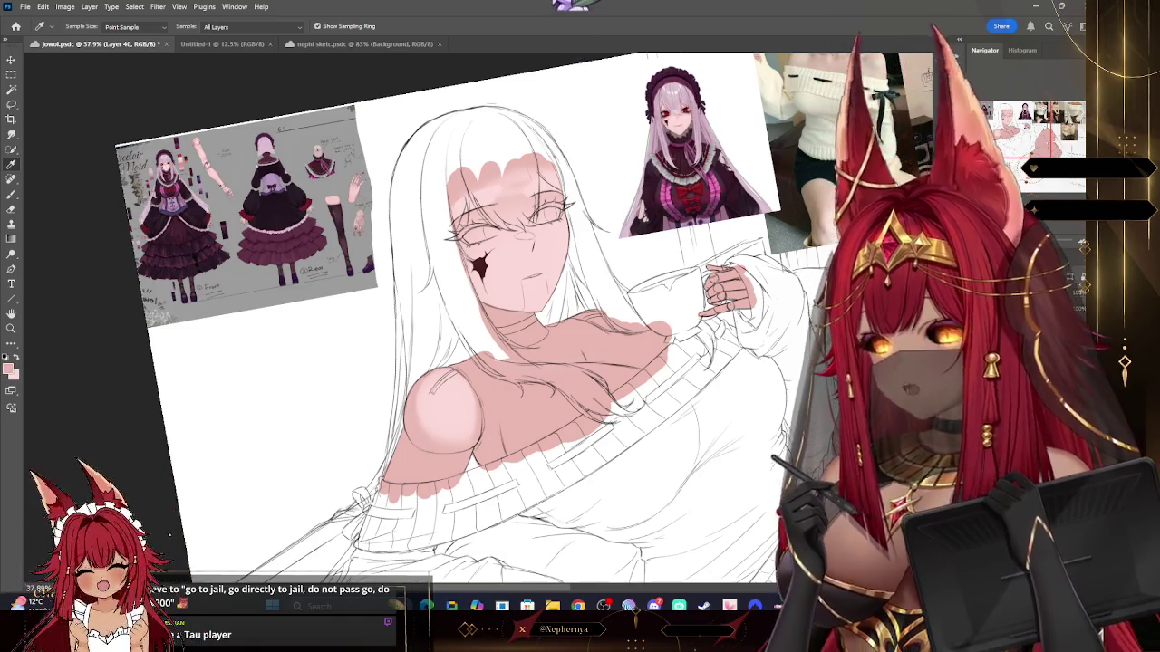
pyautogui.click(417, 462)
pyautogui.hotkey('ctrl', 'z')
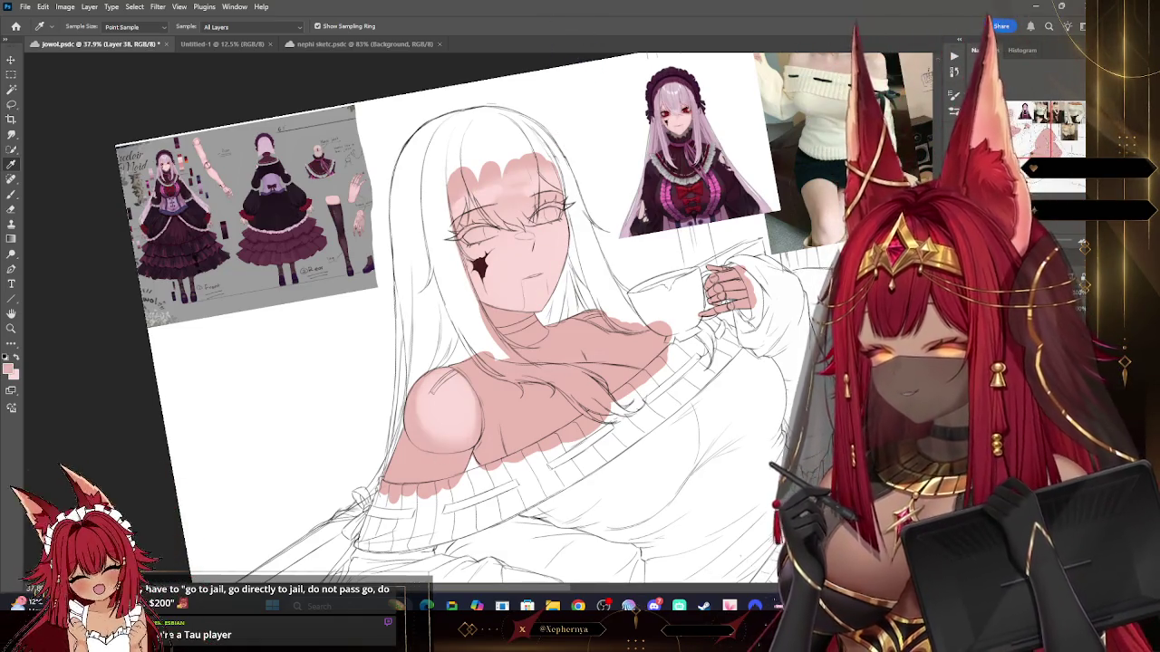
pyautogui.hotkey('ctrl', 'shift', 'z')
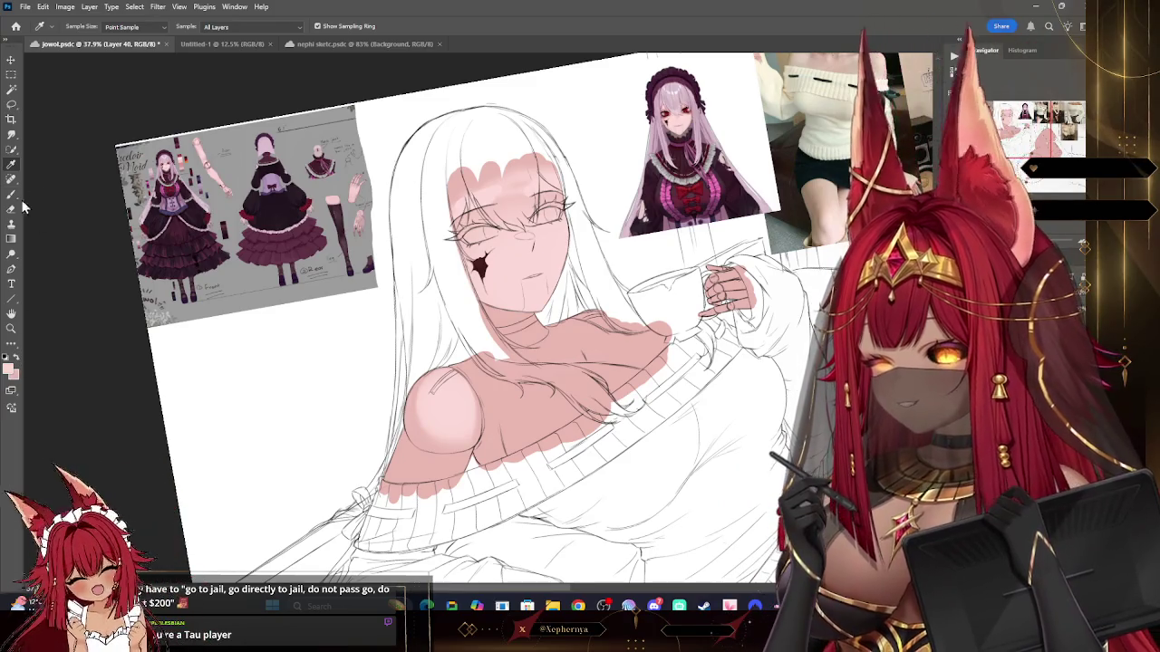
pyautogui.press('b')
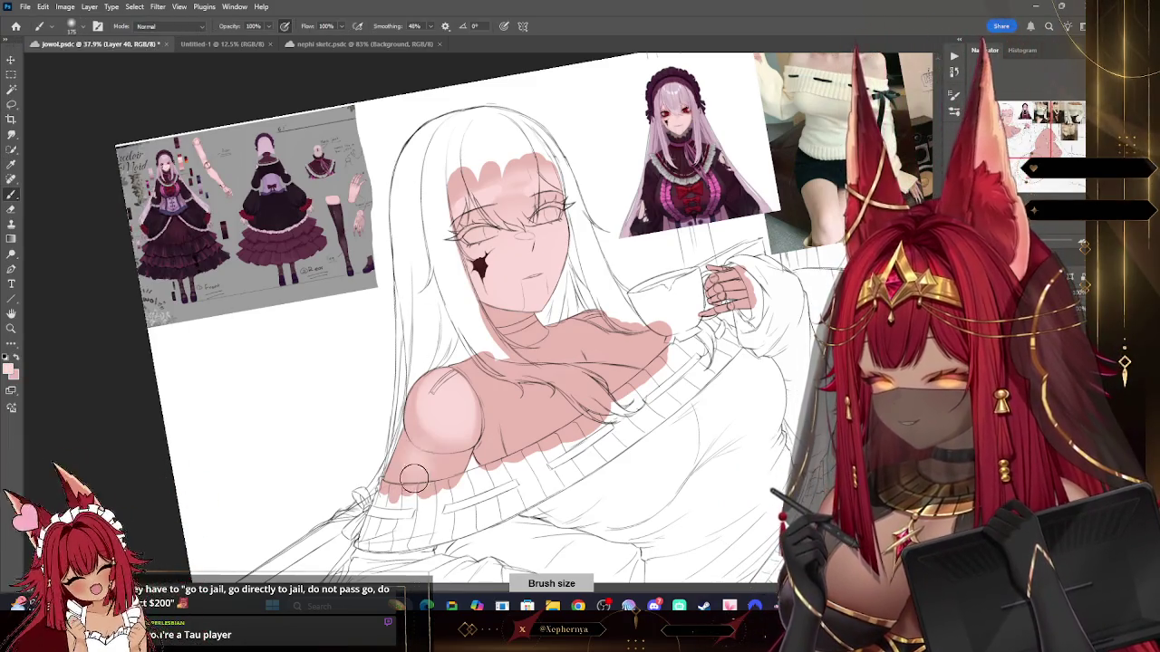
# Step: Shade the left shoulder with a 200 brush and trim stray pink with the eraser
pyautogui.press(']')
pyautogui.press(']')
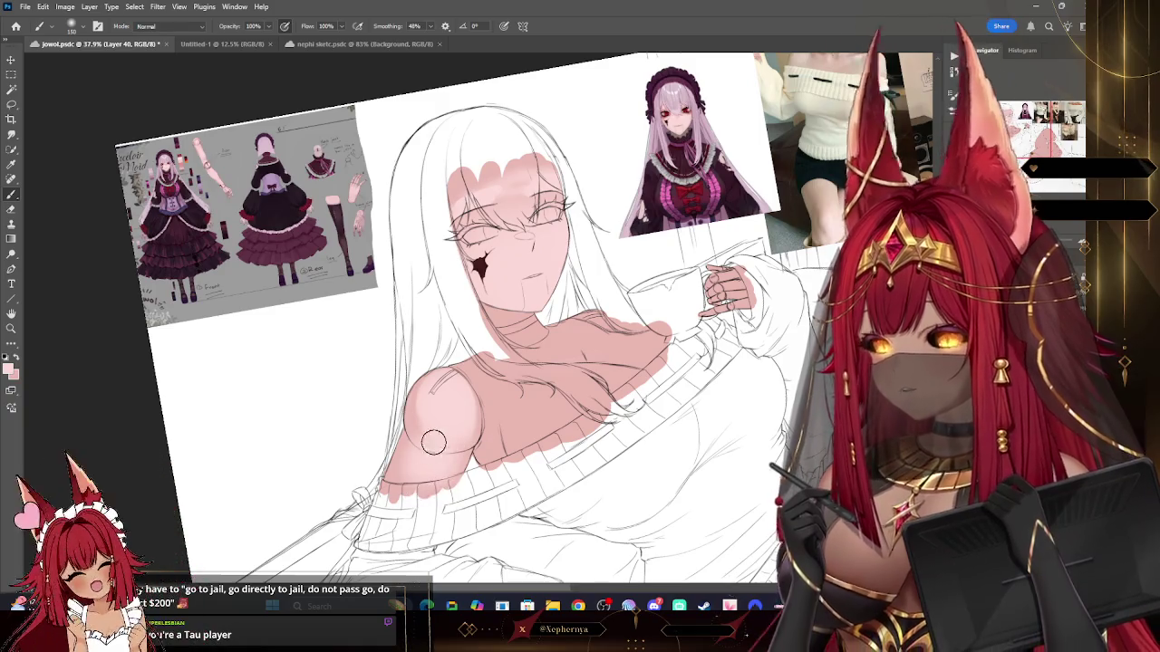
pyautogui.click(11, 208)
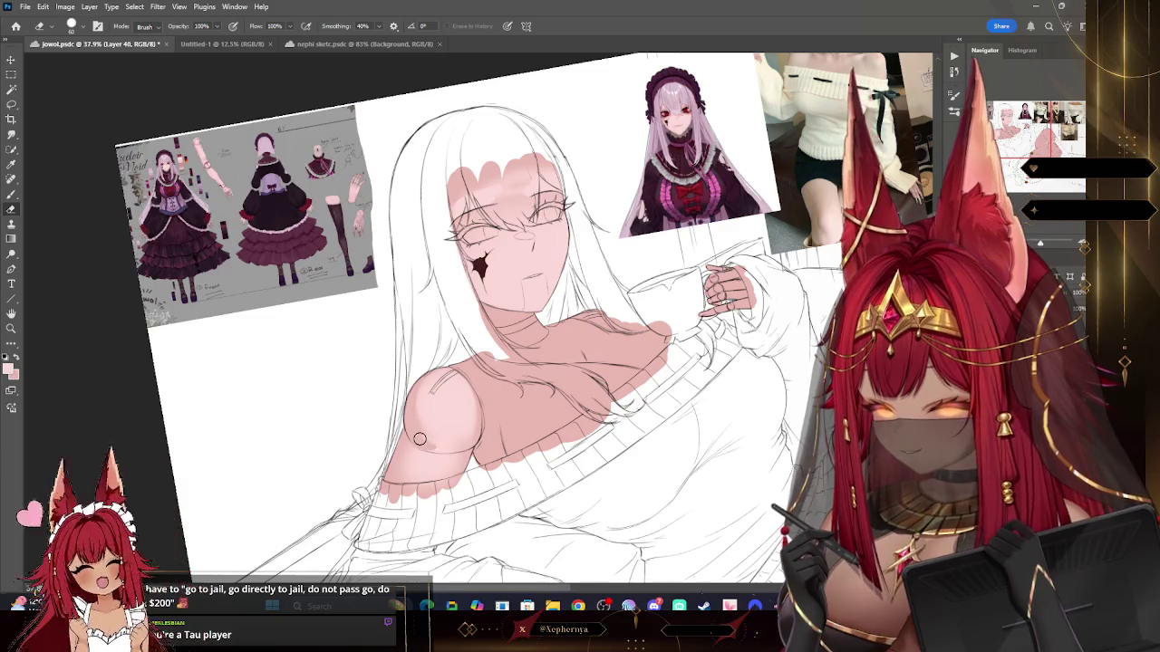
pyautogui.press(']')
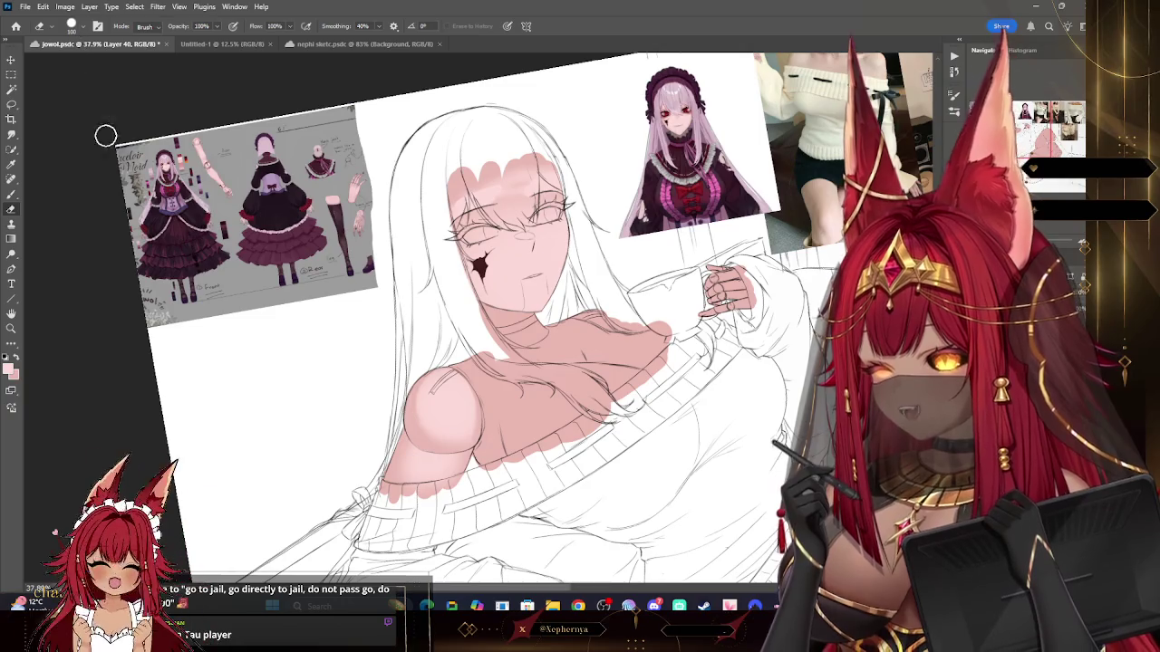
pyautogui.click(75, 25)
pyautogui.click(421, 335)
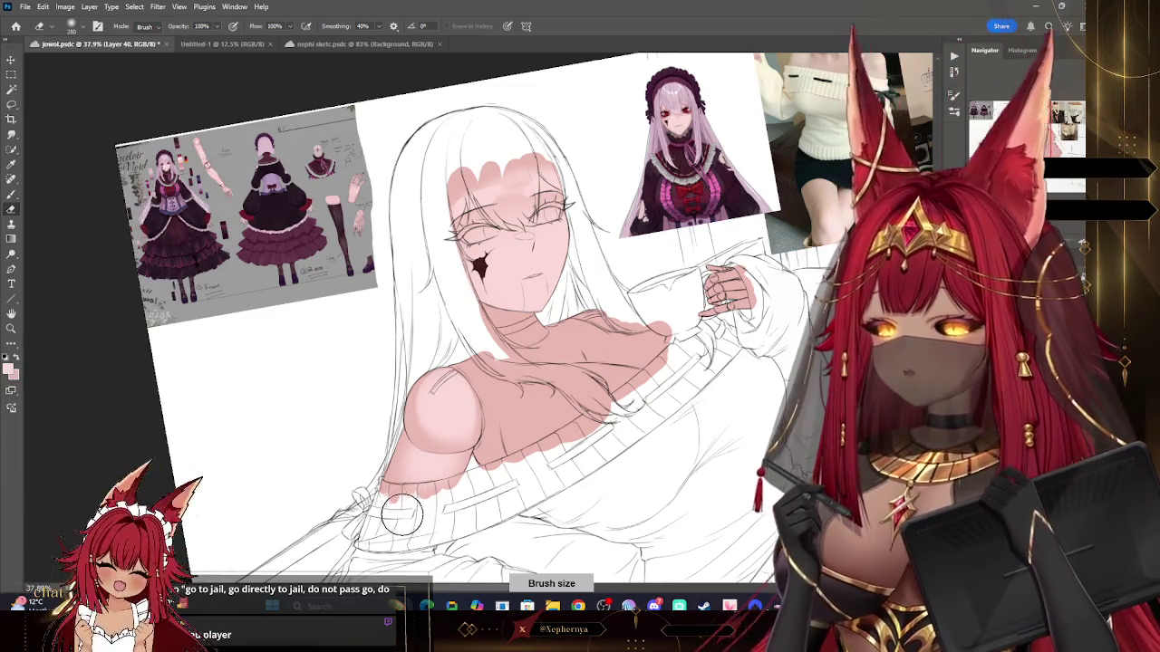
pyautogui.press('[')
pyautogui.press('[')
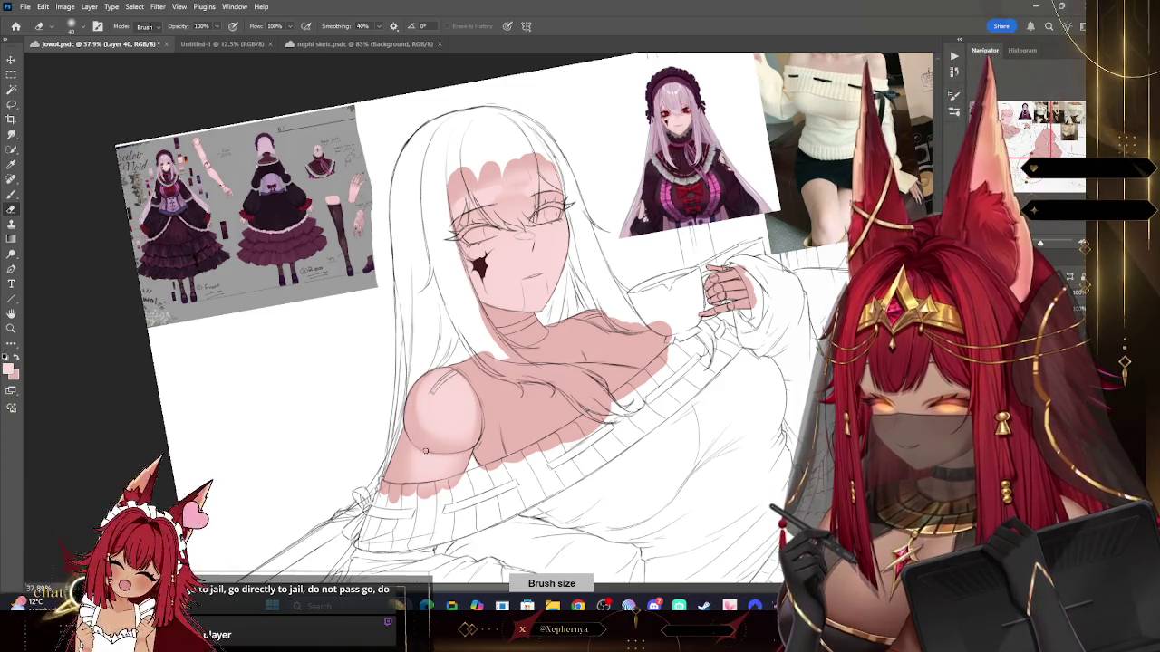
pyautogui.press(']')
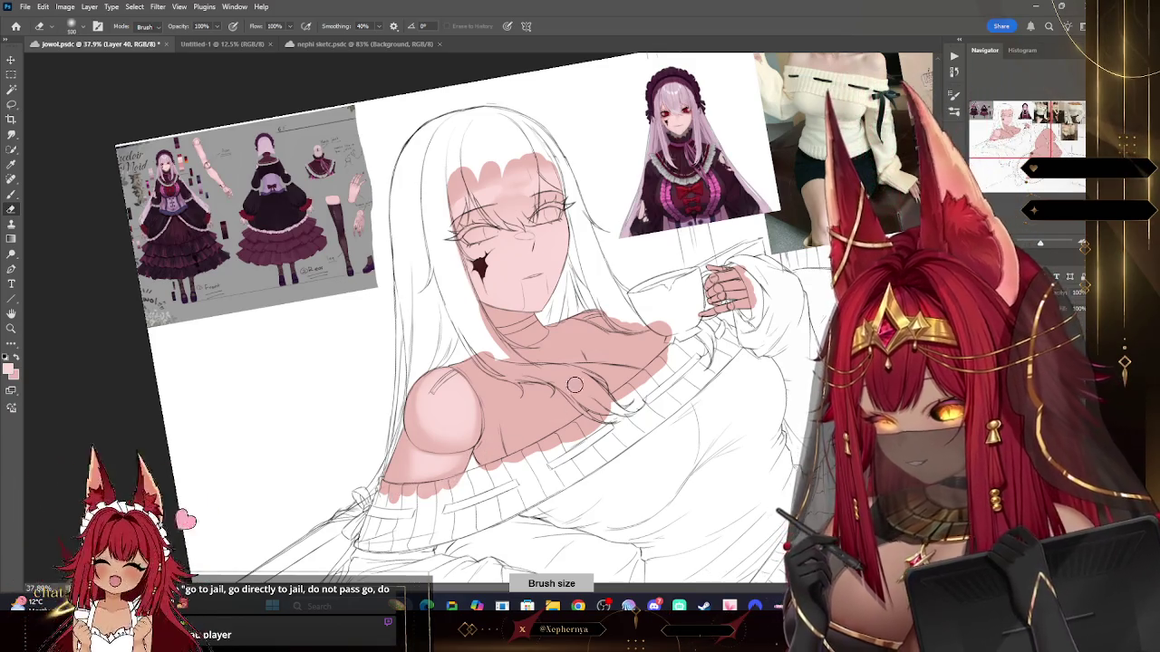
pyautogui.moveTo(426, 489); pyautogui.dragTo(335, 461)
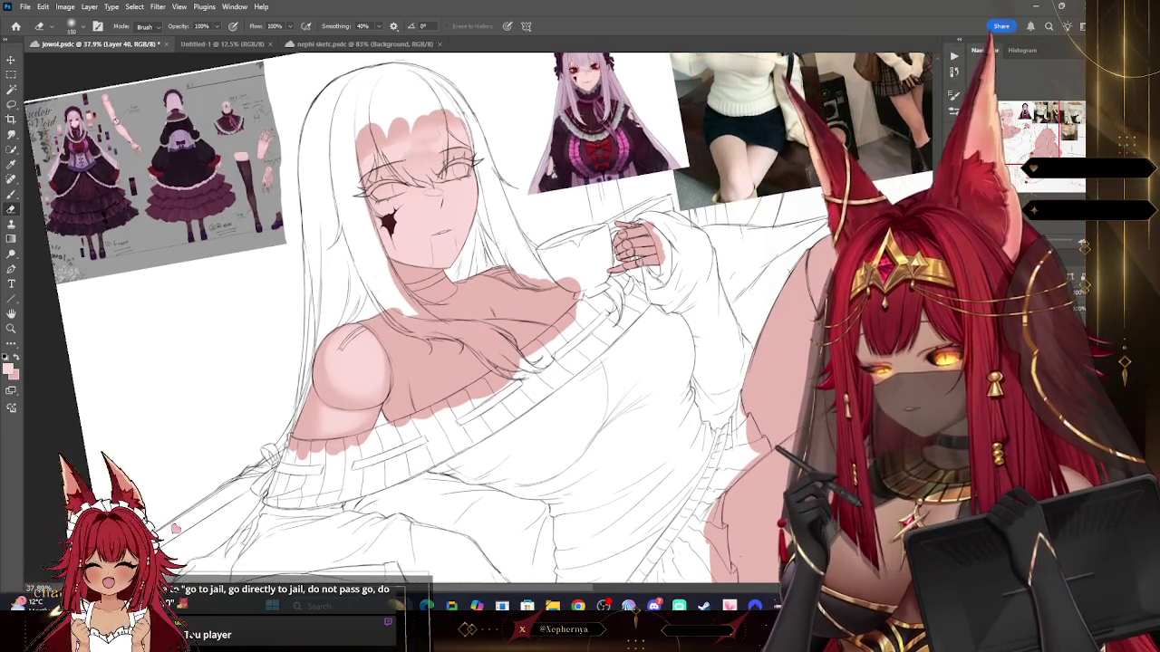
# Step: Paint soft pink shading across the chest and collarbone, erasing stray strokes
pyautogui.press('b')
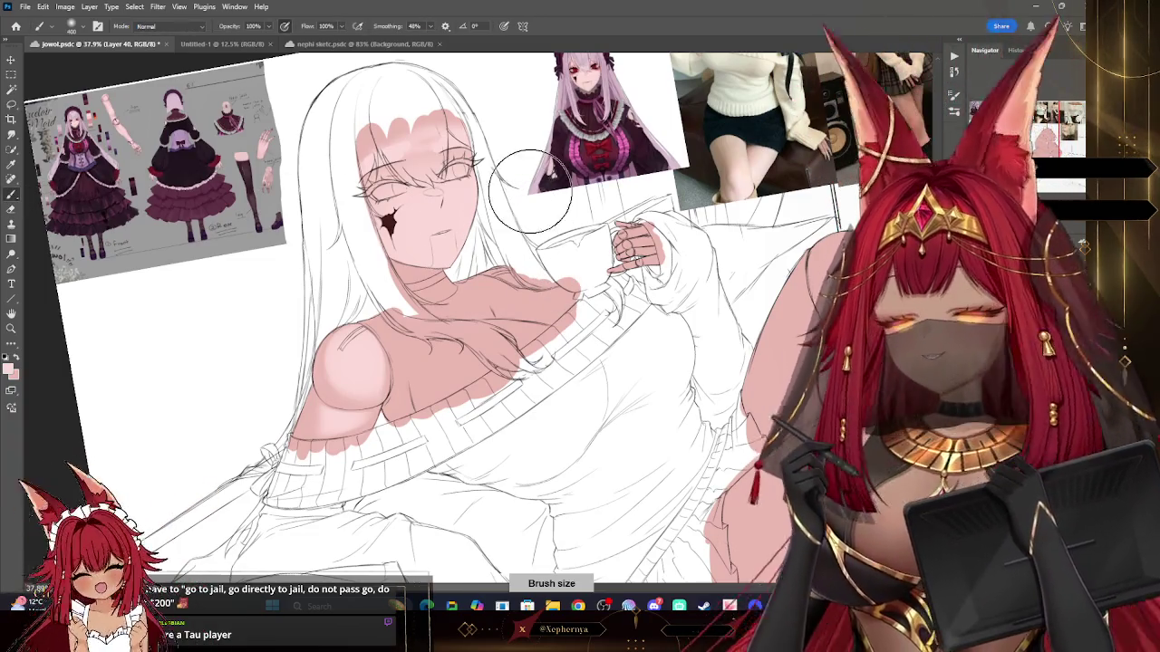
pyautogui.press(']')
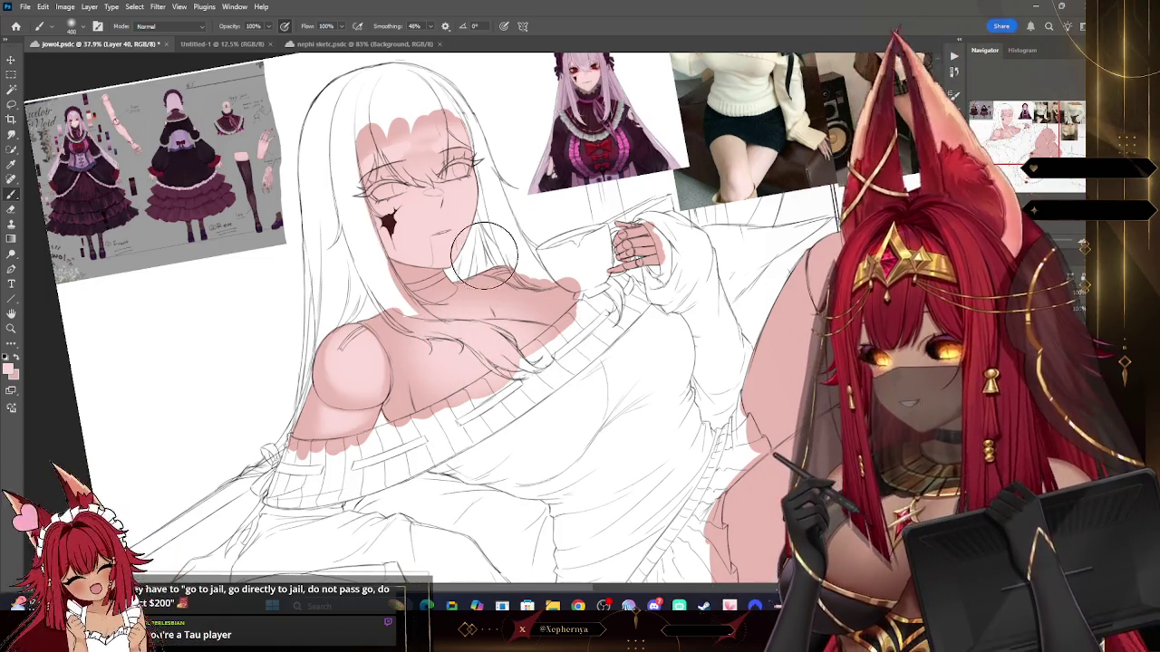
pyautogui.press('[')
pyautogui.press('[')
pyautogui.press('[')
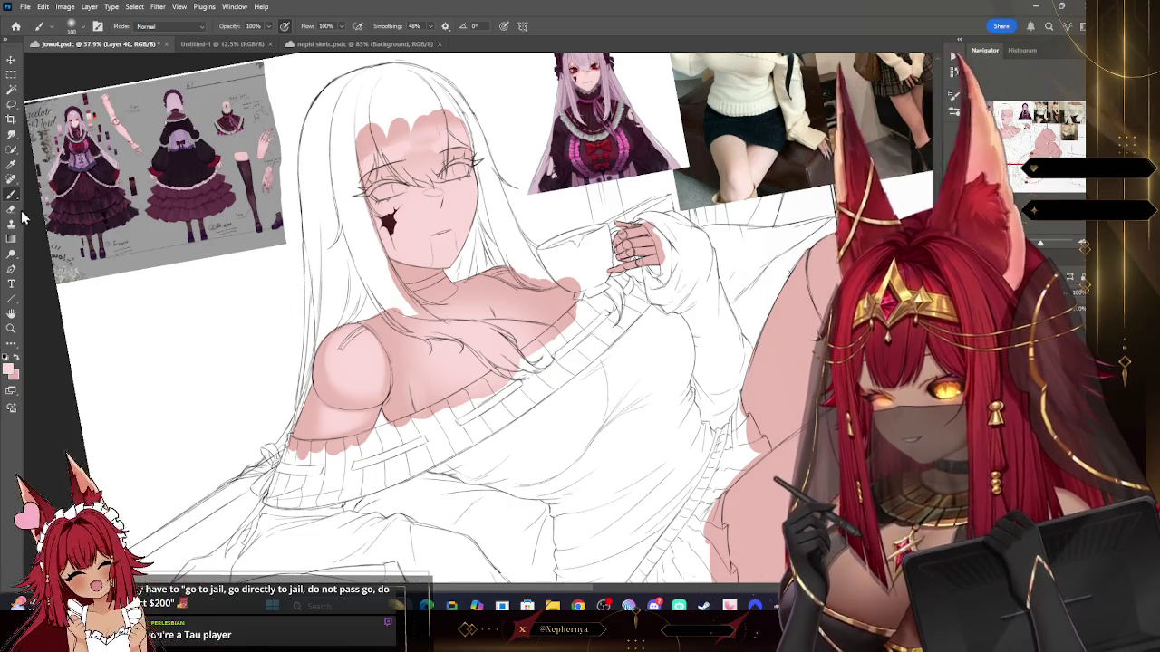
pyautogui.press('e')
pyautogui.press('[')
pyautogui.press('[')
pyautogui.press('[')
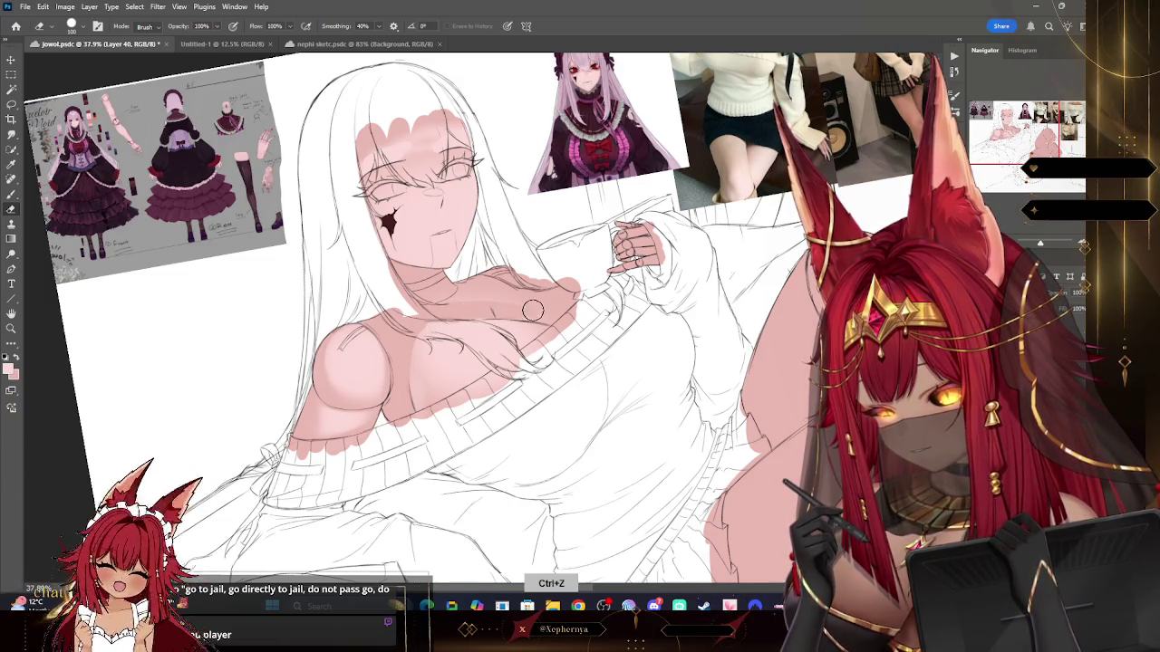
# Step: Rework the pink with brush and eraser at size 175, stopping it at the sweater band's edge
pyautogui.press(']')
pyautogui.press(']')
pyautogui.press(']')
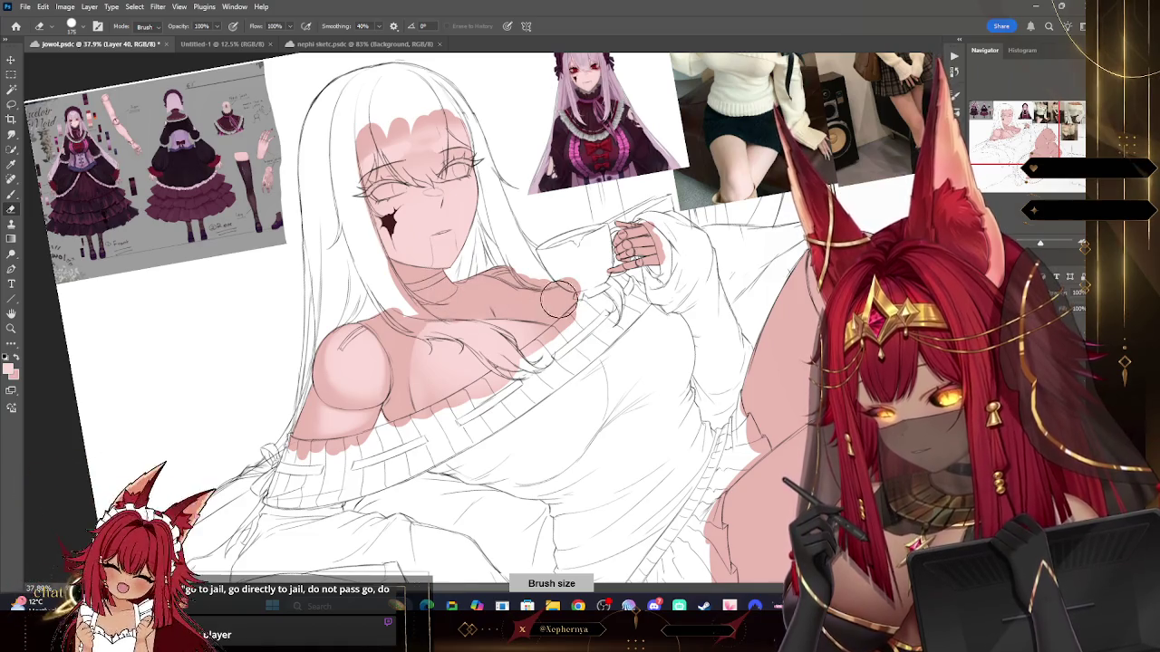
pyautogui.press('b')
pyautogui.press(']')
pyautogui.press(']')
pyautogui.press(']')
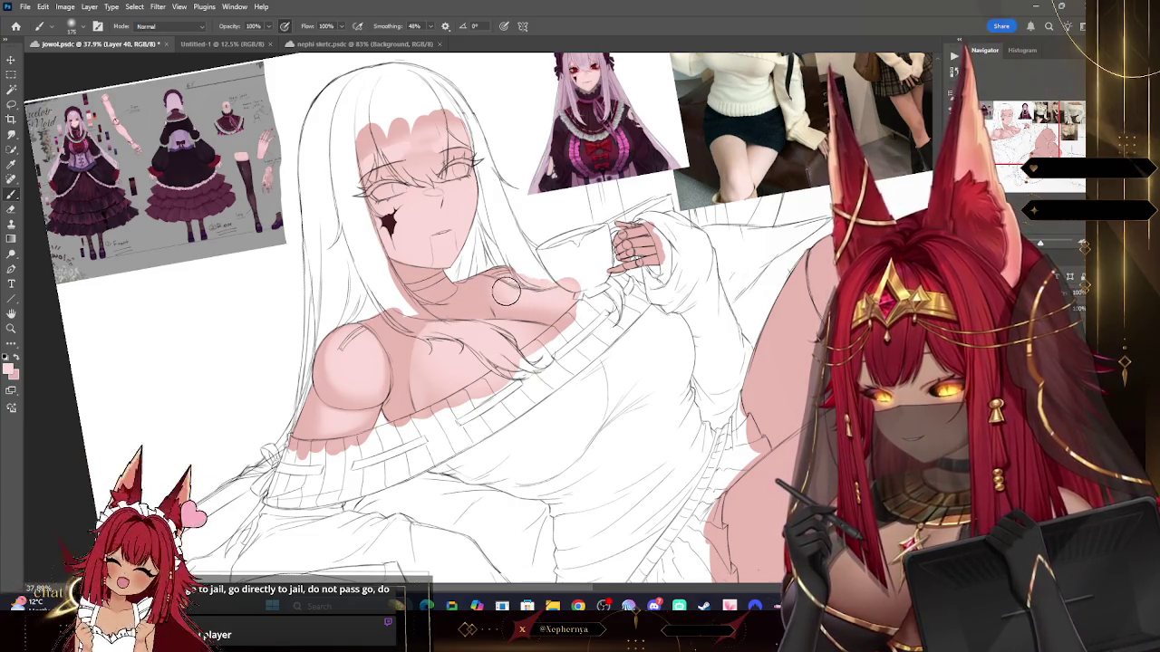
pyautogui.press('e')
pyautogui.press('[')
pyautogui.press('[')
pyautogui.press('[')
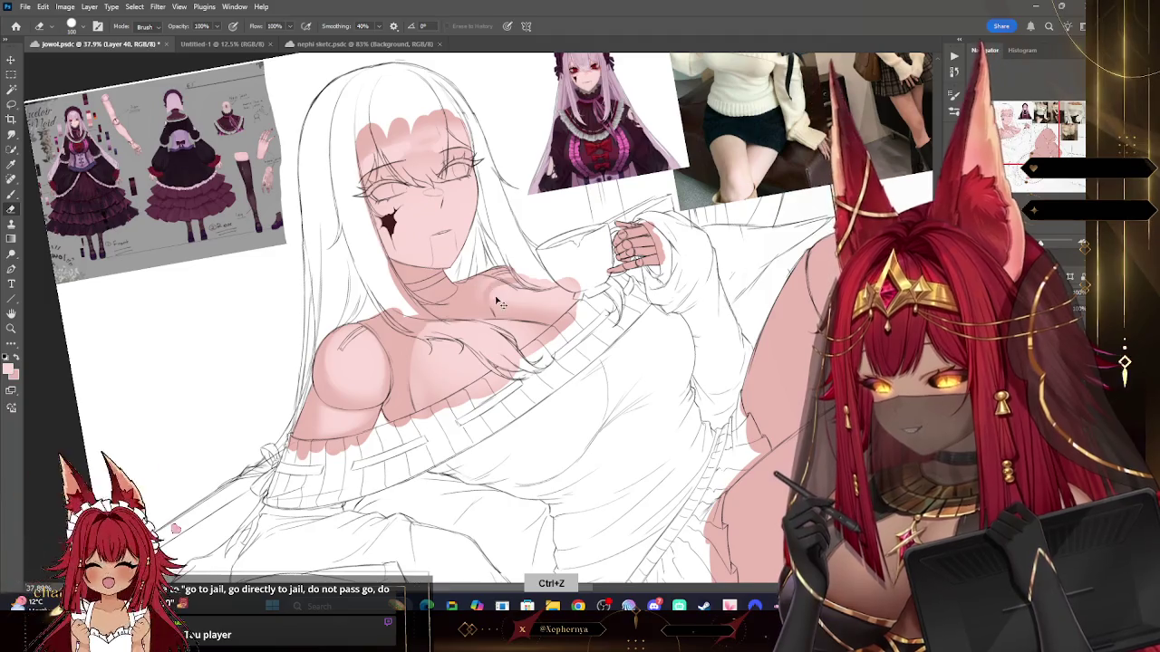
pyautogui.press(']')
pyautogui.press(']')
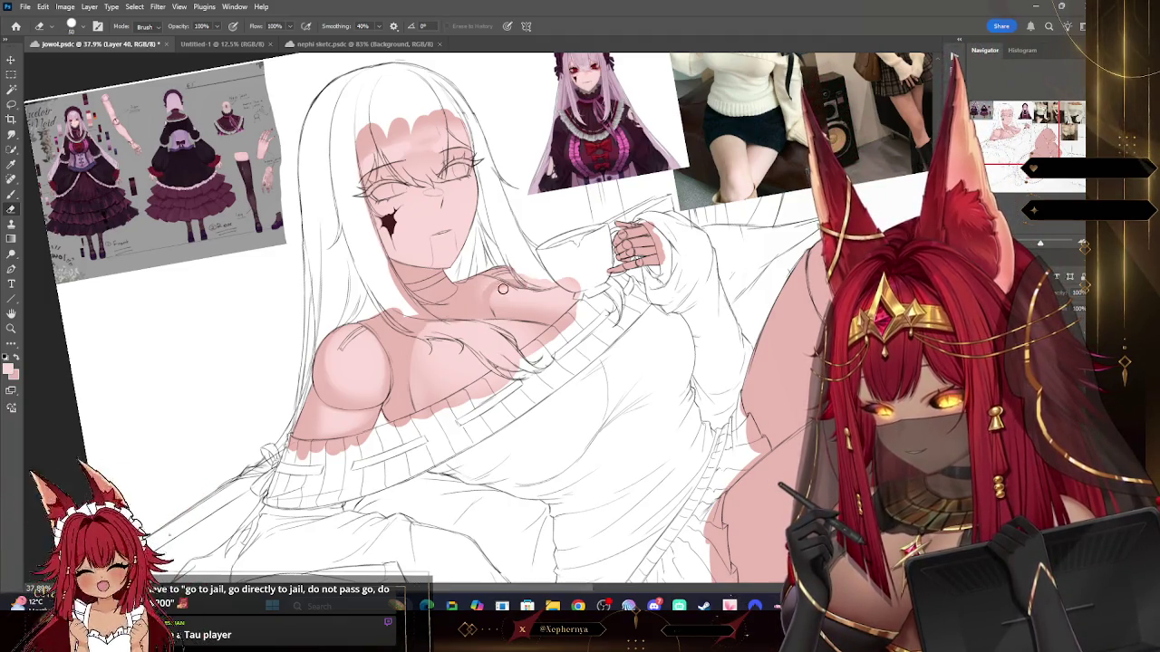
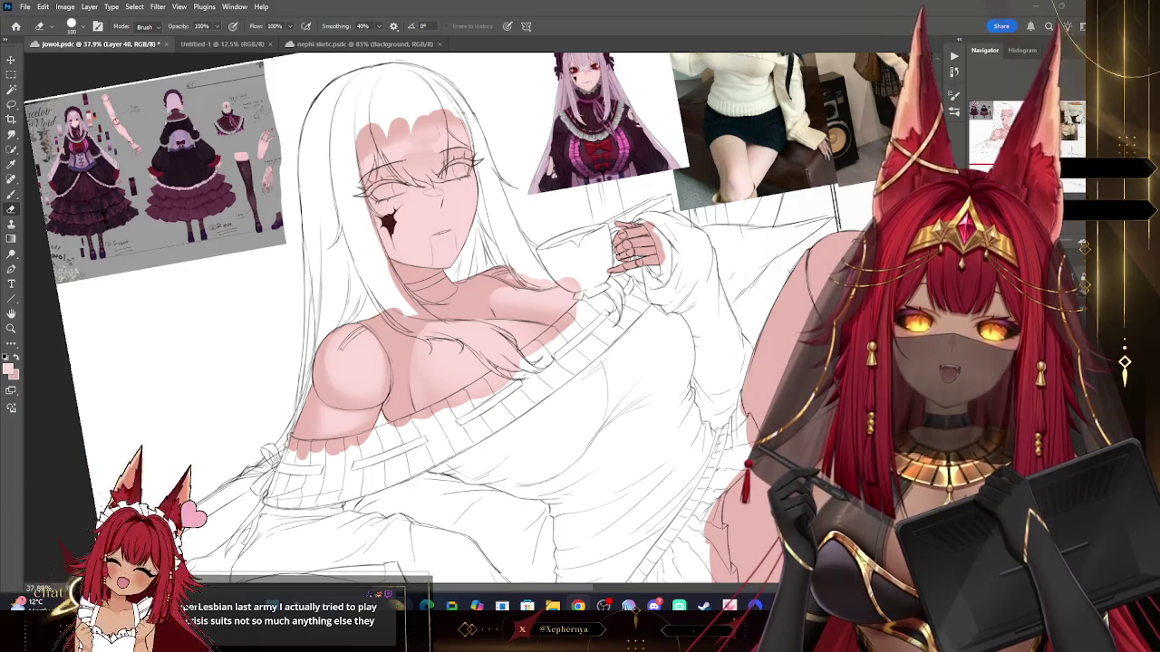
# Step: Save the illustration, shrink the eraser to about 40, and zoom out to the whole sheet
pyautogui.hotkey('ctrl', 's')
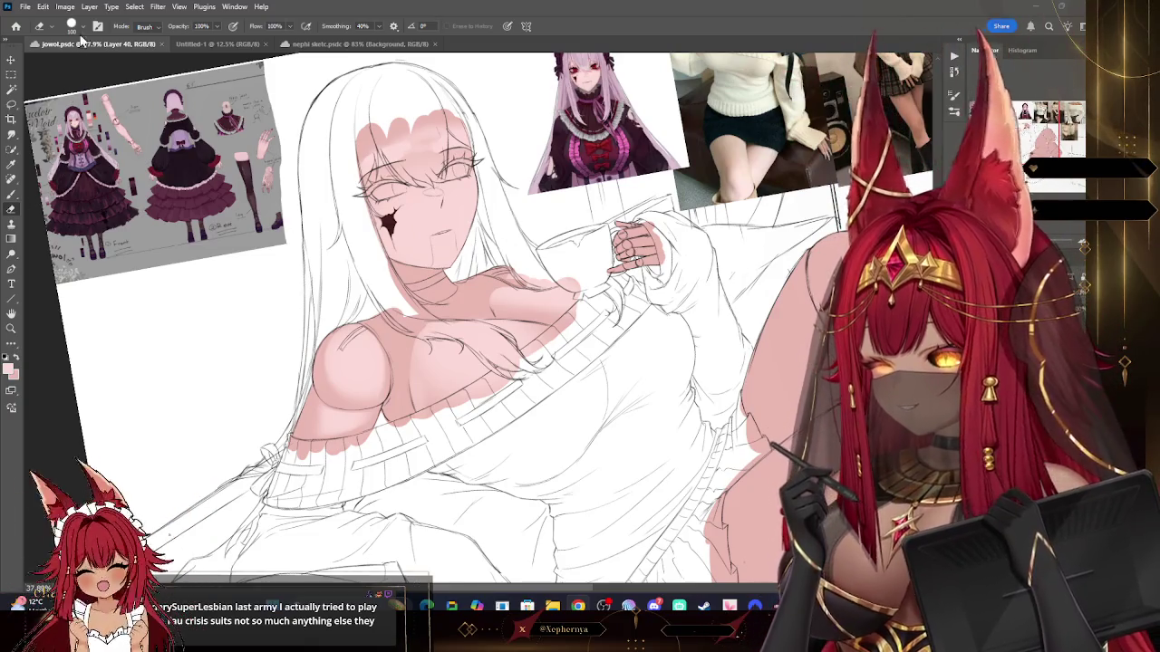
pyautogui.press('[')
pyautogui.press('[')
pyautogui.press('[')
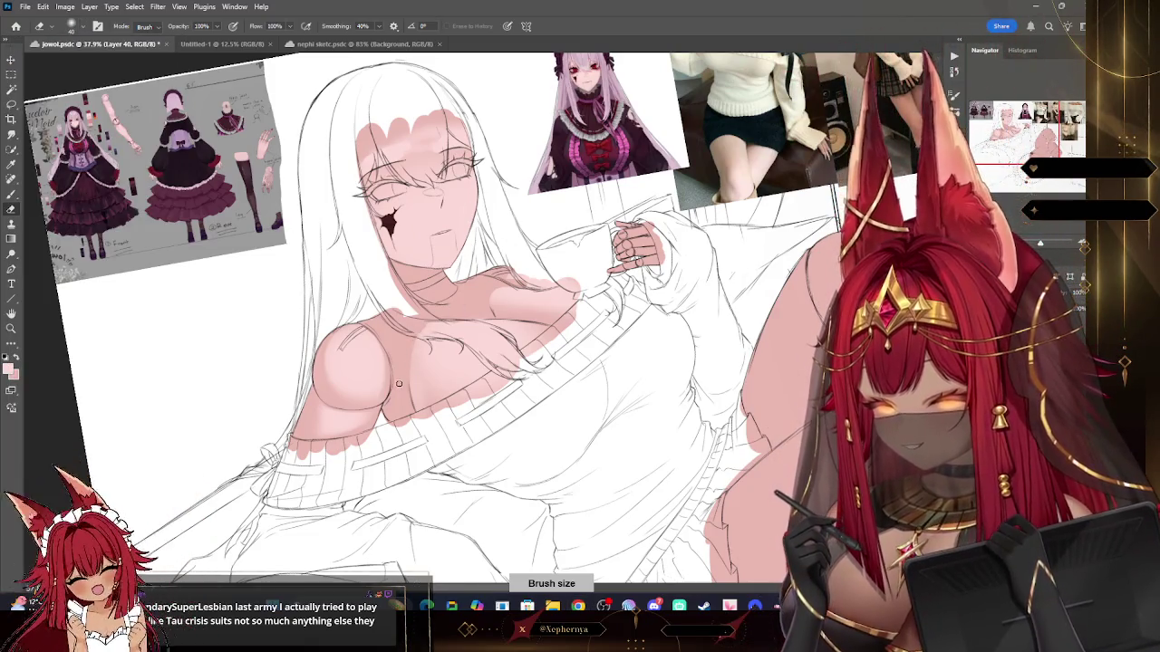
pyautogui.press('[')
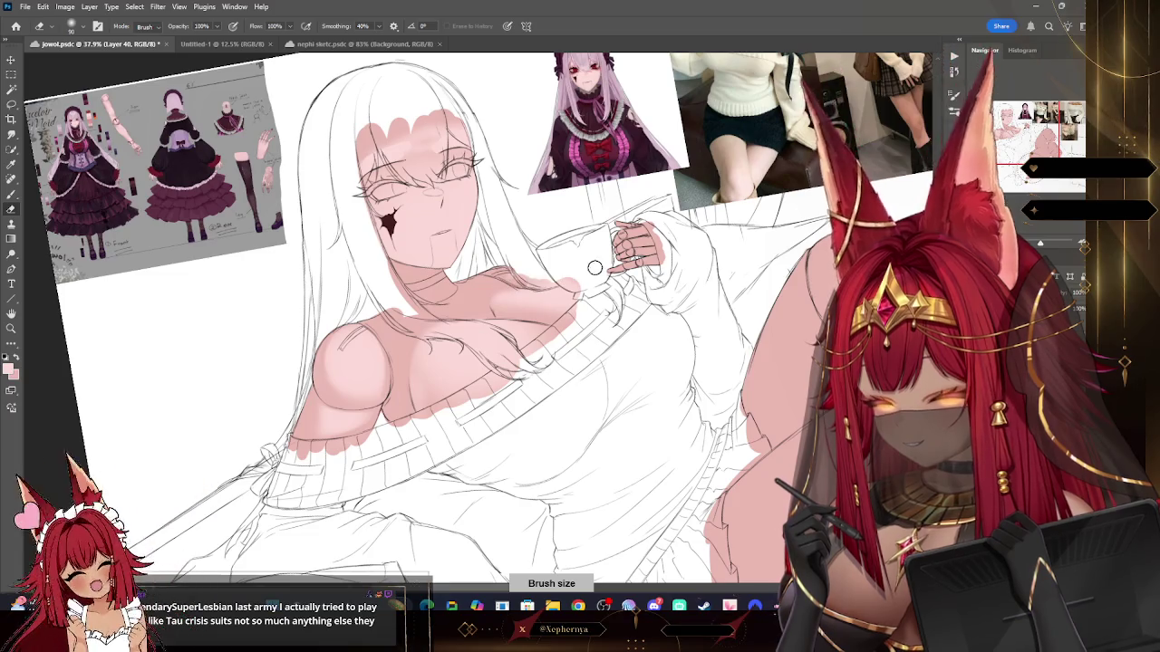
pyautogui.press('z')
pyautogui.moveTo(598, 217); pyautogui.dragTo(543, 219)
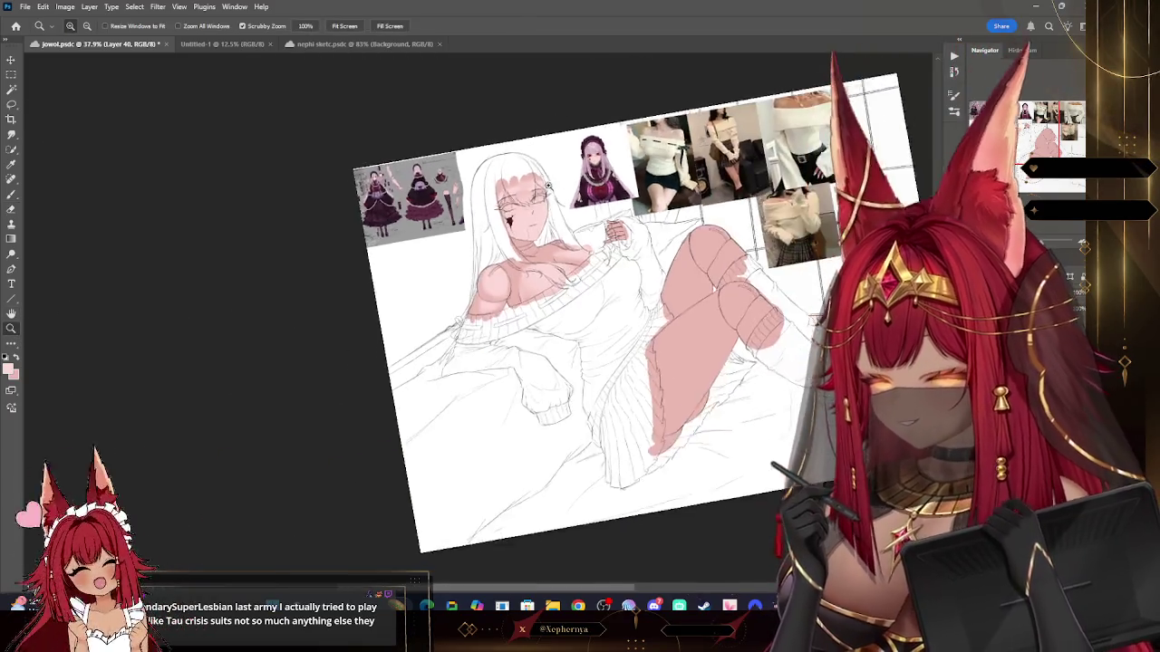
# Step: Zoom back in on the sketch, with the brush at about 60 and the eraser at about 175
pyautogui.moveTo(645, 218); pyautogui.dragTo(698, 222)
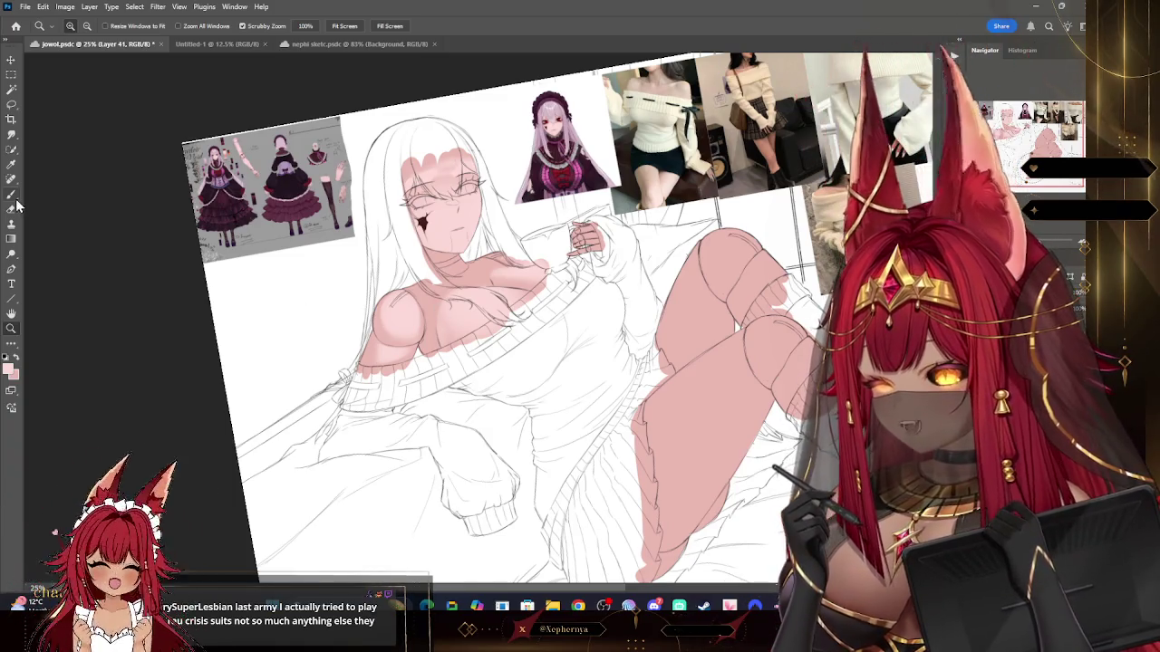
pyautogui.press('b')
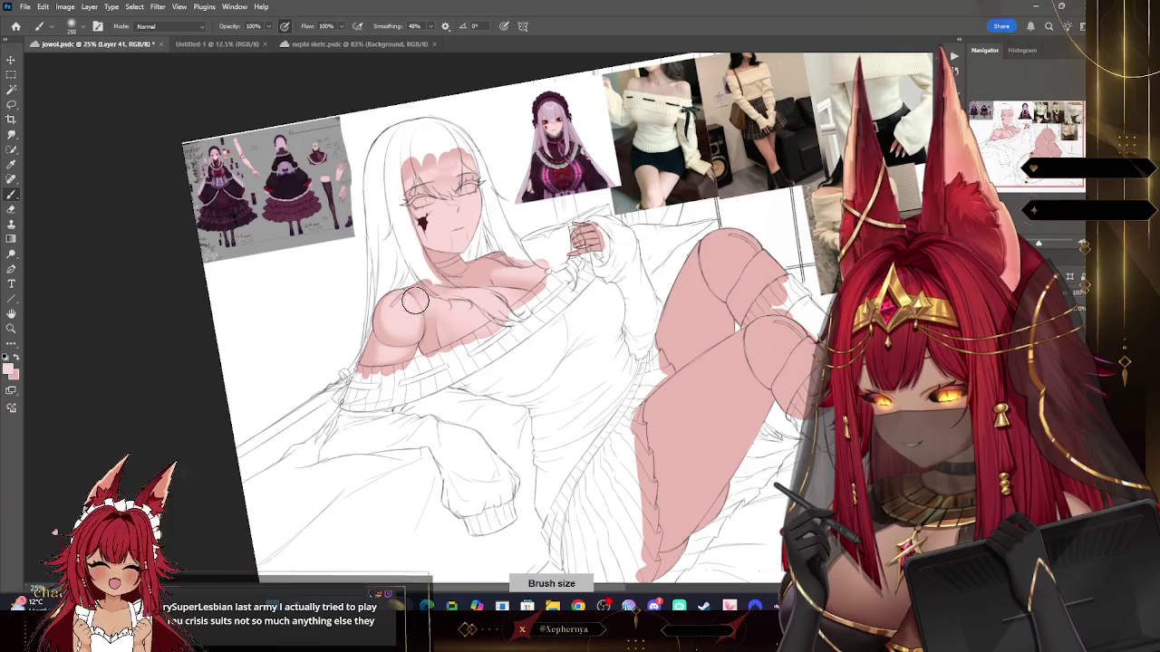
pyautogui.press('[')
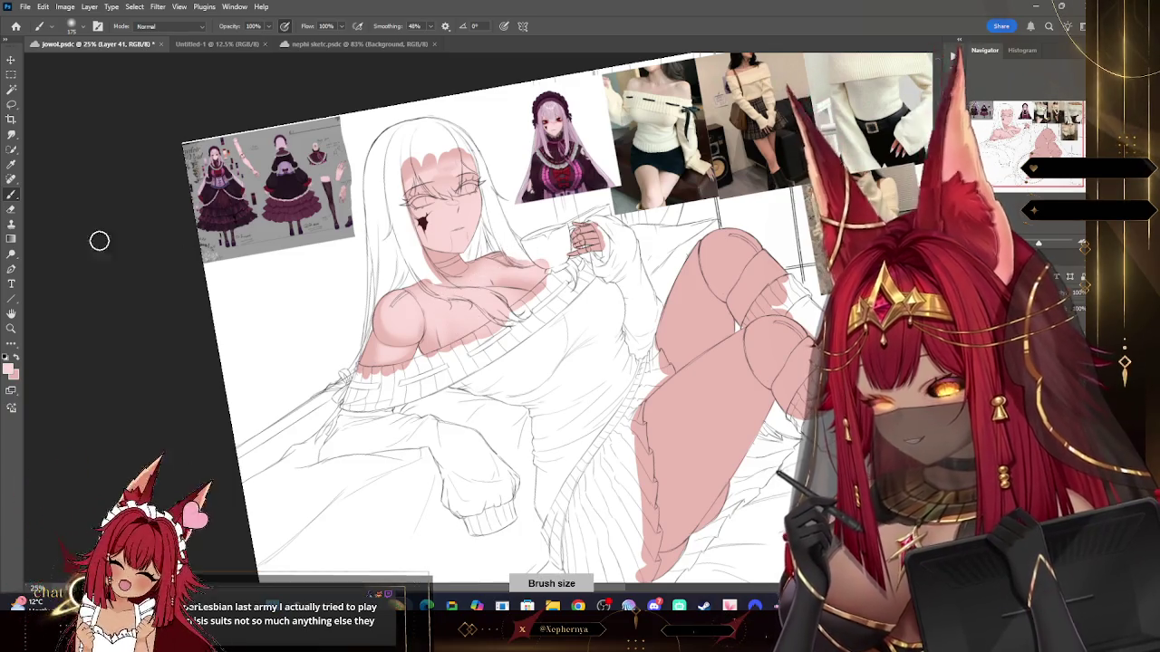
pyautogui.click(70, 25)
pyautogui.press('Escape')
pyautogui.press(']')
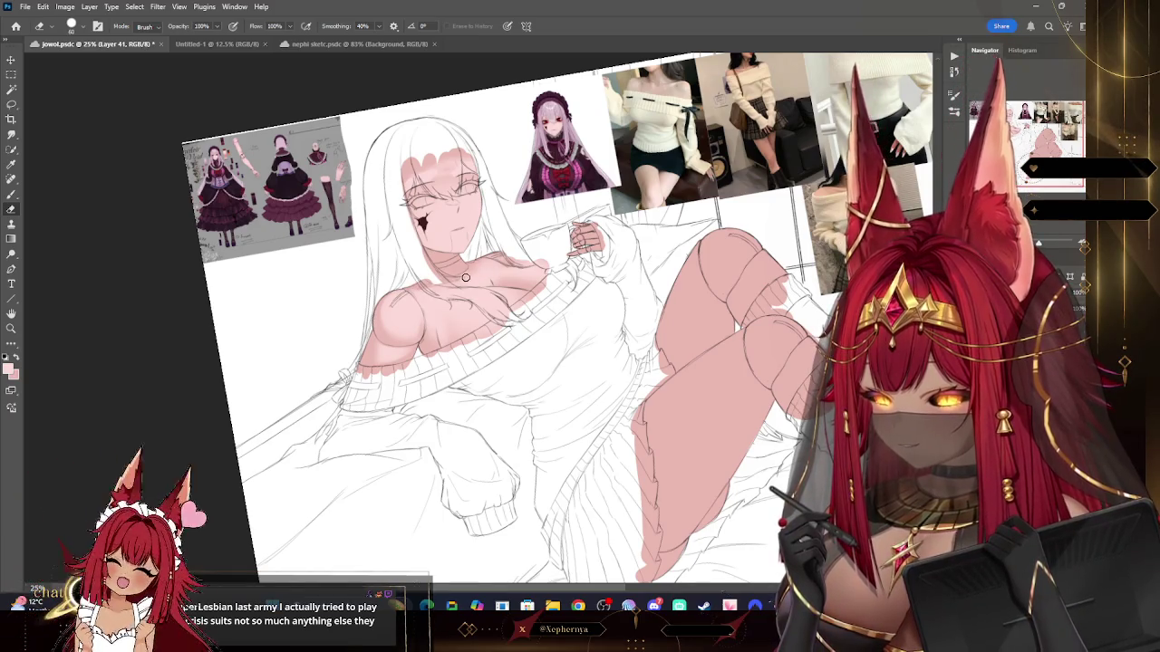
pyautogui.press(']')
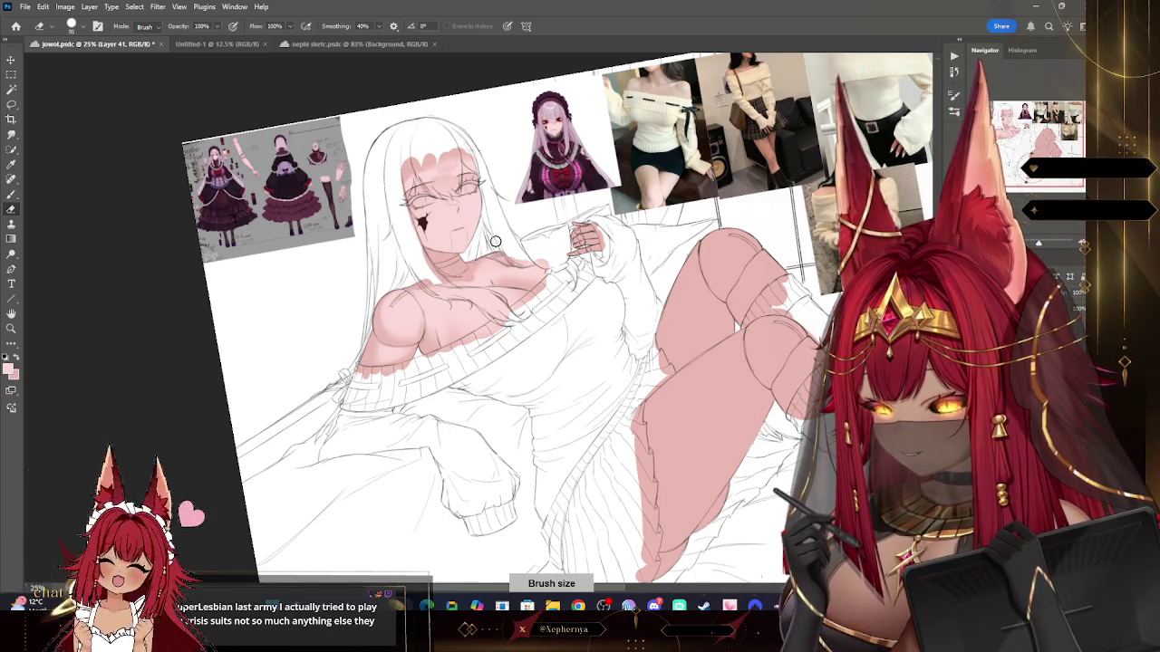
pyautogui.press(']')
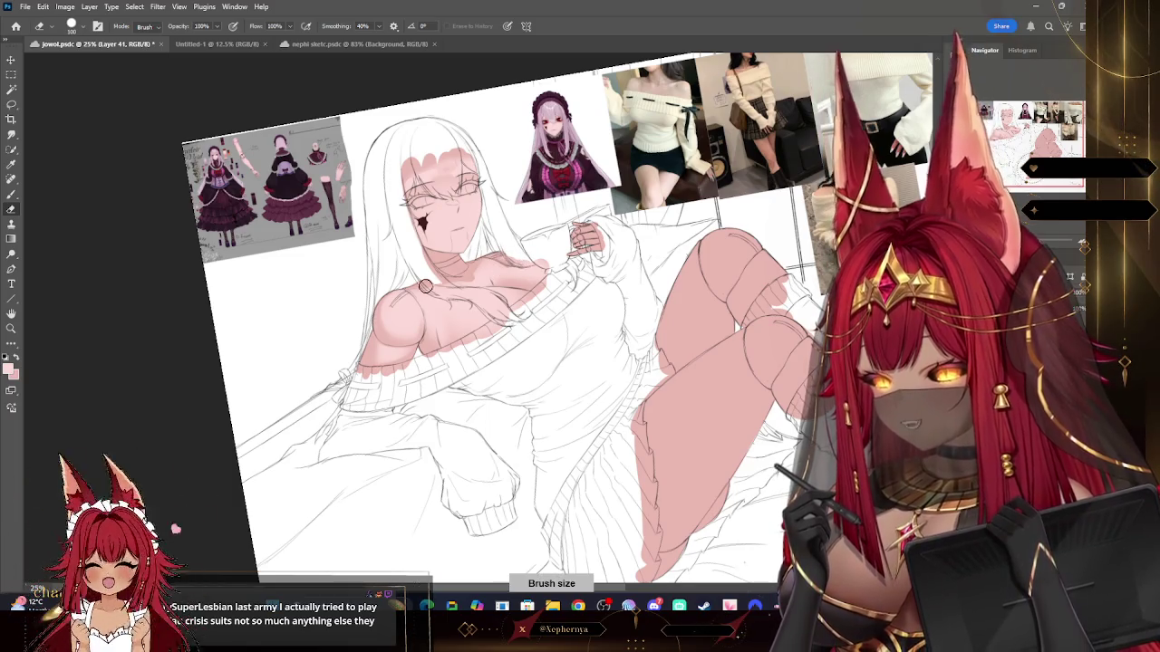
pyautogui.press(']')
pyautogui.press(']')
pyautogui.press(']')
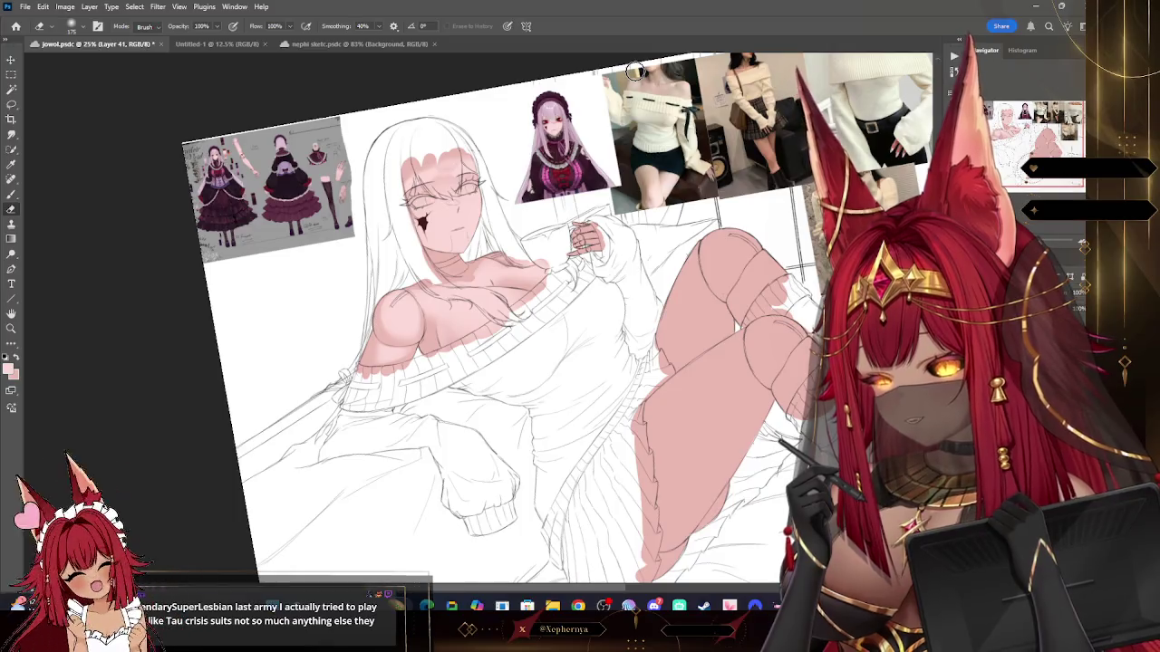
# Step: Trim the pink skin base around the knee, stepping the brush from 400 down to about 40
pyautogui.click(12, 194)
pyautogui.press('[')
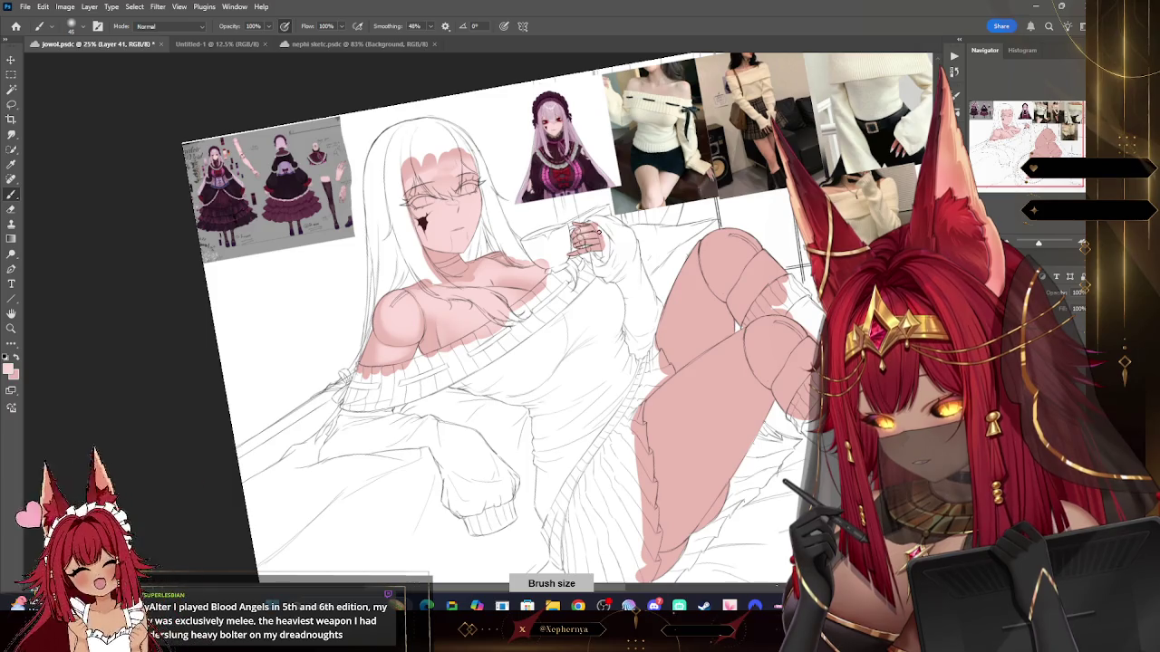
pyautogui.press('[')
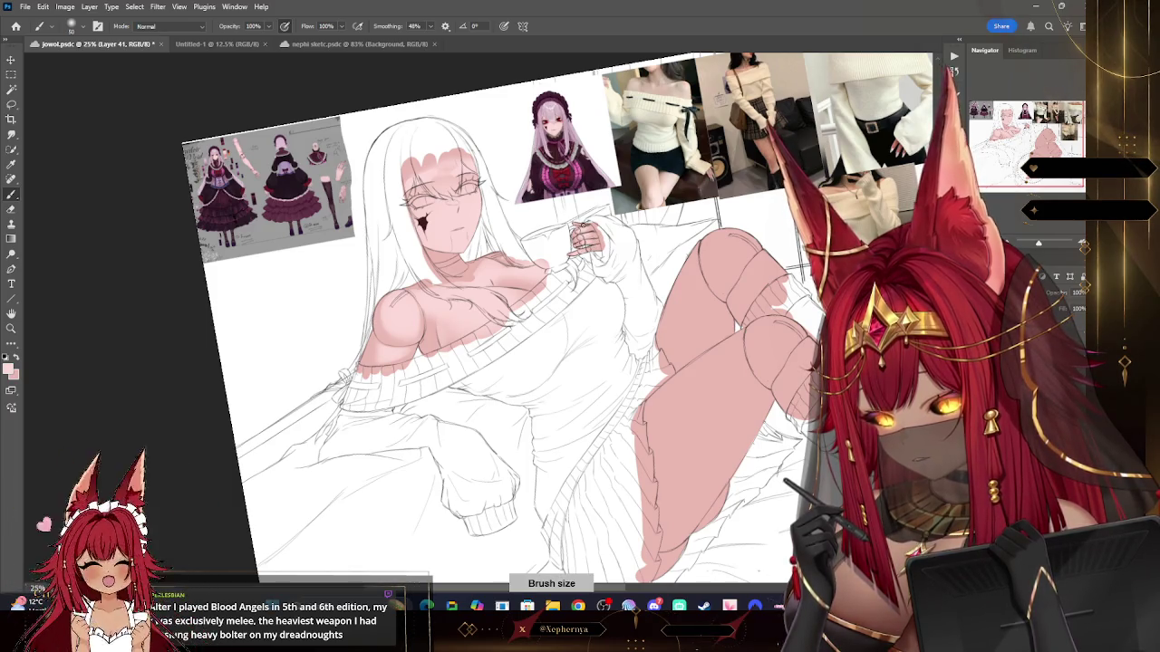
pyautogui.press('[')
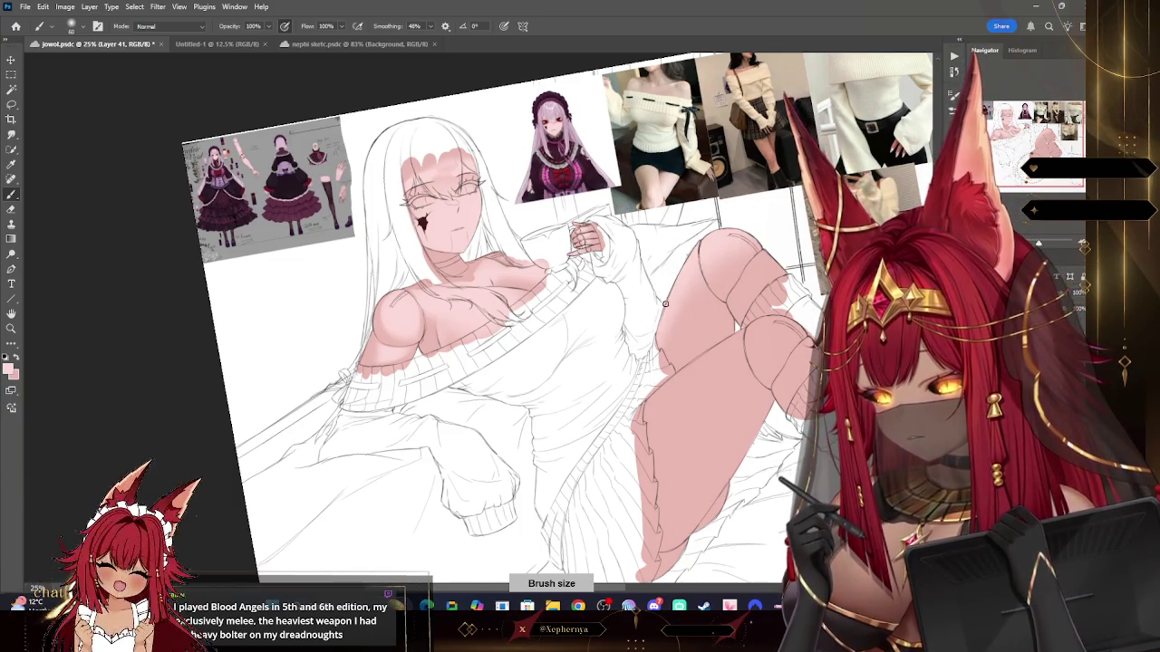
pyautogui.press(']')
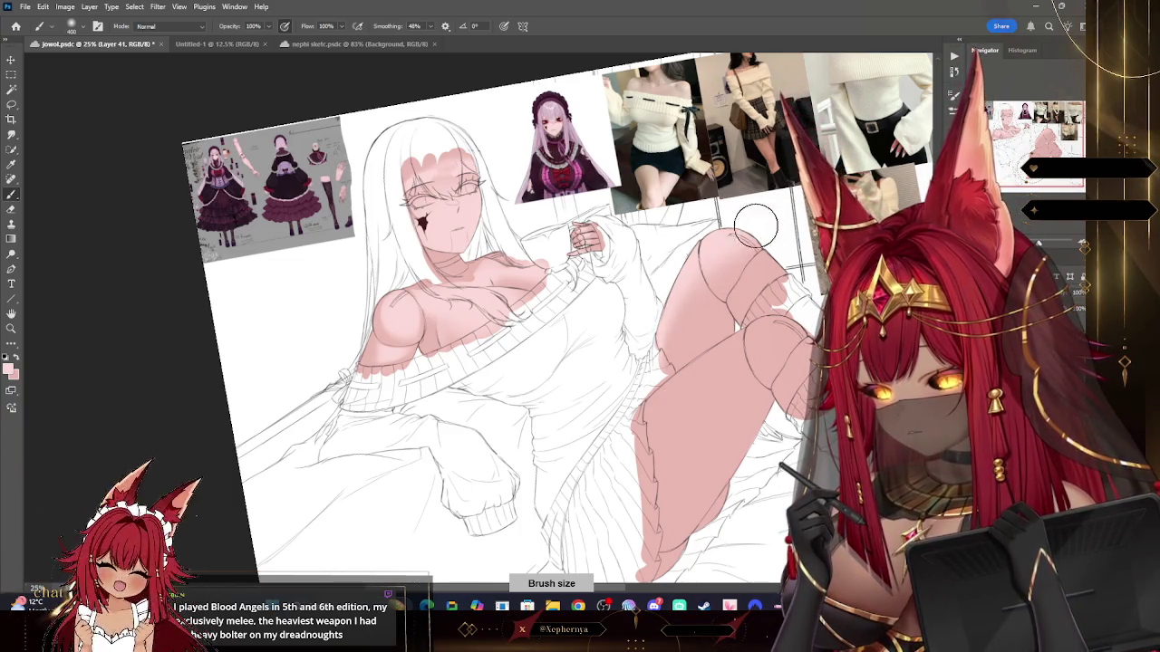
pyautogui.press('[')
pyautogui.press('[')
pyautogui.press('[')
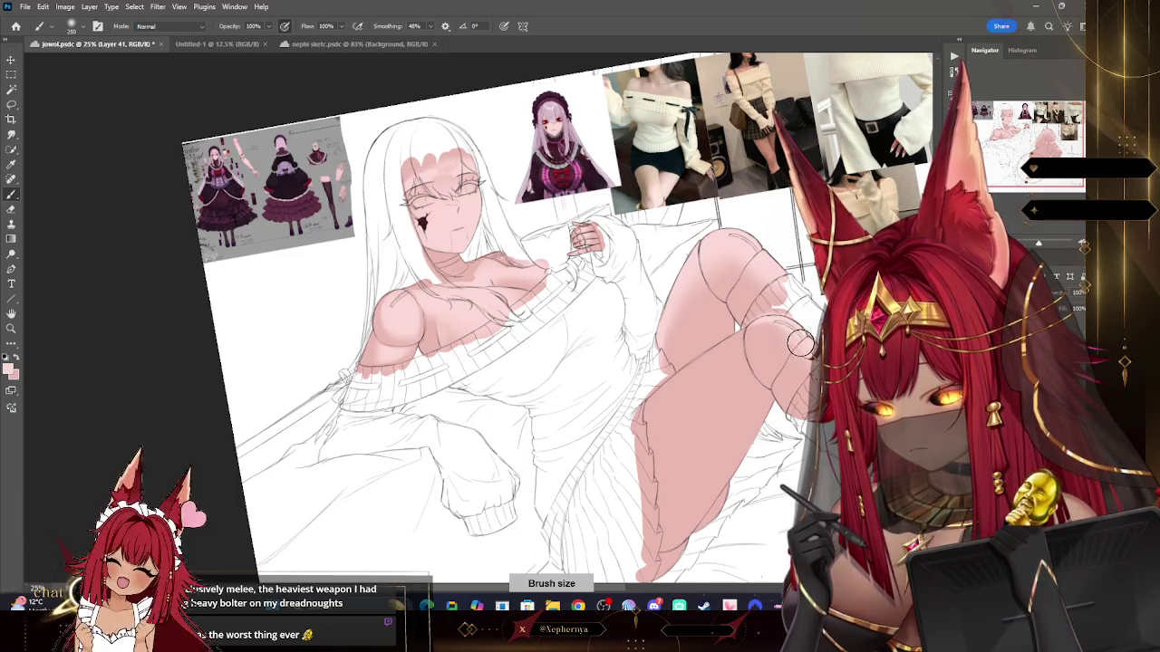
pyautogui.press('[')
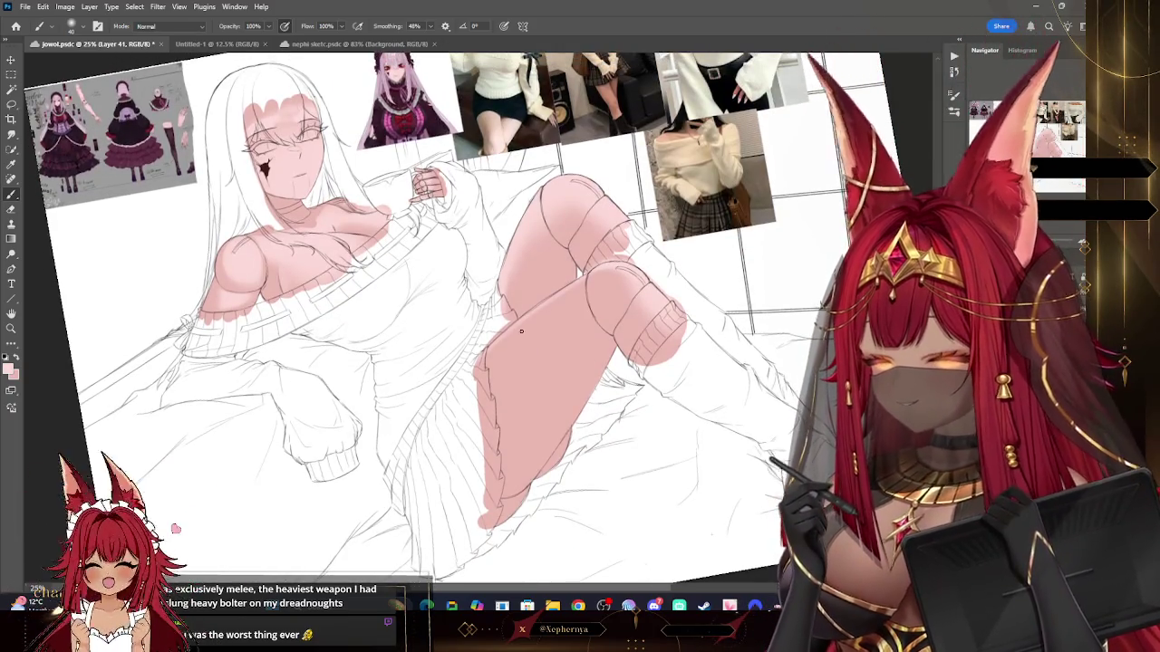
# Step: Add Layer 42 and paint the legs' skin base with a 250–500 px brush
pyautogui.press(']')
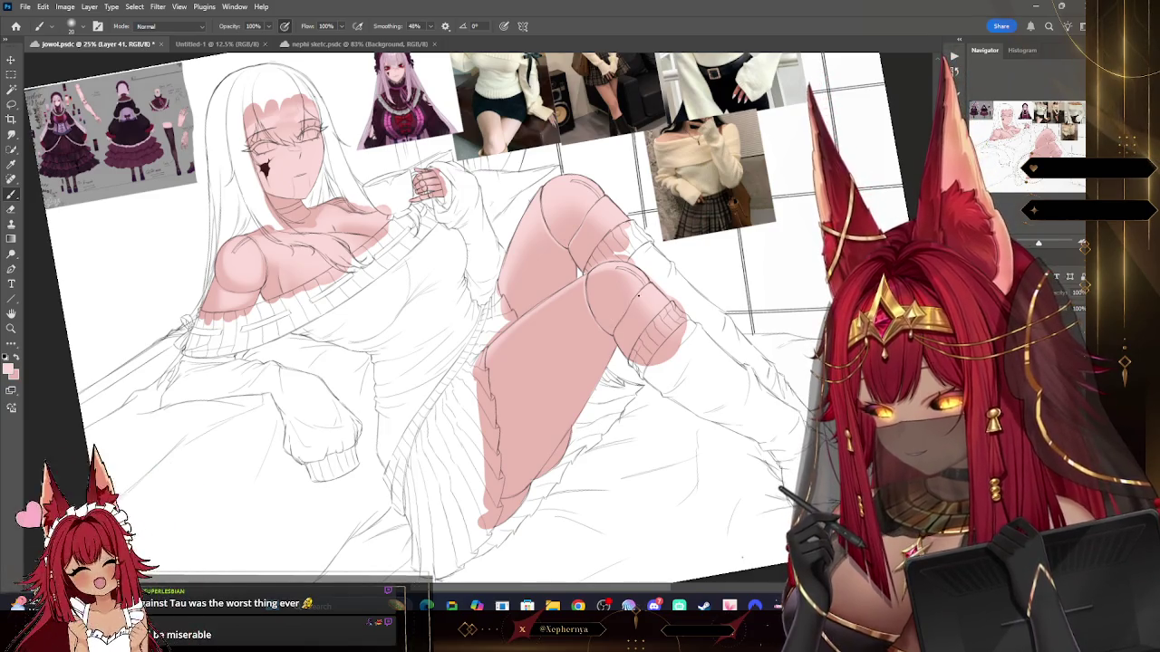
pyautogui.press(']')
pyautogui.press(']')
pyautogui.hotkey('ctrl', 'shift', 'alt', 'n')
pyautogui.press(']')
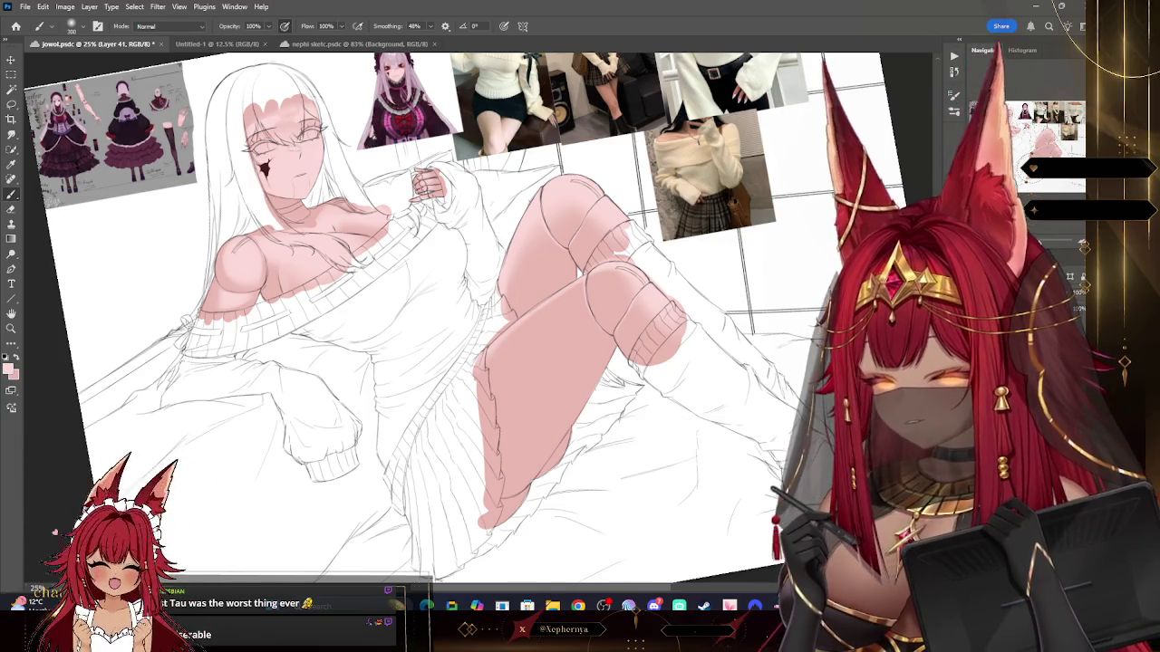
pyautogui.press(']')
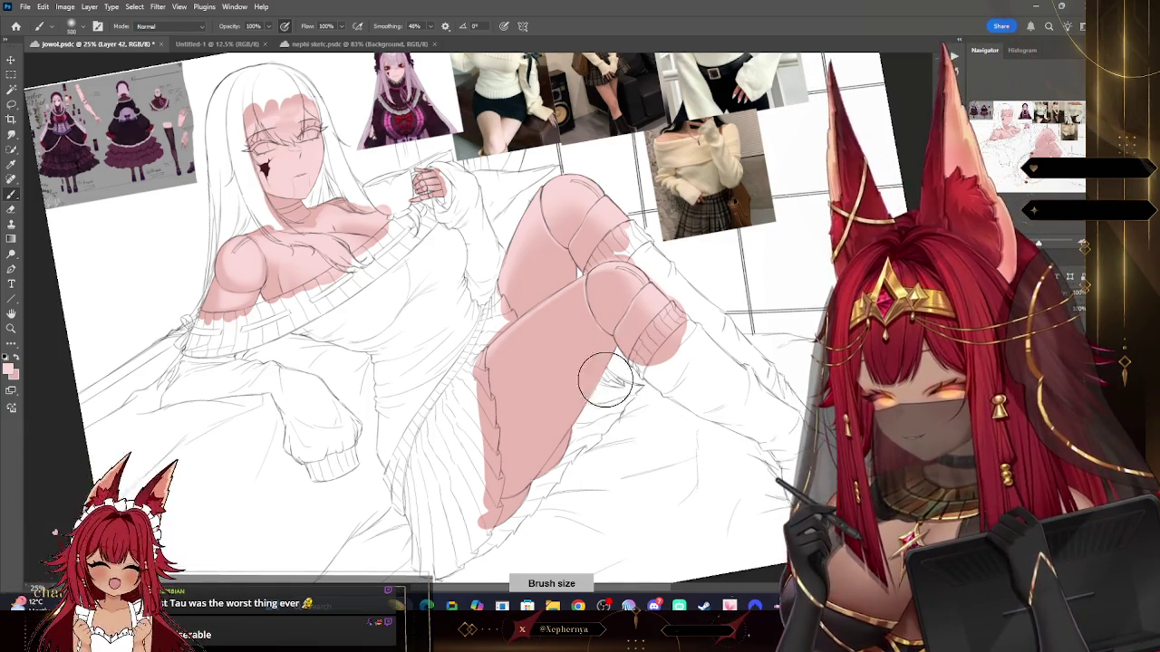
pyautogui.press(']')
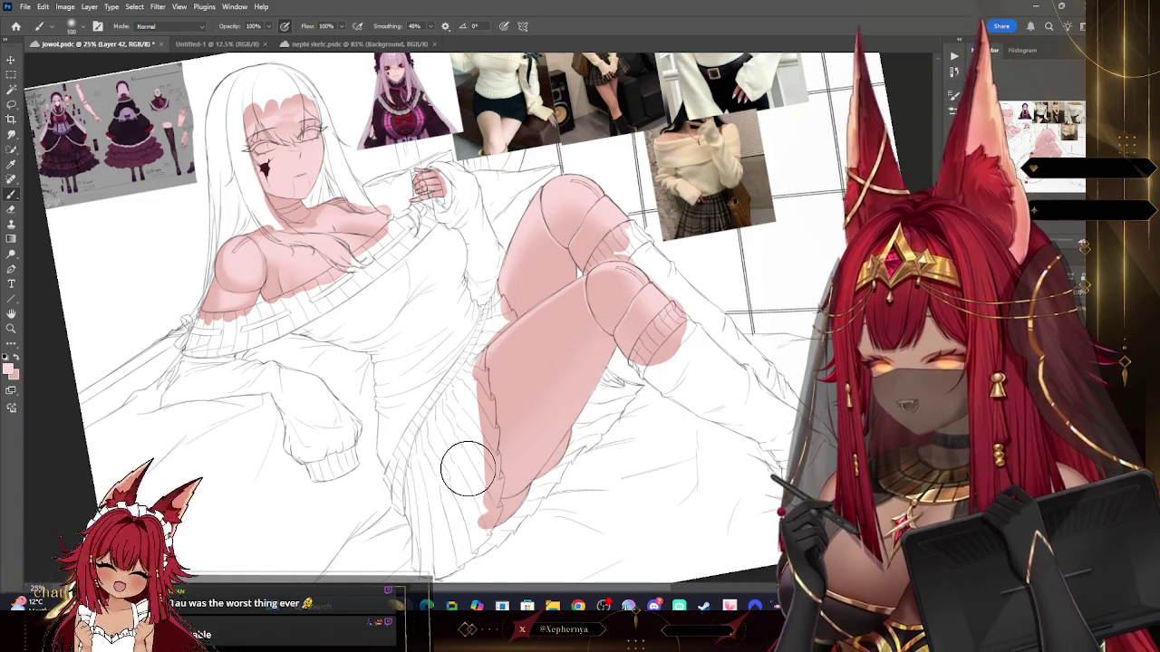
pyautogui.press('[')
pyautogui.press('[')
pyautogui.press('[')
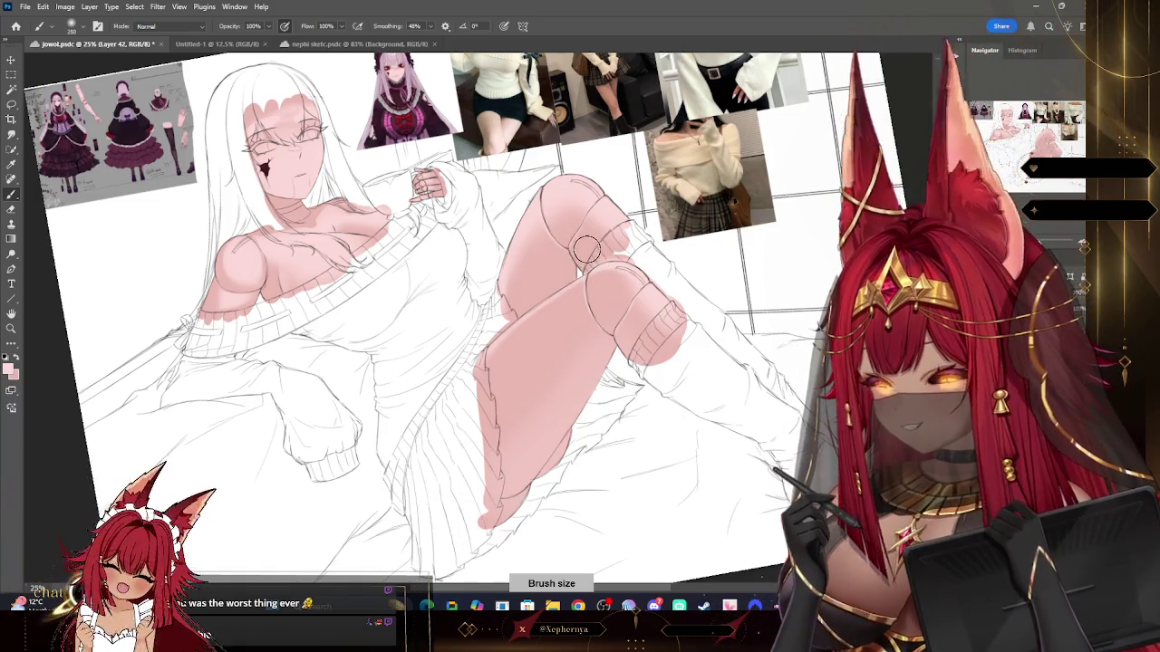
# Step: Erase stray pink along the thigh with the eraser set to about 70
pyautogui.press('e')
pyautogui.click(72, 26)
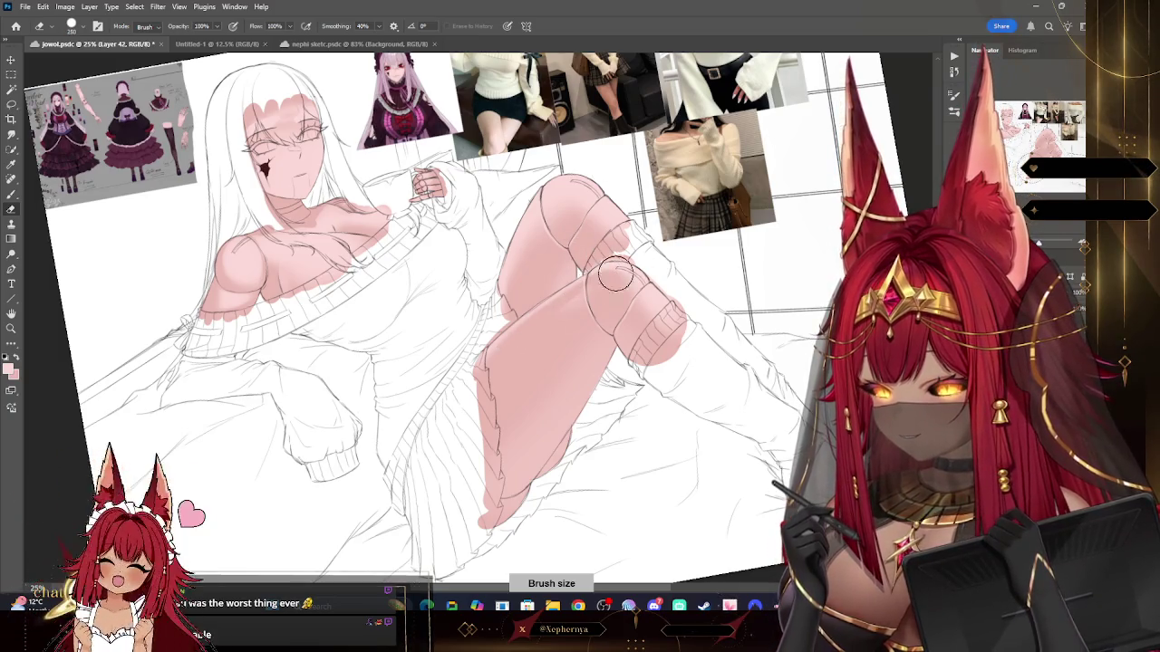
pyautogui.click(73, 26)
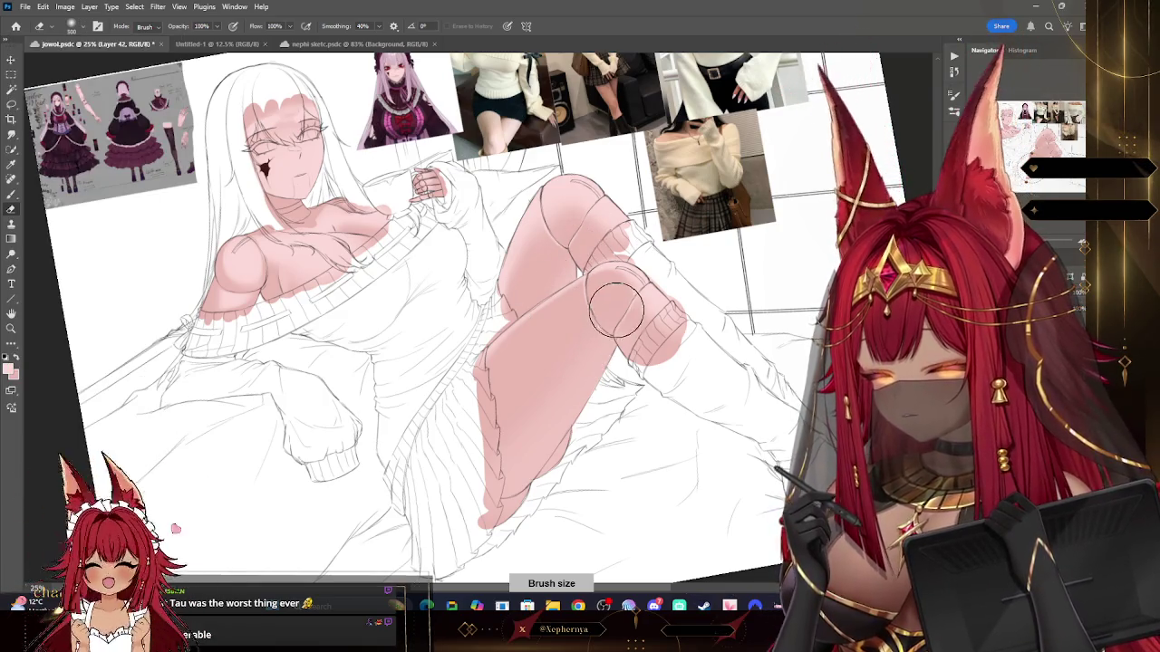
pyautogui.press('[')
pyautogui.press('[')
pyautogui.press('[')
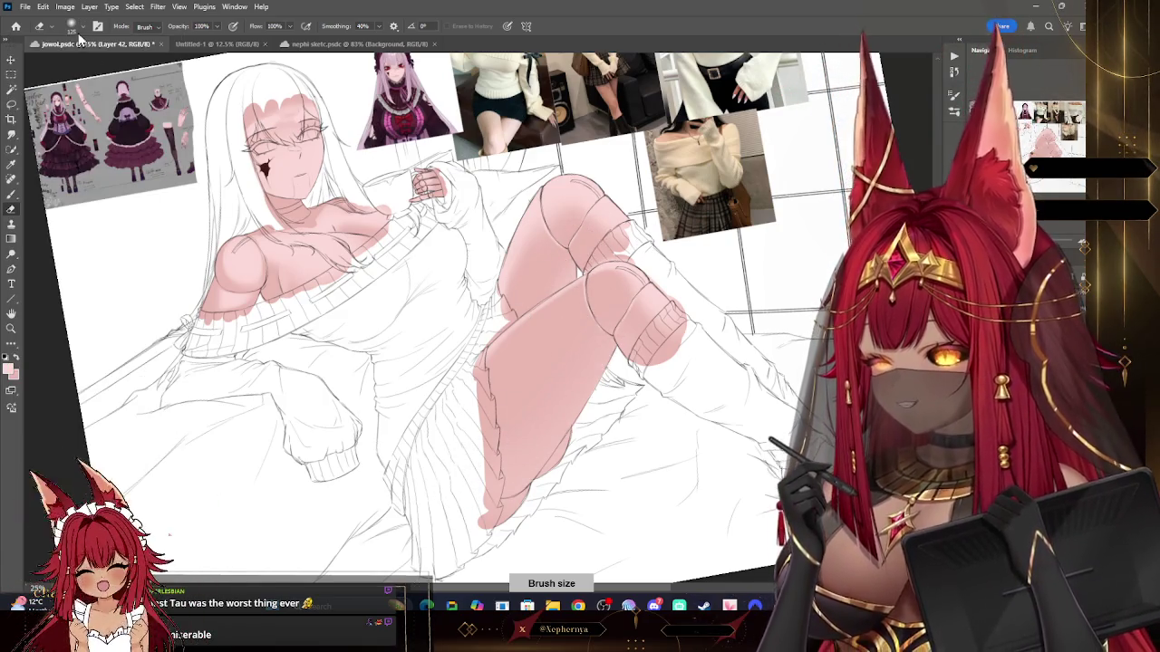
pyautogui.click(73, 26)
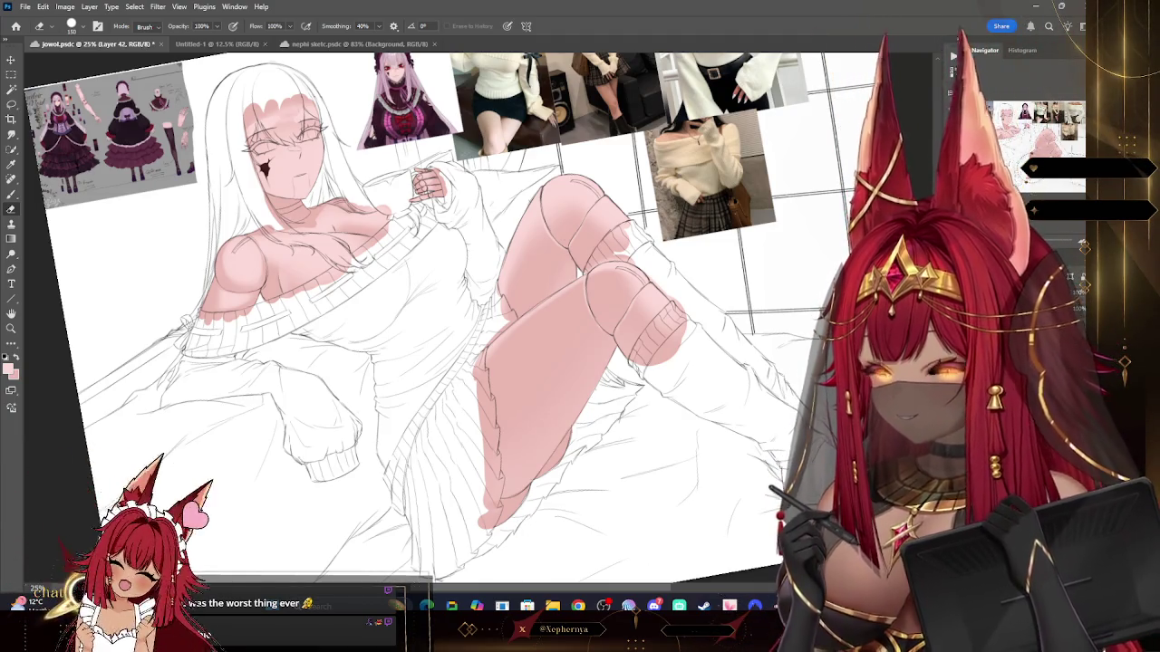
# Step: Touch up the leg on Layers 39 and 43, then select the skin base layer
pyautogui.hotkey('alt', '[')
pyautogui.hotkey('alt', '[')
pyautogui.hotkey('alt', '[')
pyautogui.hotkey('alt', ']')
pyautogui.hotkey('alt', ']')
pyautogui.hotkey('alt', ']')
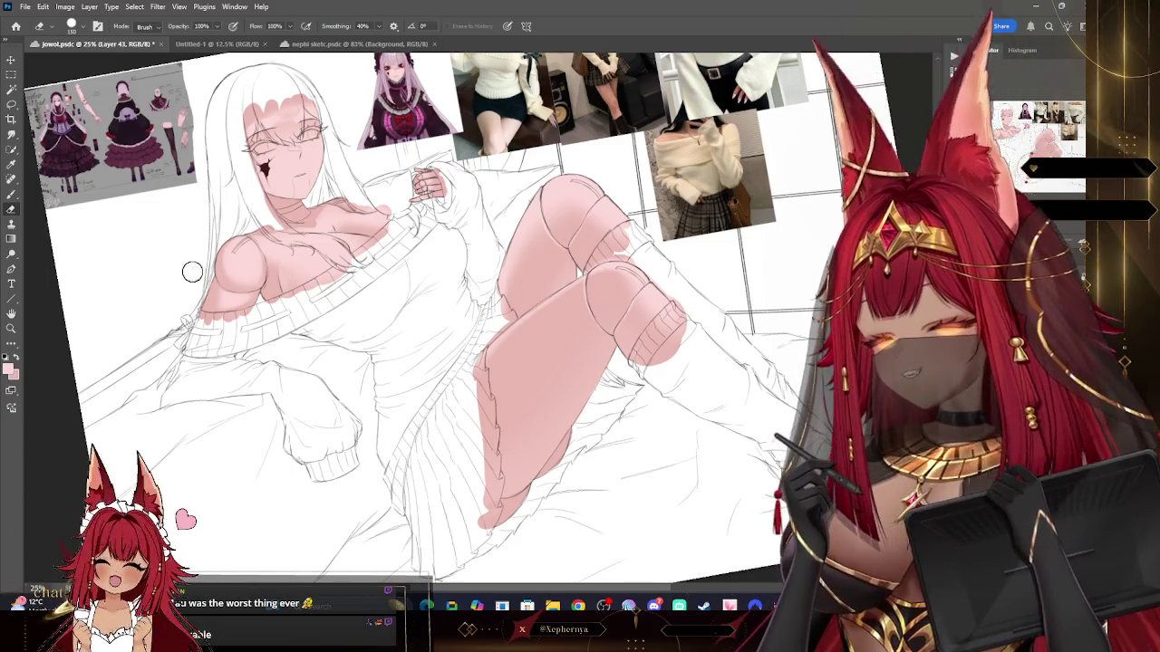
pyautogui.press('b')
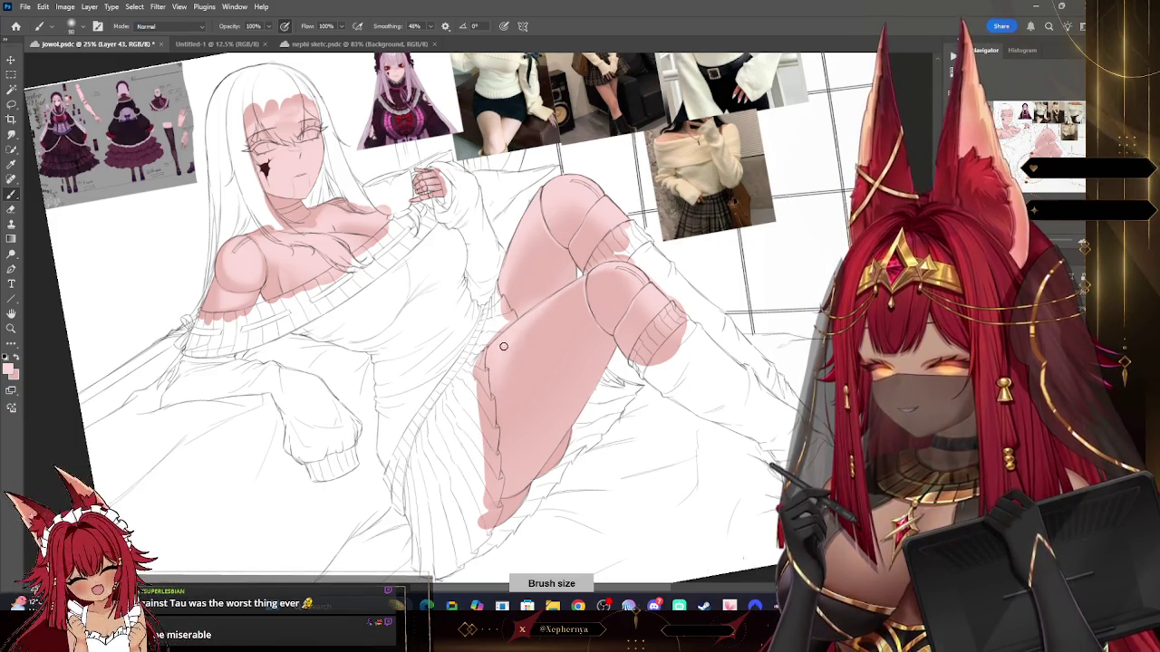
pyautogui.press('e')
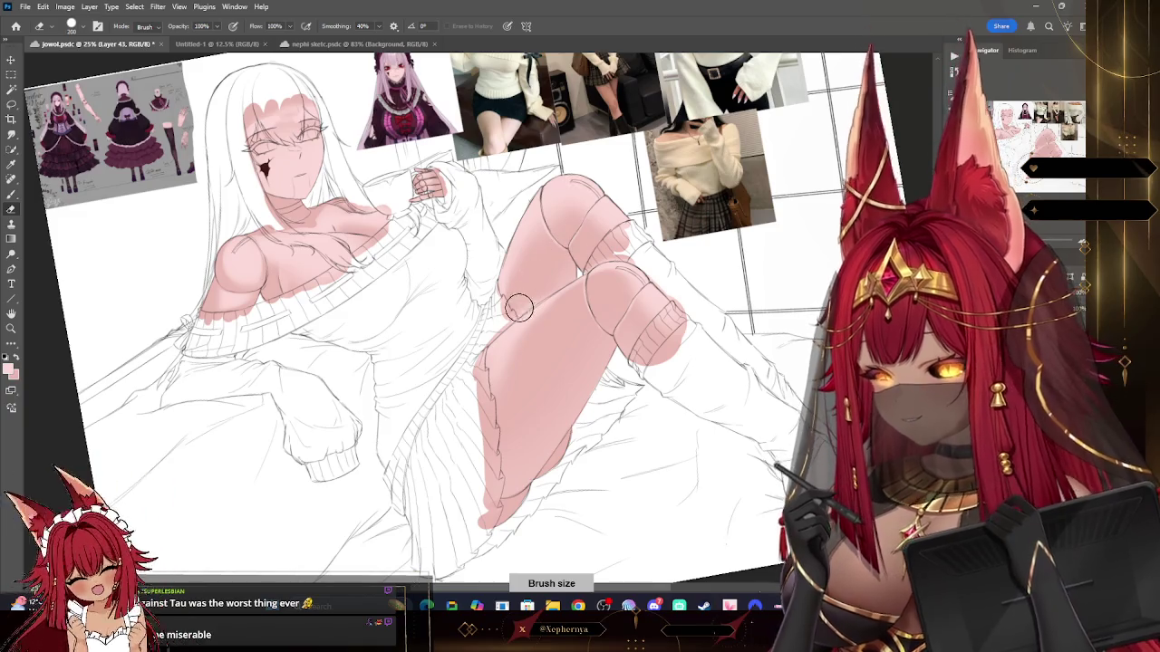
pyautogui.press(']')
pyautogui.press(']')
pyautogui.press(']')
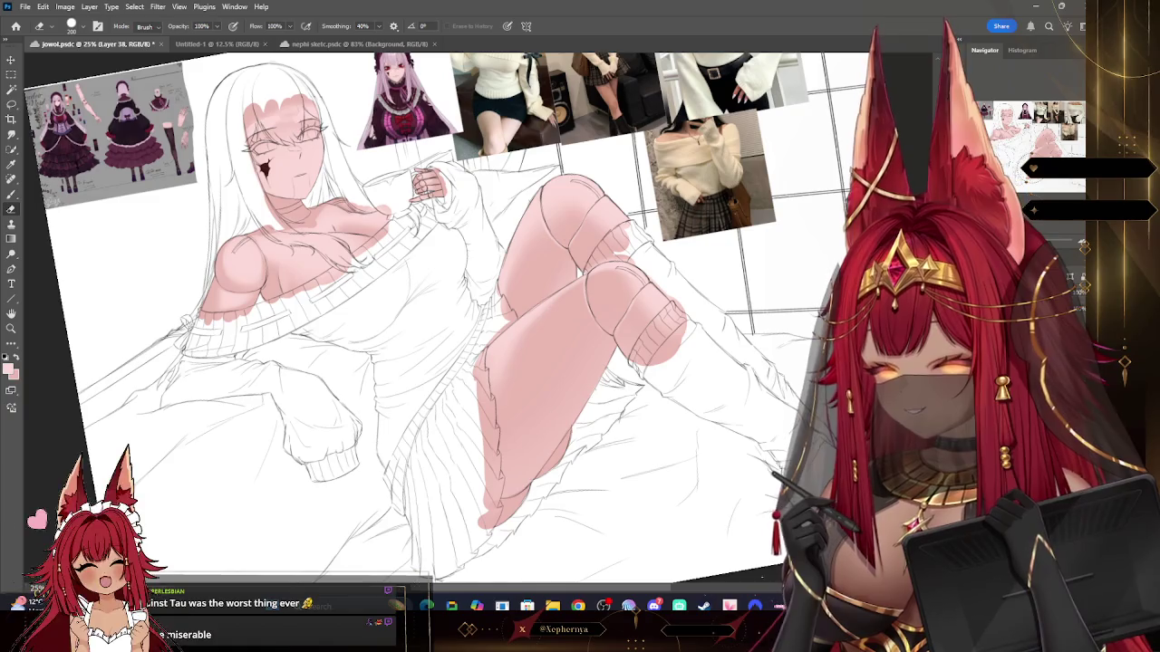
pyautogui.keyDown('ctrl'); pyautogui.click(153, 326); pyautogui.keyUp('ctrl')
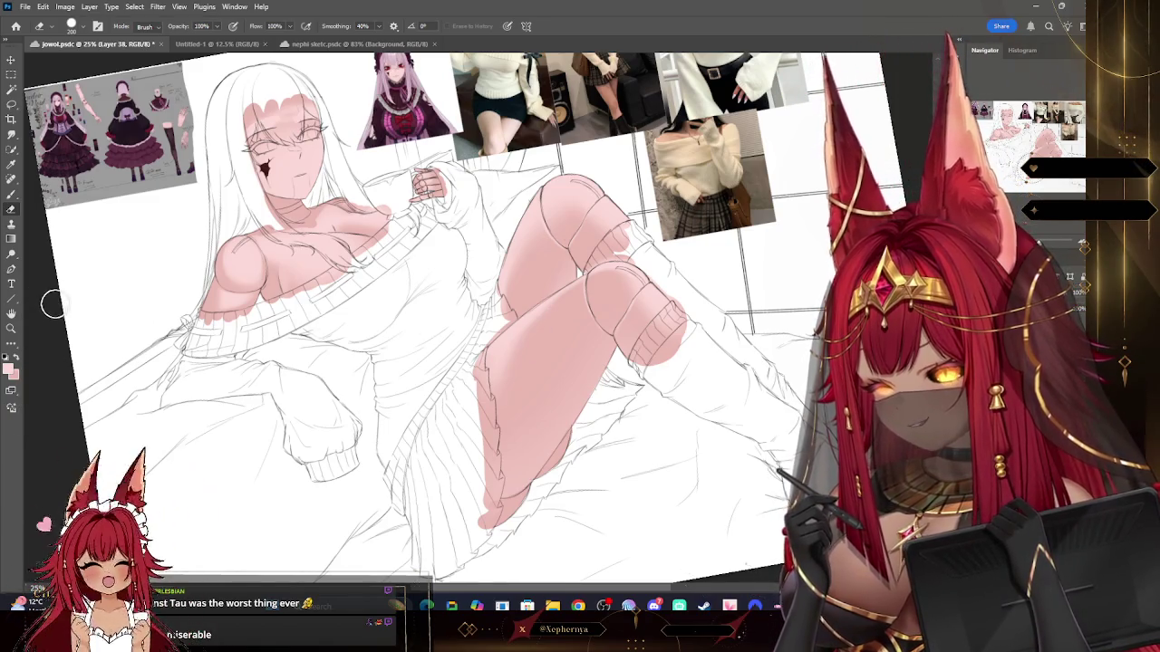
pyautogui.click(11, 328)
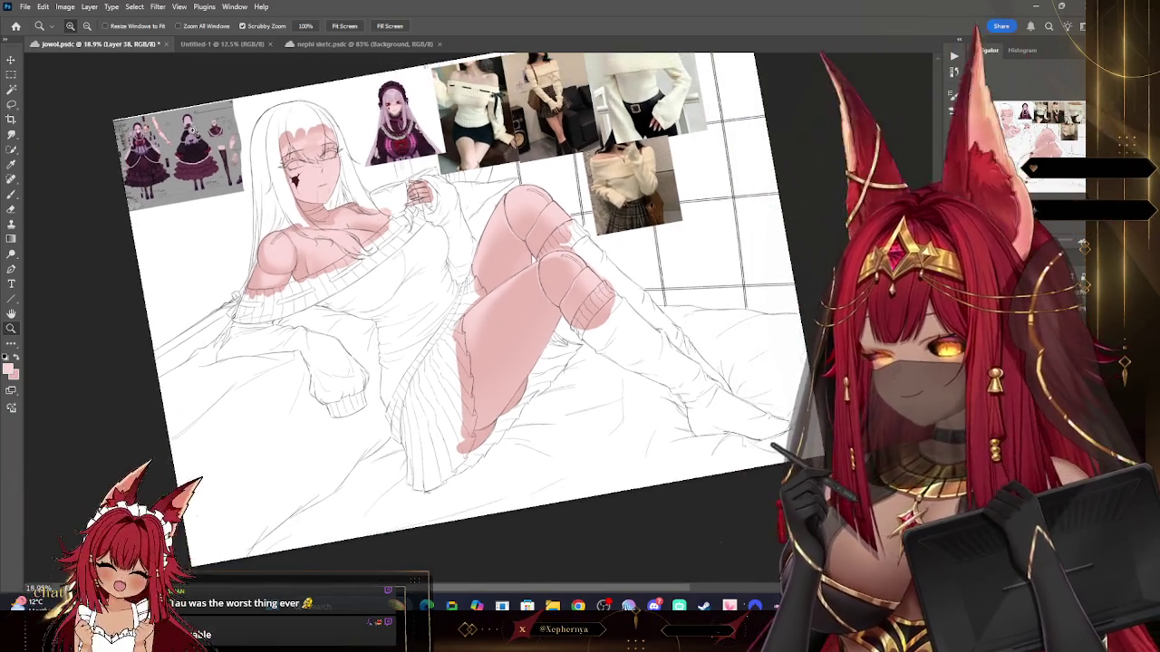
# Step: Sample a swatch colour from the reference sheet, test it on the face, and undo the stroke
pyautogui.moveTo(118, 136); pyautogui.dragTo(250, 140)
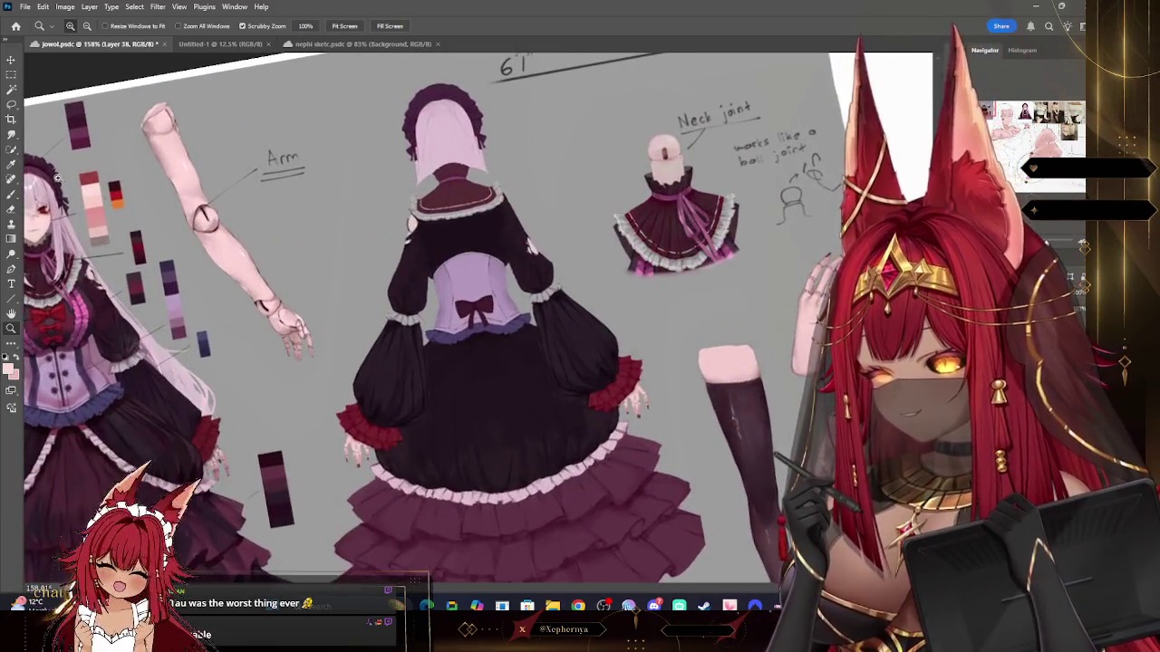
pyautogui.click(12, 165)
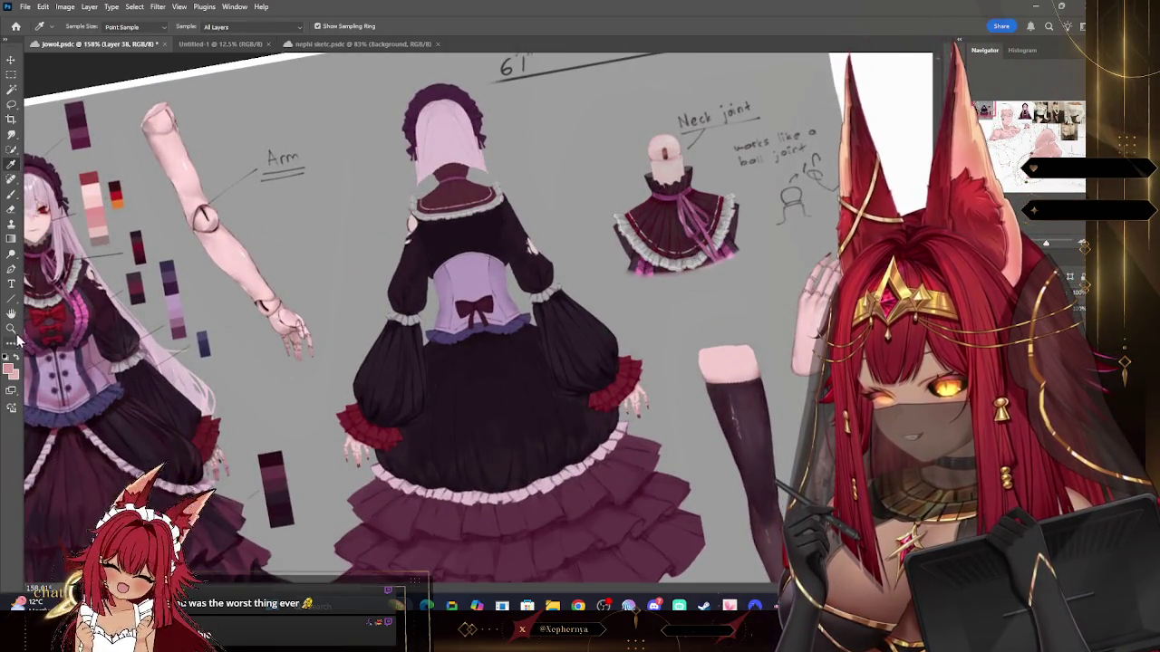
pyautogui.click(11, 328)
pyautogui.scroll(-5, 580, 272)
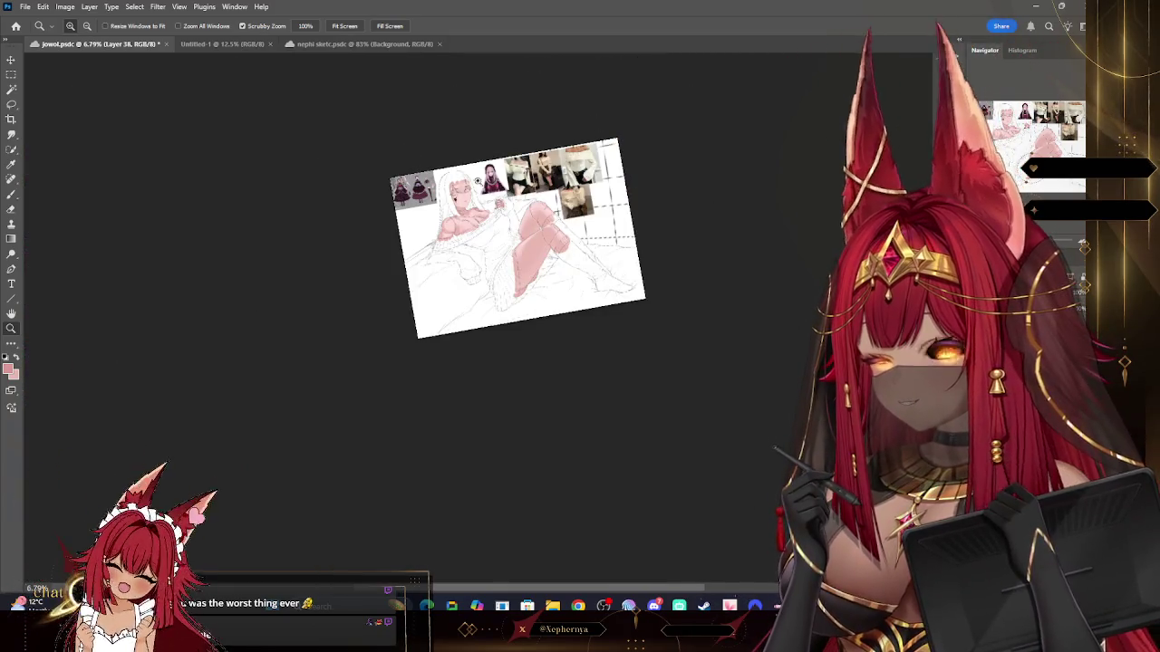
pyautogui.scroll(5, 478, 180)
pyautogui.click(11, 194)
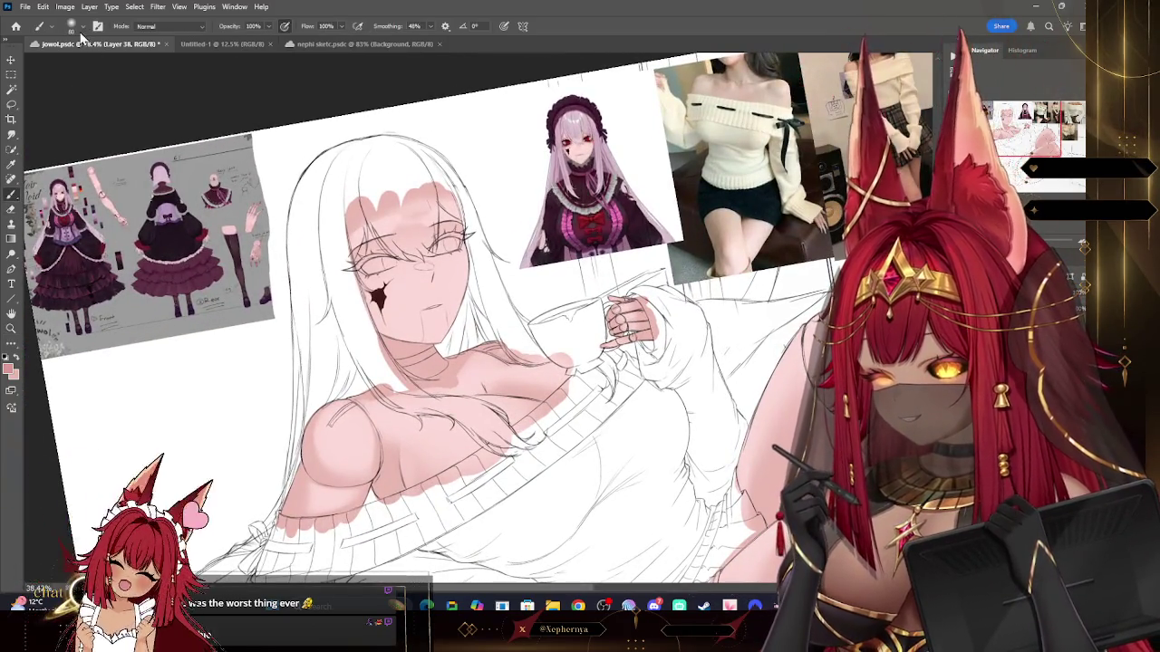
pyautogui.moveTo(381, 299); pyautogui.dragTo(375, 309)
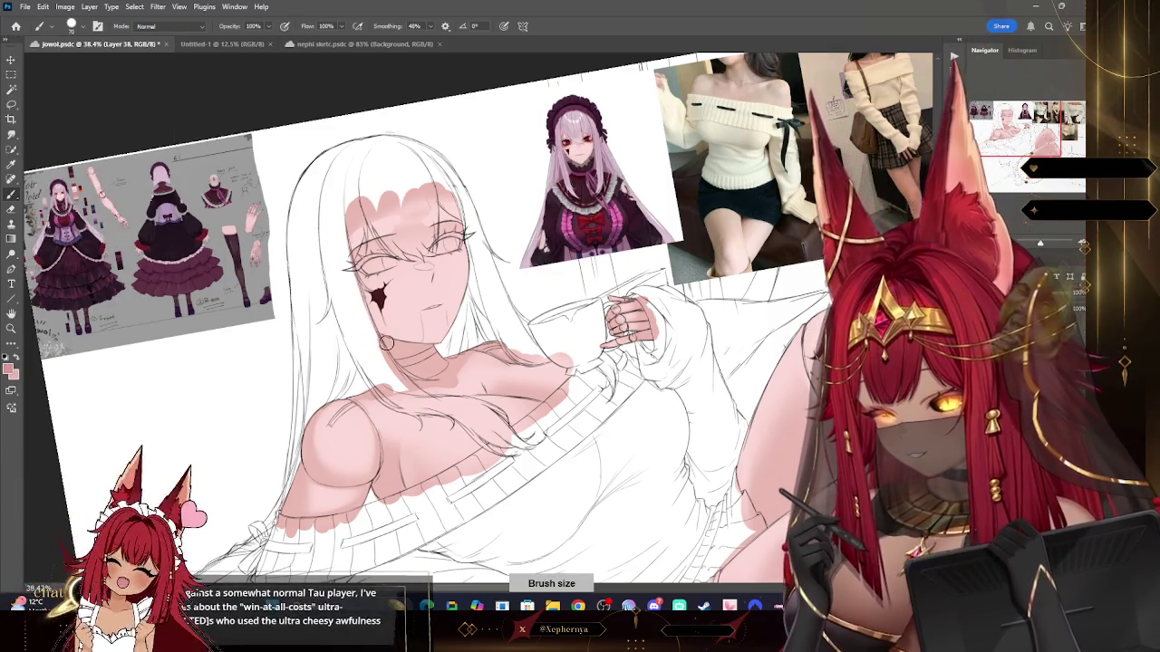
pyautogui.hotkey('ctrl', 'z')
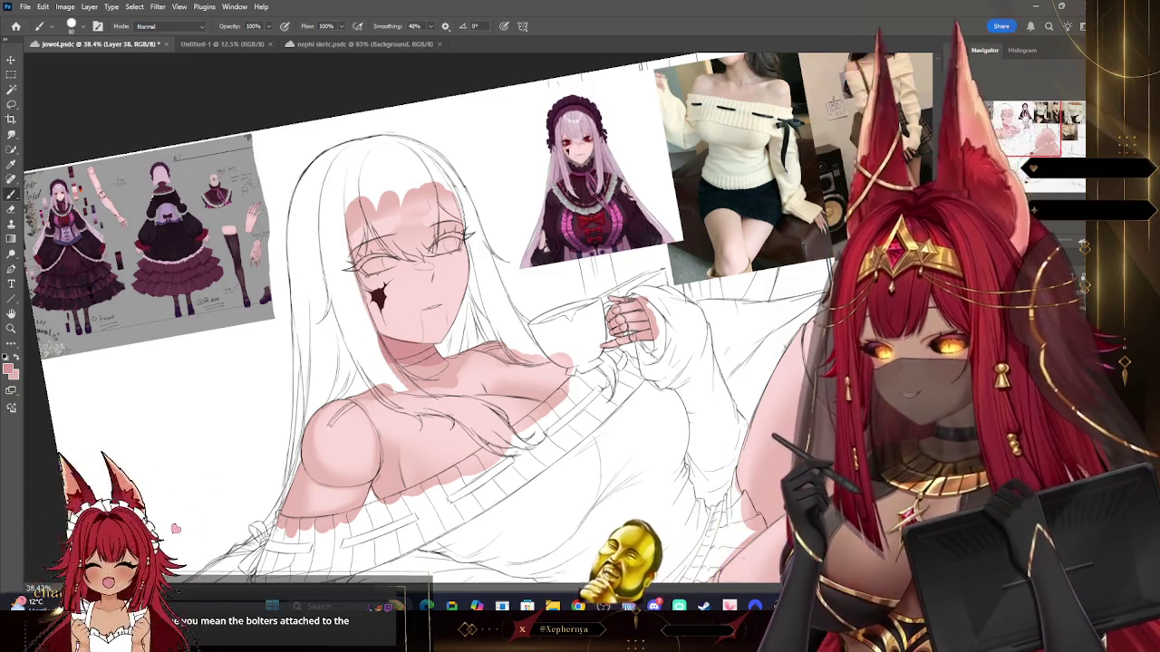
pyautogui.moveTo(435, 354); pyautogui.dragTo(372, 227)
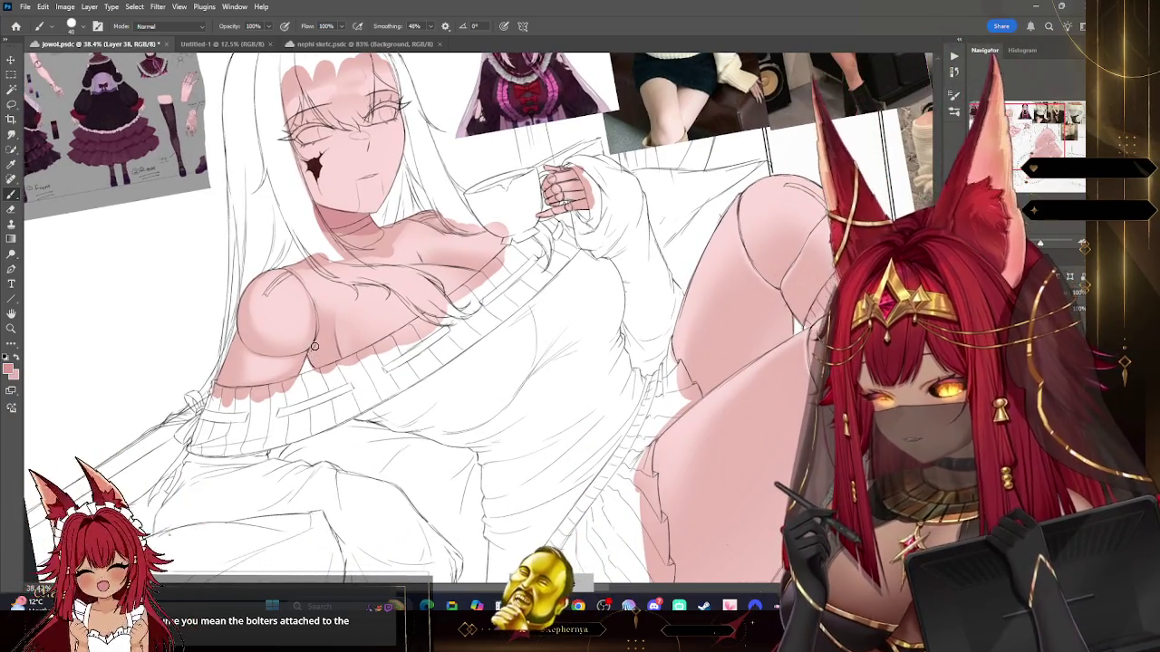
# Step: Paint darker pink shadows on the upper arm, under the chest, and around the neck and jaw
pyautogui.press('[')
pyautogui.press('[')
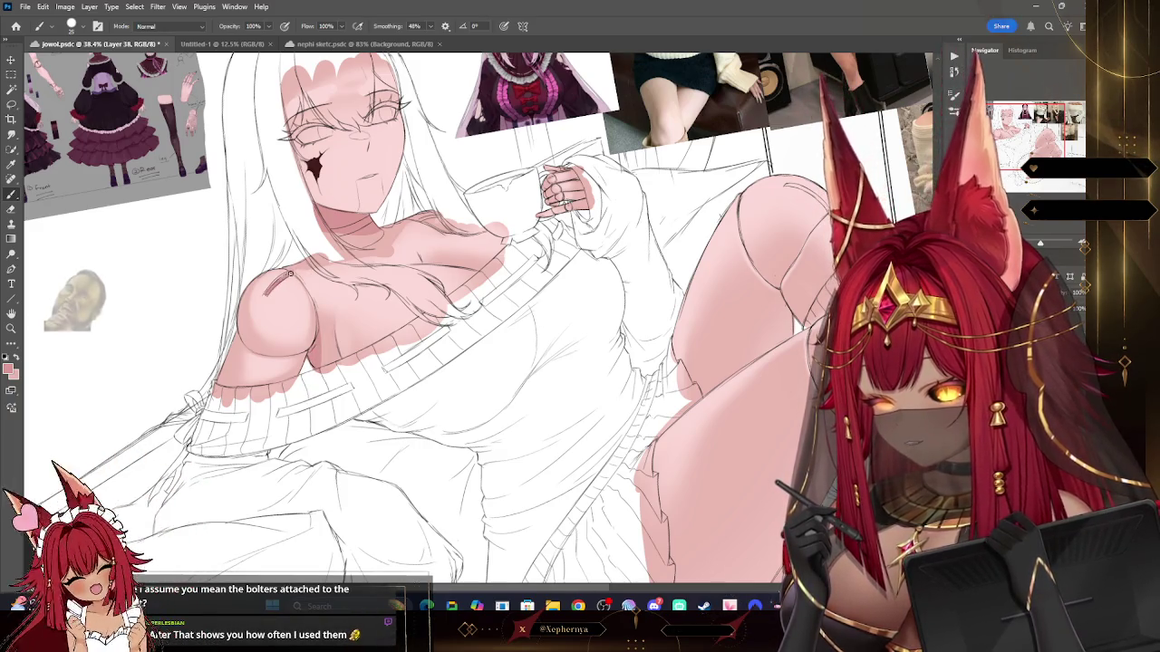
pyautogui.press(']')
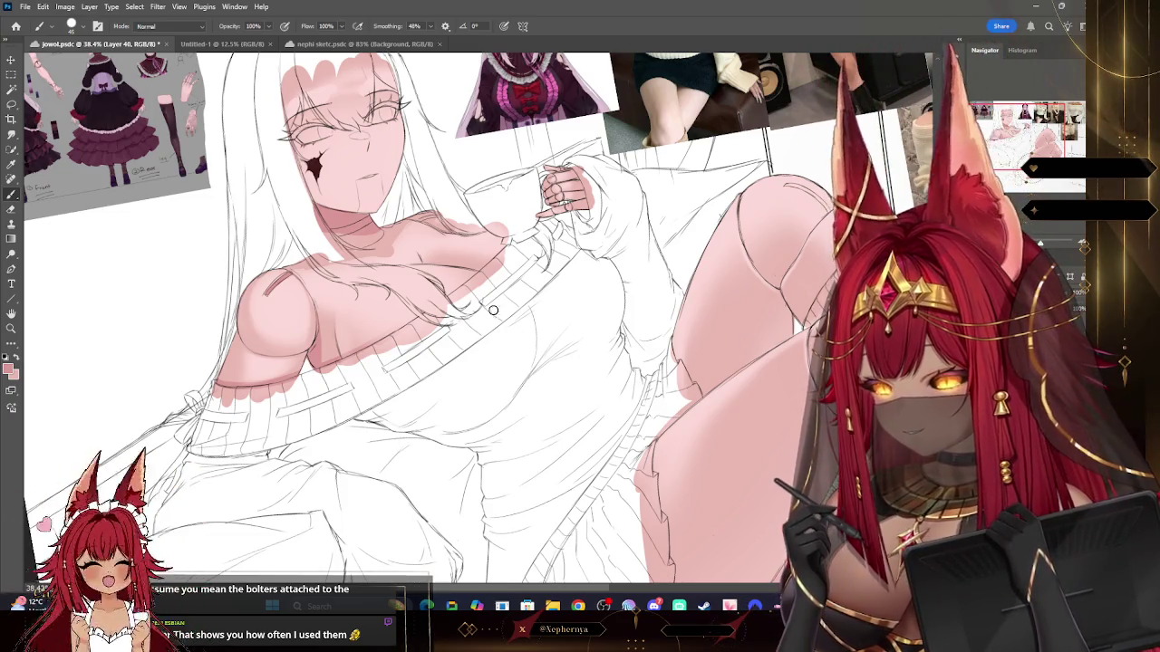
pyautogui.press('[')
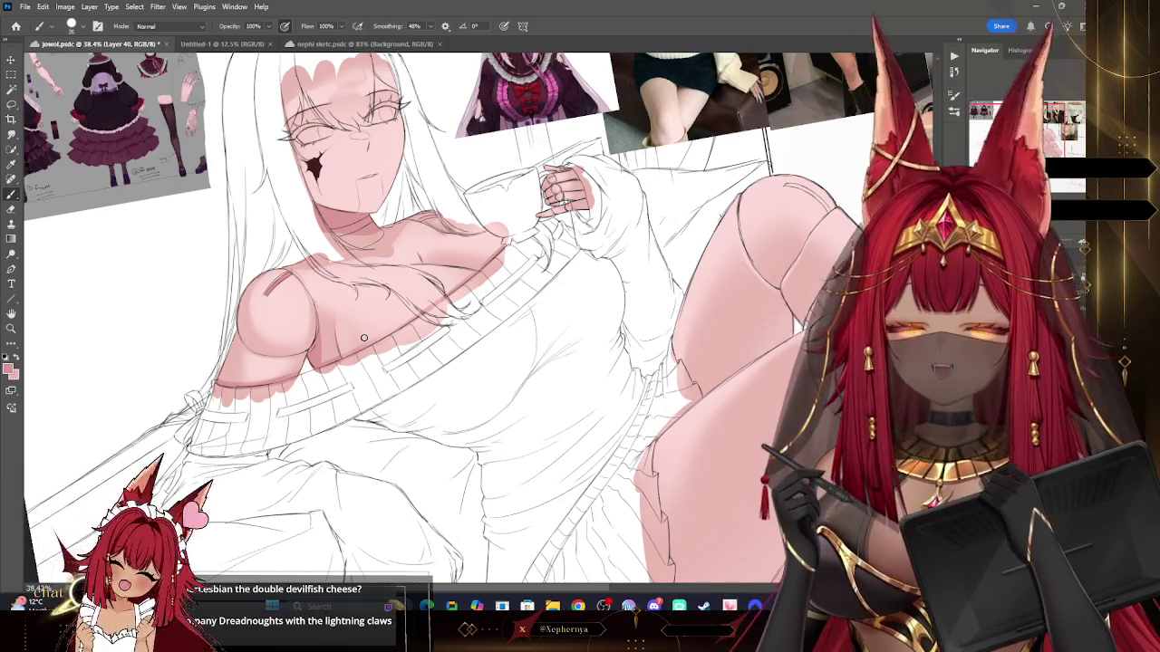
pyautogui.click(10, 329)
pyautogui.moveTo(533, 379); pyautogui.dragTo(512, 354)
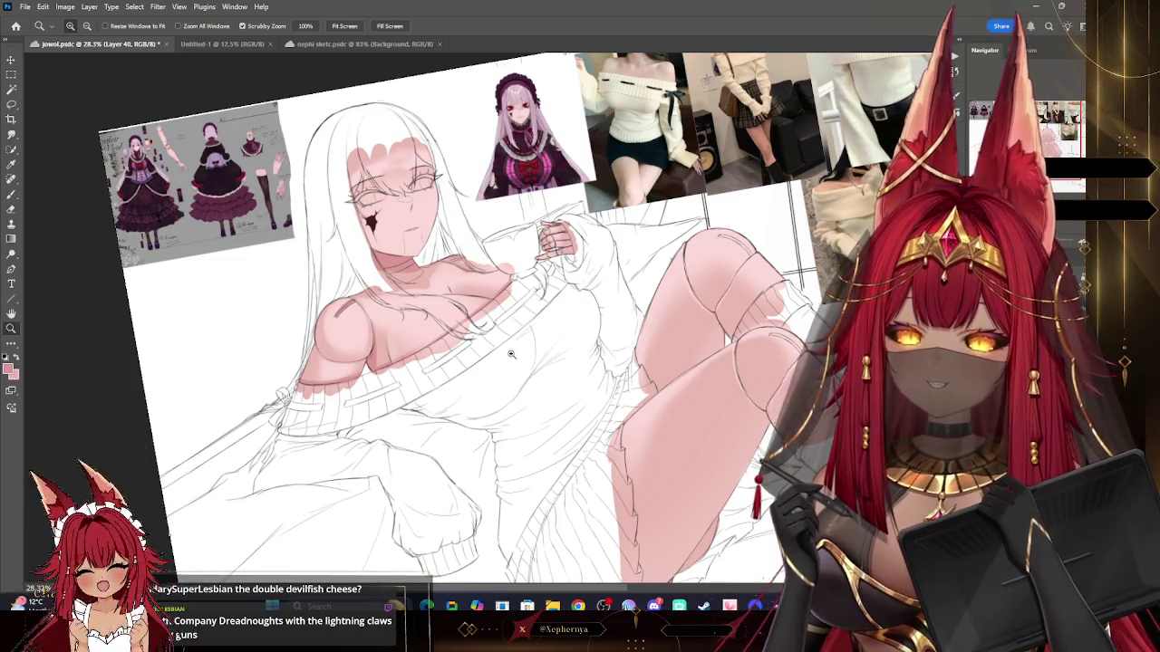
pyautogui.scroll(-1, 633, 229)
pyautogui.moveTo(632, 229); pyautogui.dragTo(663, 240)
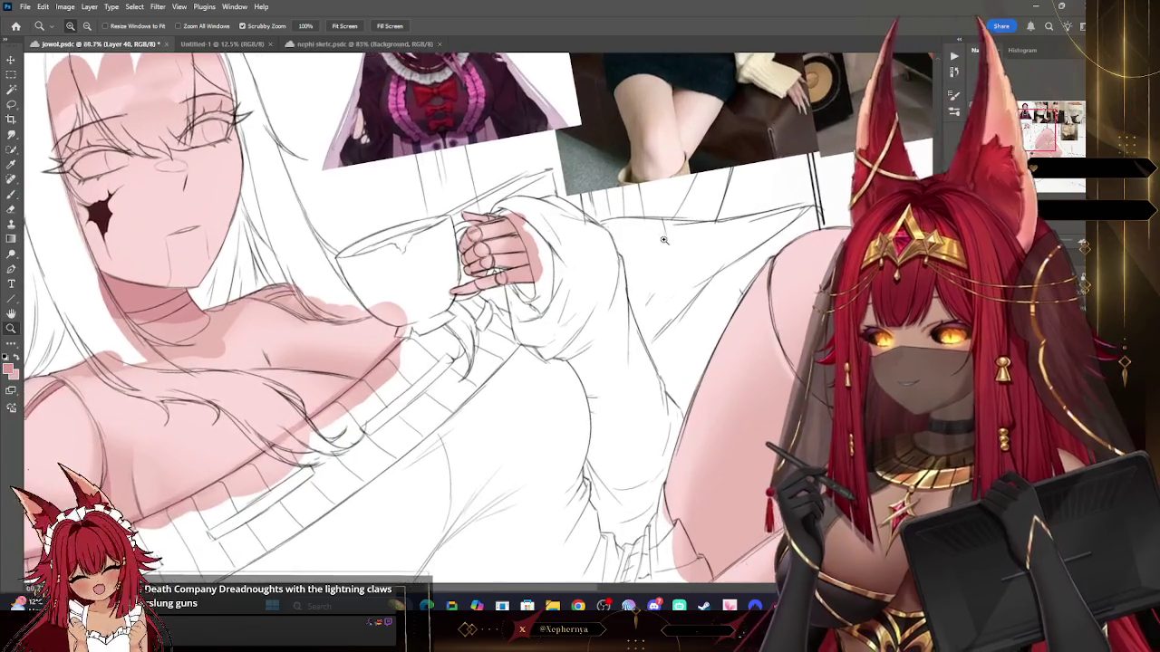
pyautogui.click(13, 197)
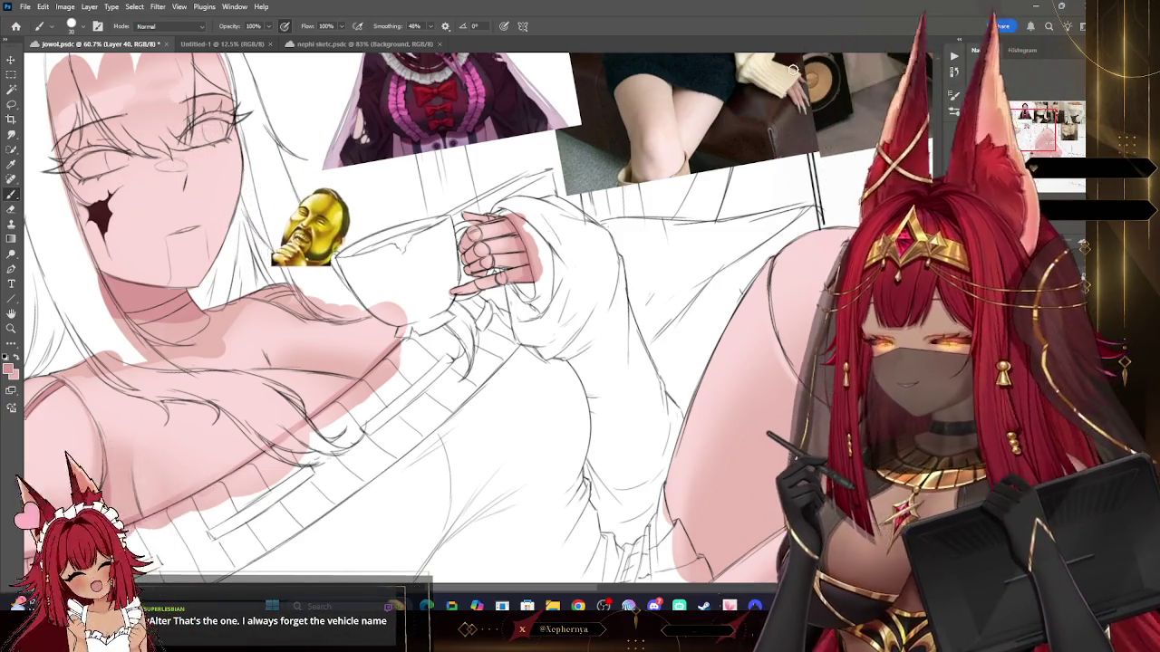
pyautogui.press('[')
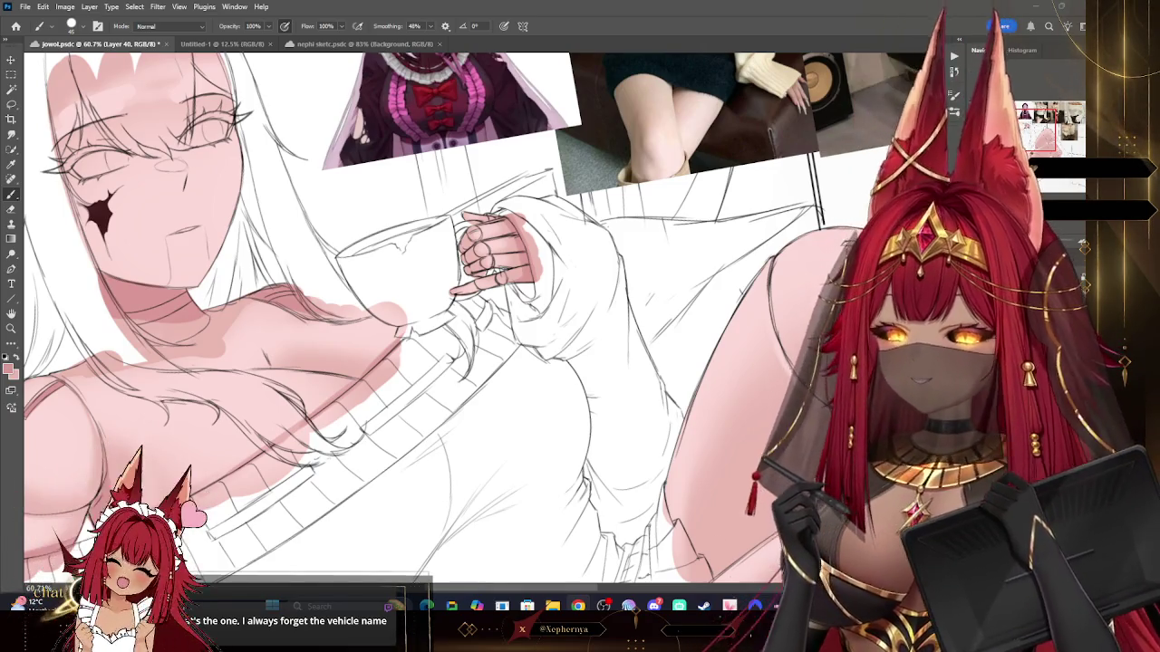
pyautogui.click(12, 328)
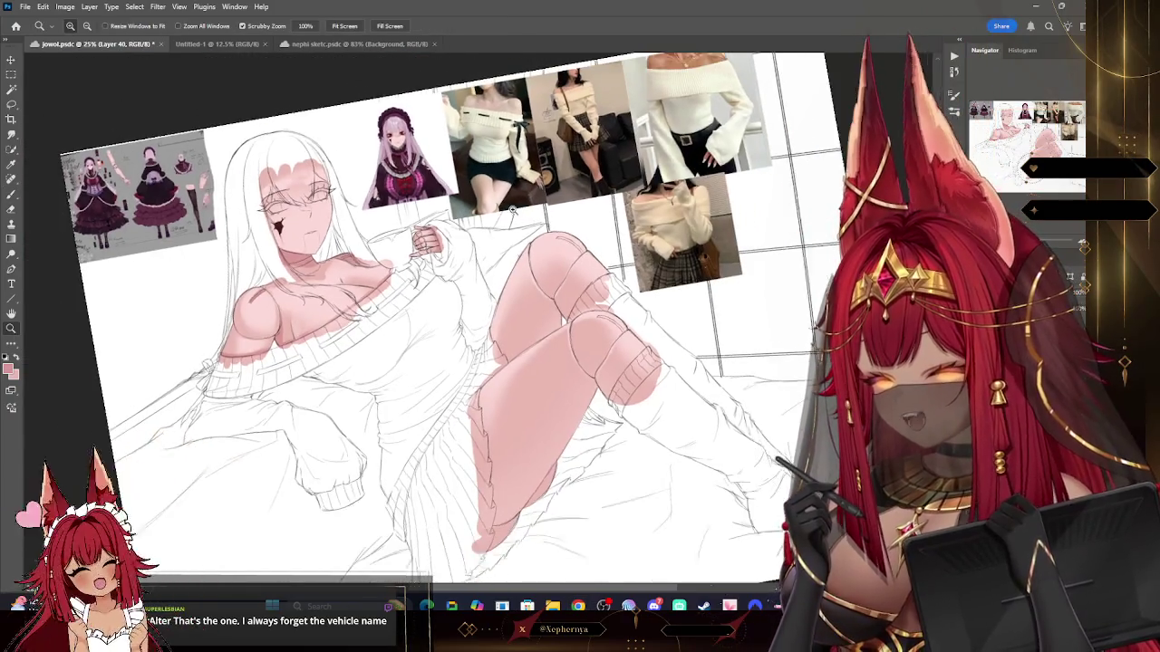
# Step: Shade the thighs, knees and sock-cuff edges in darker pink, then rotate the view upright
pyautogui.moveTo(362, 280); pyautogui.dragTo(358, 279)
pyautogui.press('b')
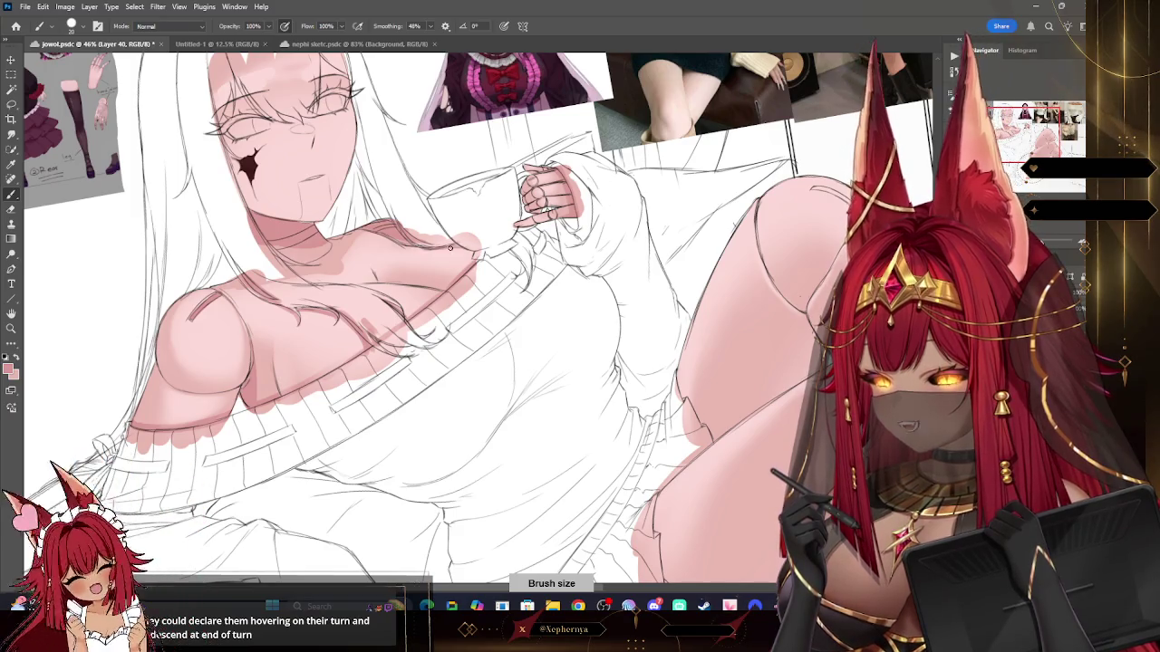
pyautogui.press('z')
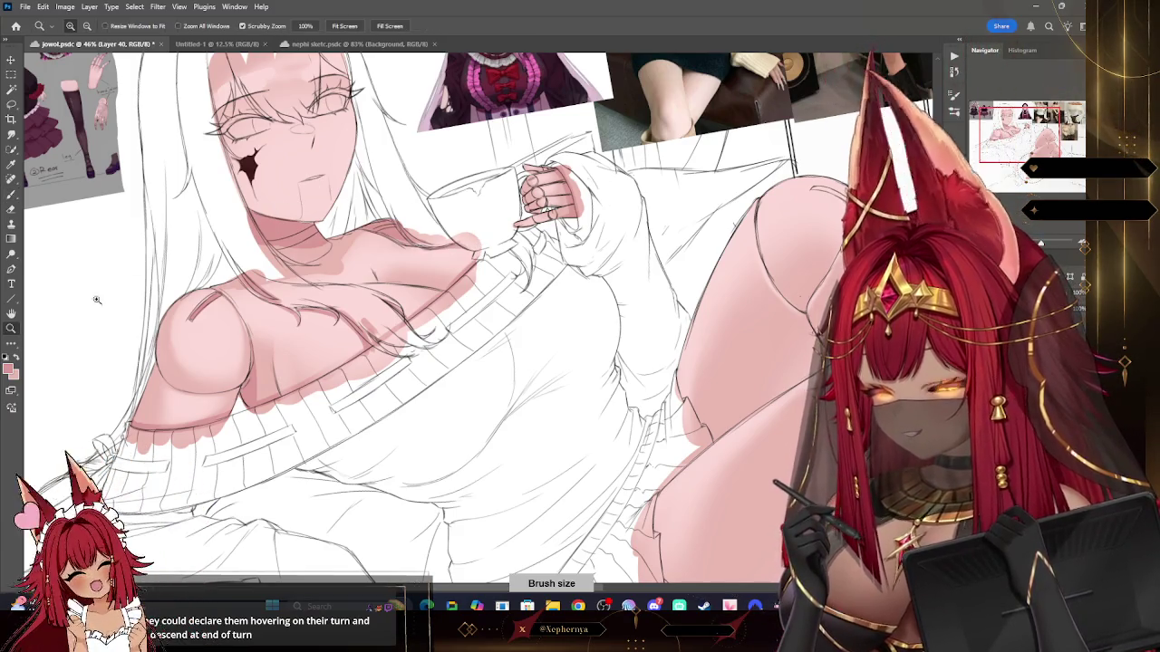
pyautogui.moveTo(562, 246); pyautogui.dragTo(528, 247)
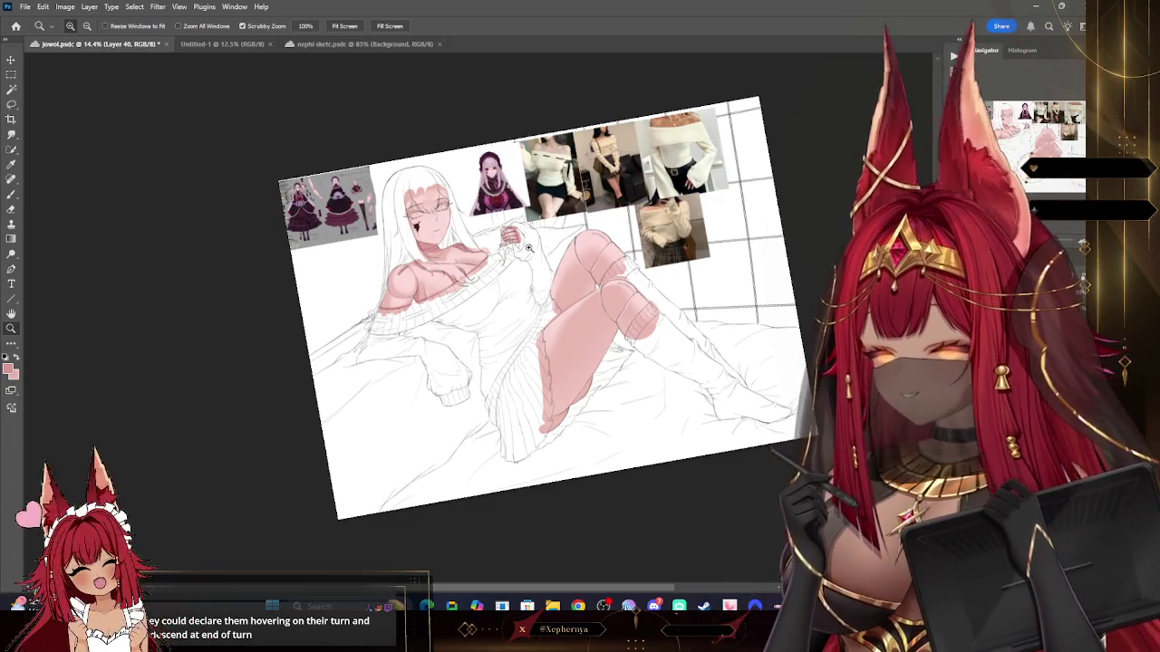
pyautogui.moveTo(529, 247); pyautogui.dragTo(568, 268)
pyautogui.press('b')
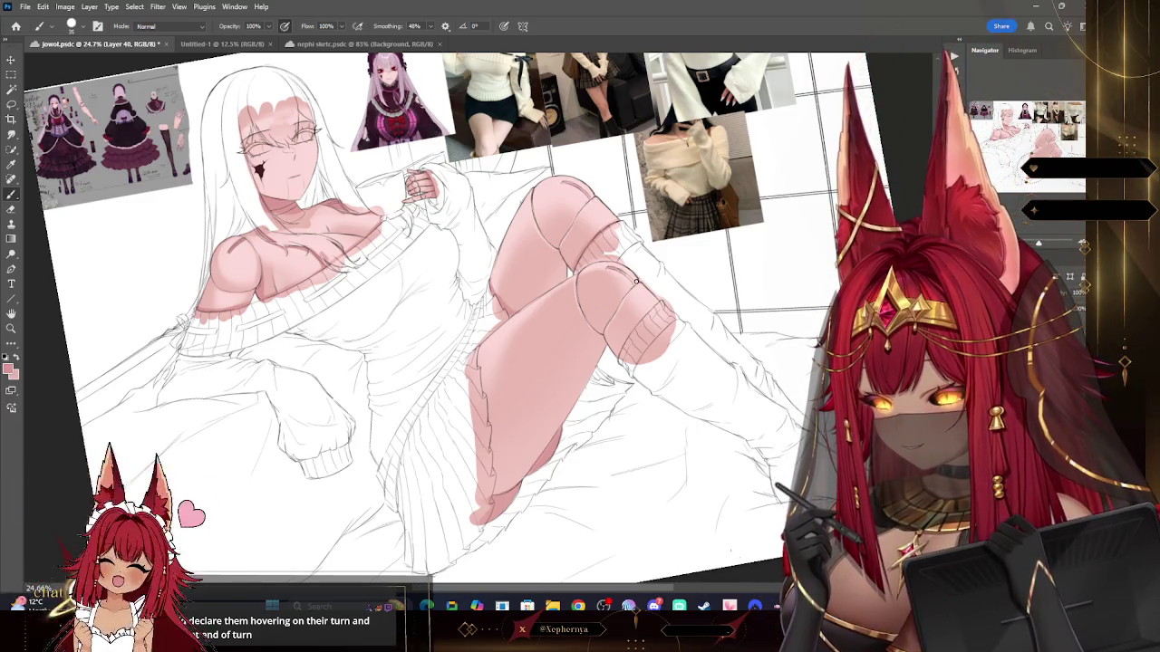
pyautogui.press(']')
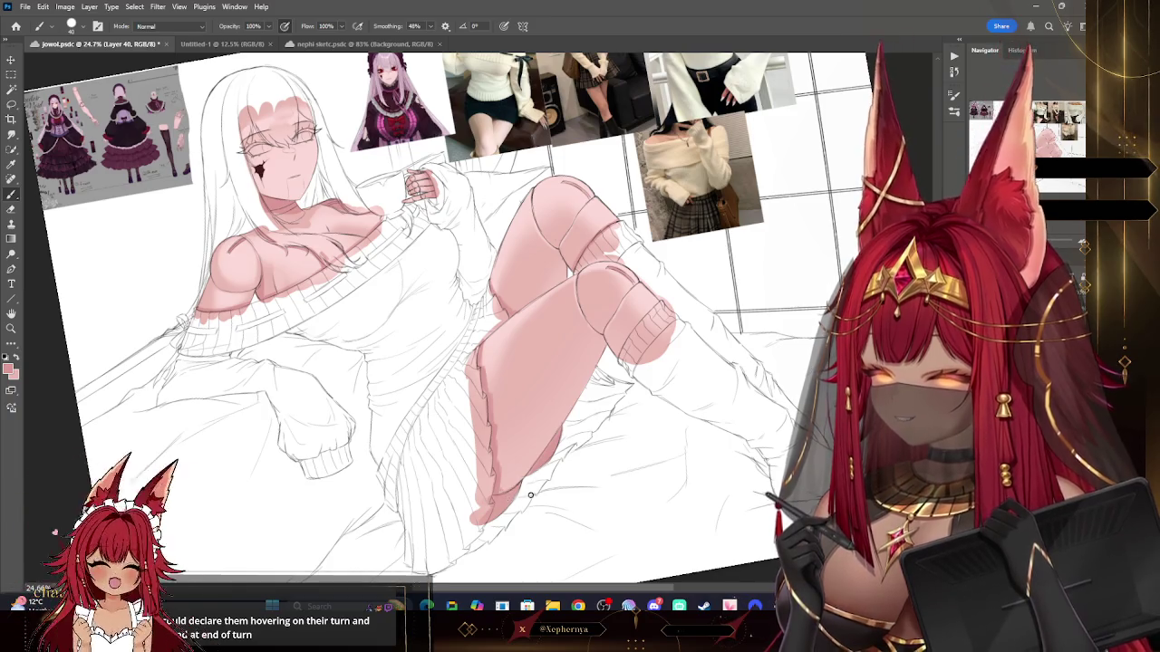
pyautogui.moveTo(525, 469); pyautogui.dragTo(759, 96)
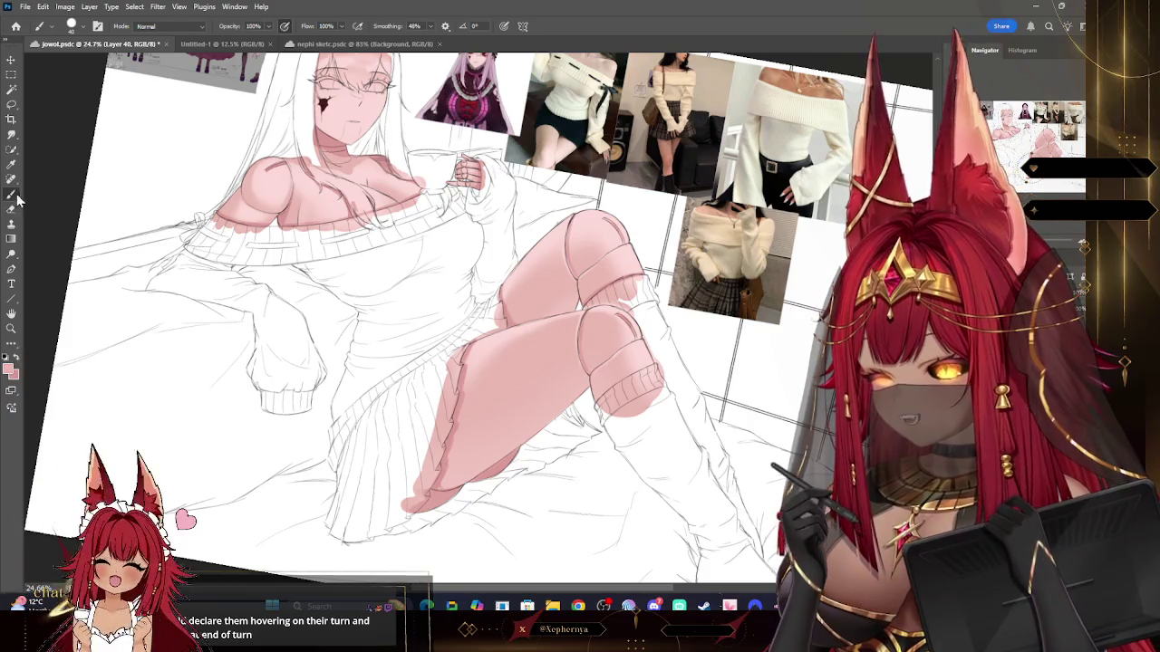
pyautogui.press('i')
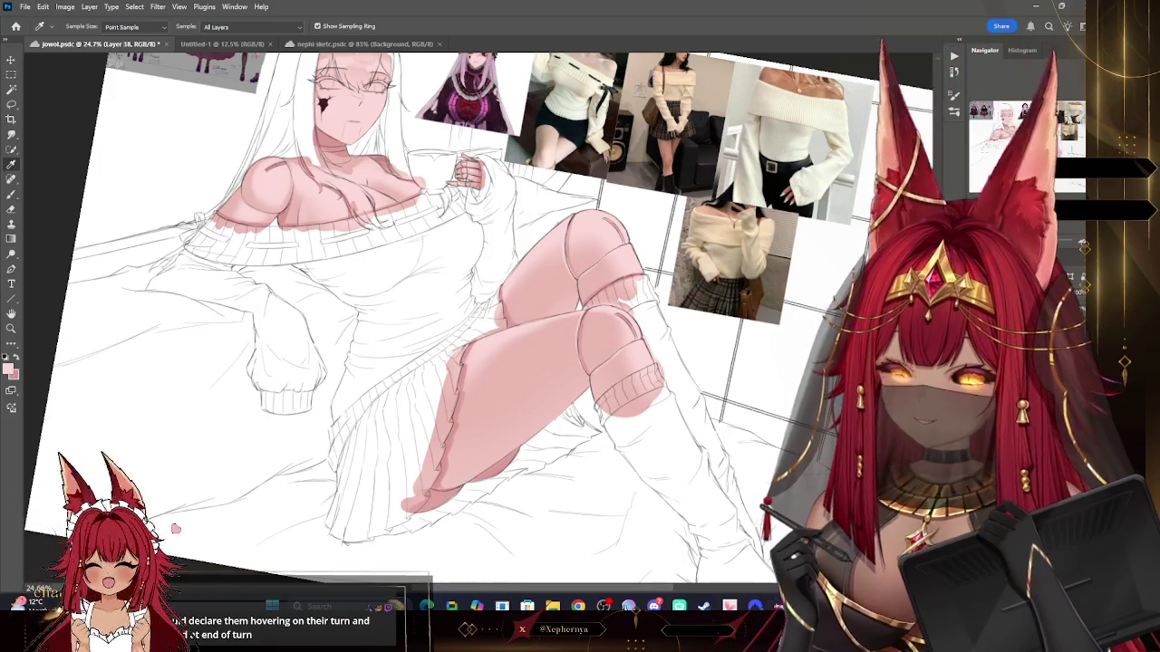
pyautogui.scroll(3, 151, 217)
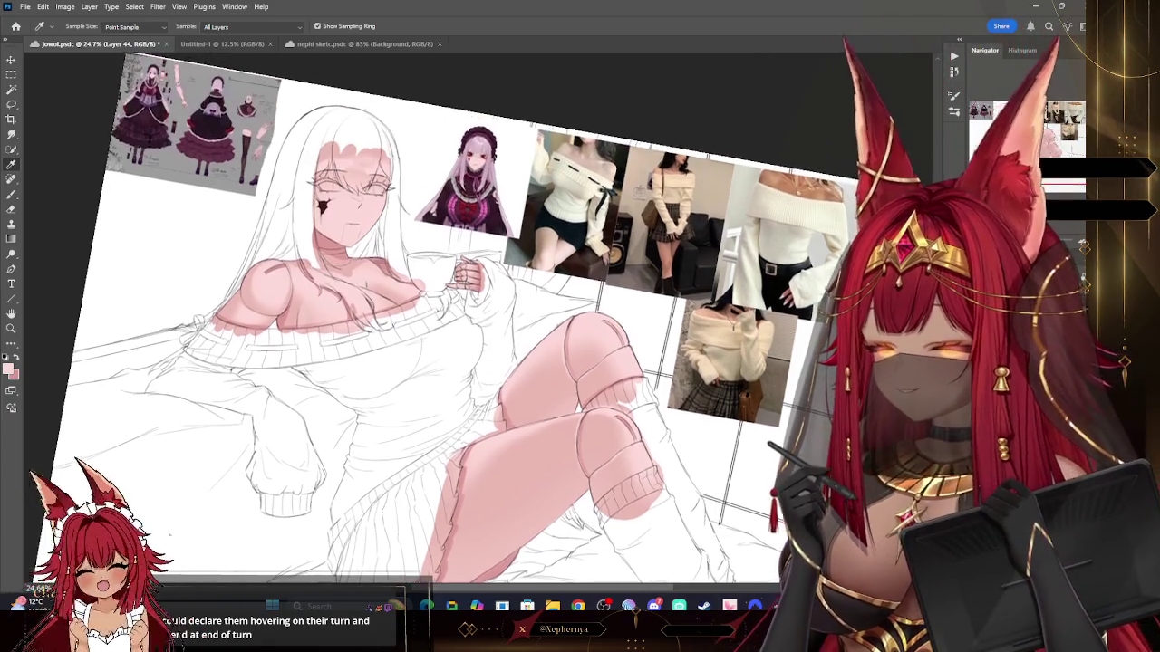
# Step: Pick a brush preset at size 200 and refine the skin shadows on Layer 44
pyautogui.press('b')
pyautogui.rightClick(91, 225)
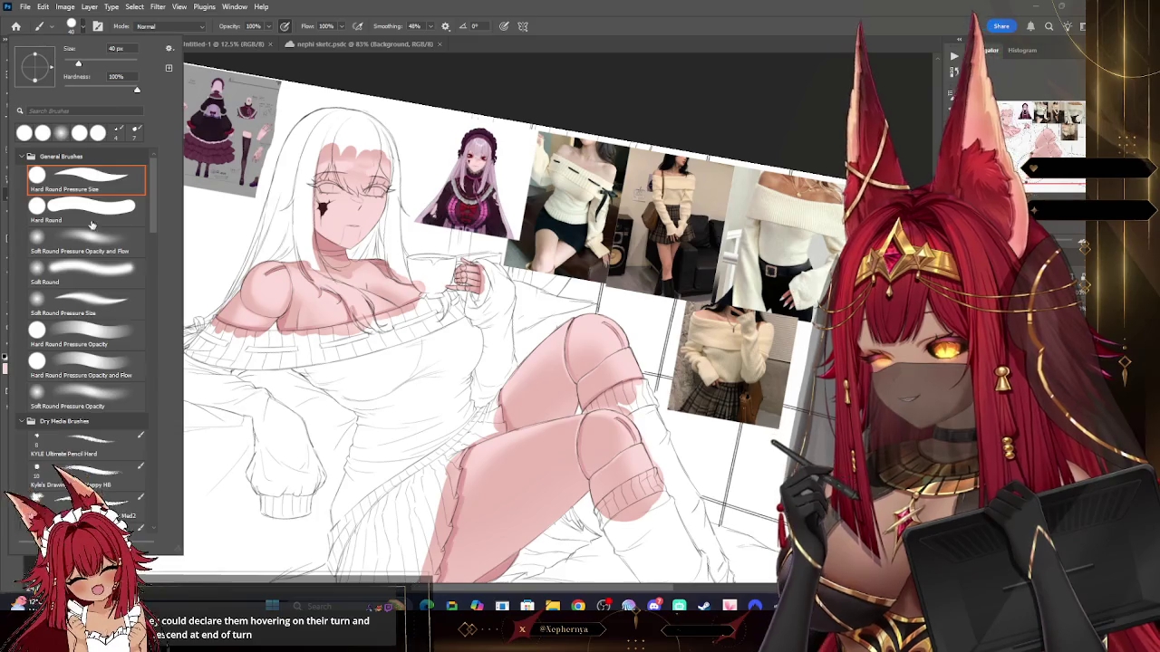
pyautogui.press('Escape')
pyautogui.press('Escape')
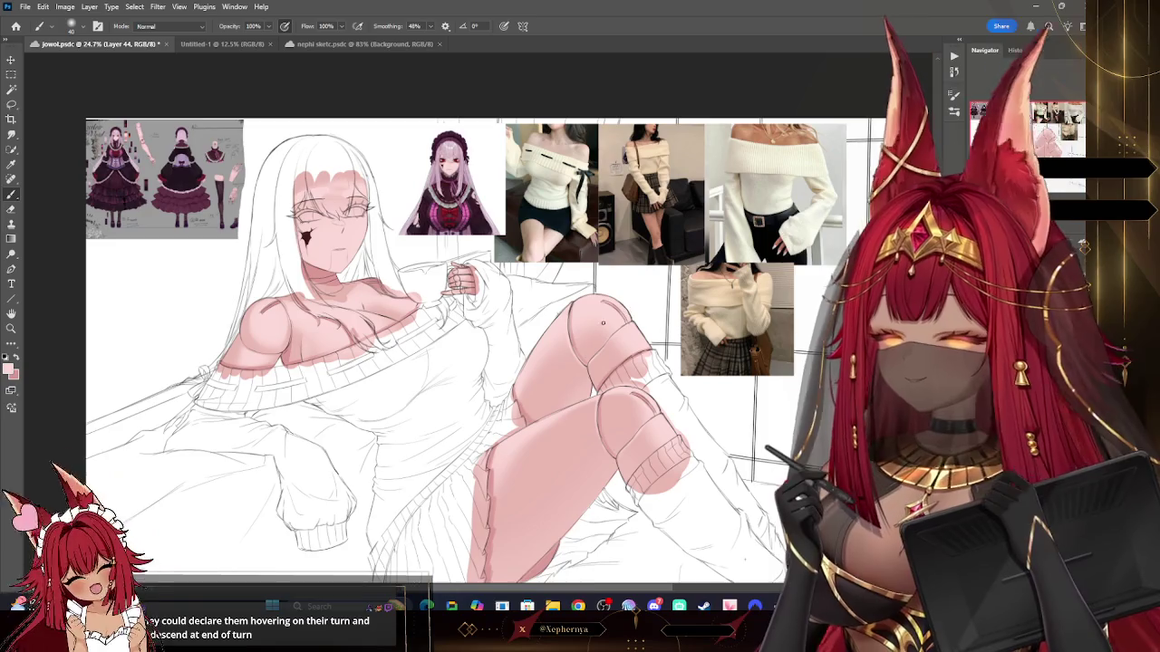
pyautogui.press(']')
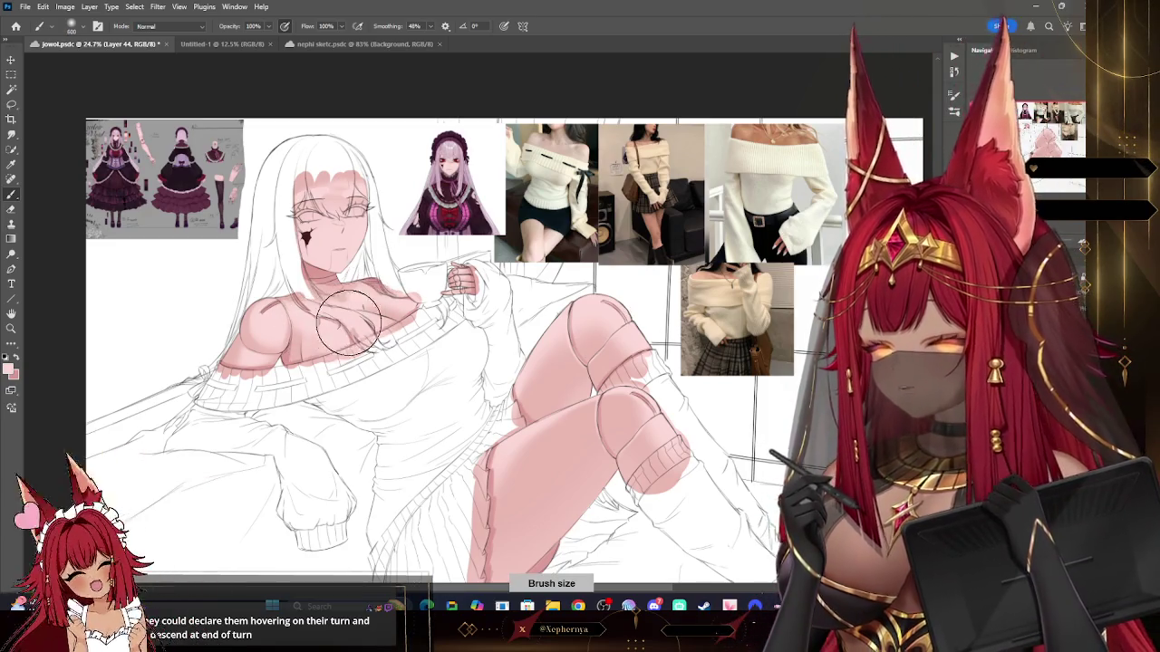
pyautogui.press('[')
pyautogui.press('[')
pyautogui.press('[')
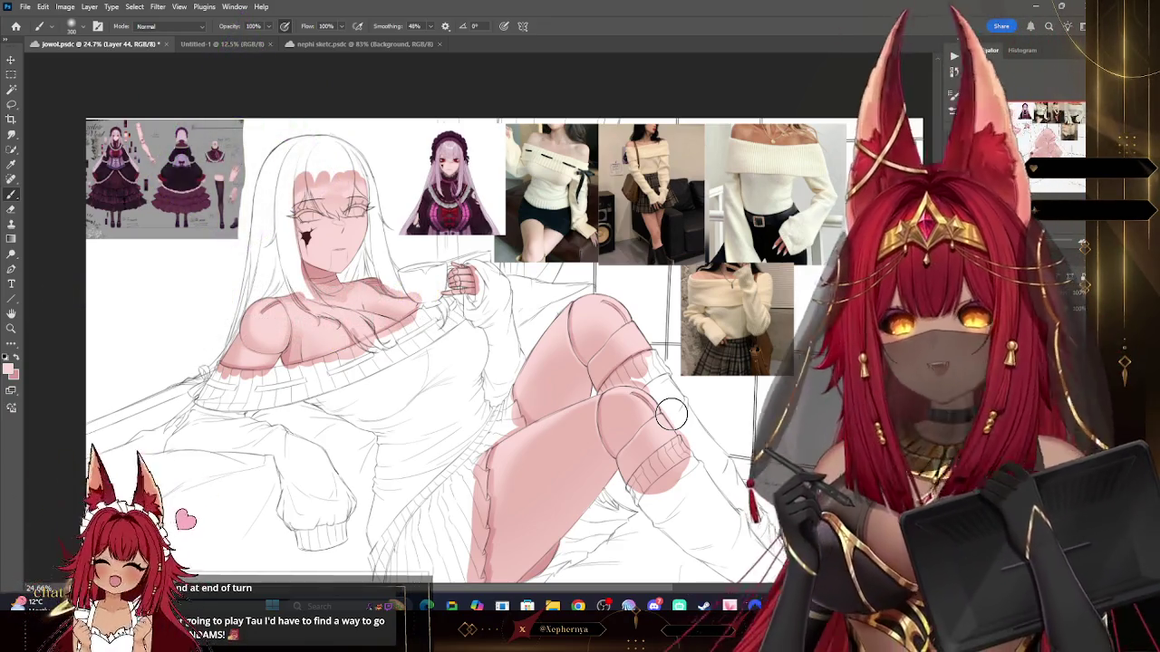
pyautogui.press('z')
pyautogui.moveTo(671, 414); pyautogui.dragTo(650, 361)
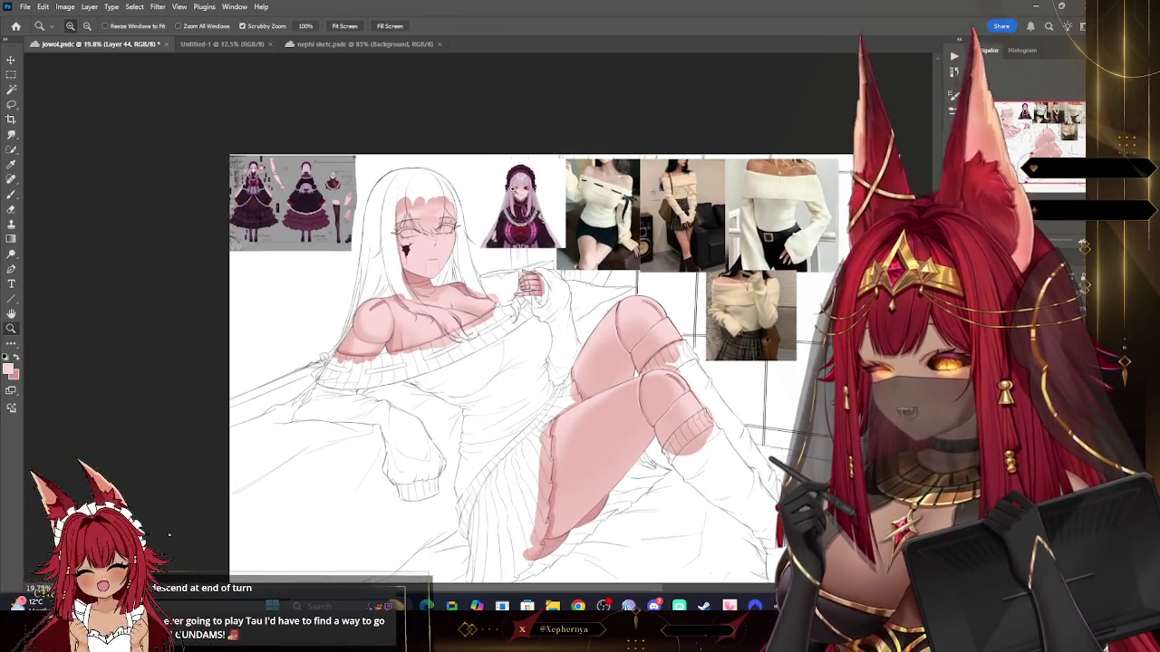
# Step: Sample a darker shade from the purple-haired reference character
pyautogui.moveTo(514, 185); pyautogui.dragTo(27, 205)
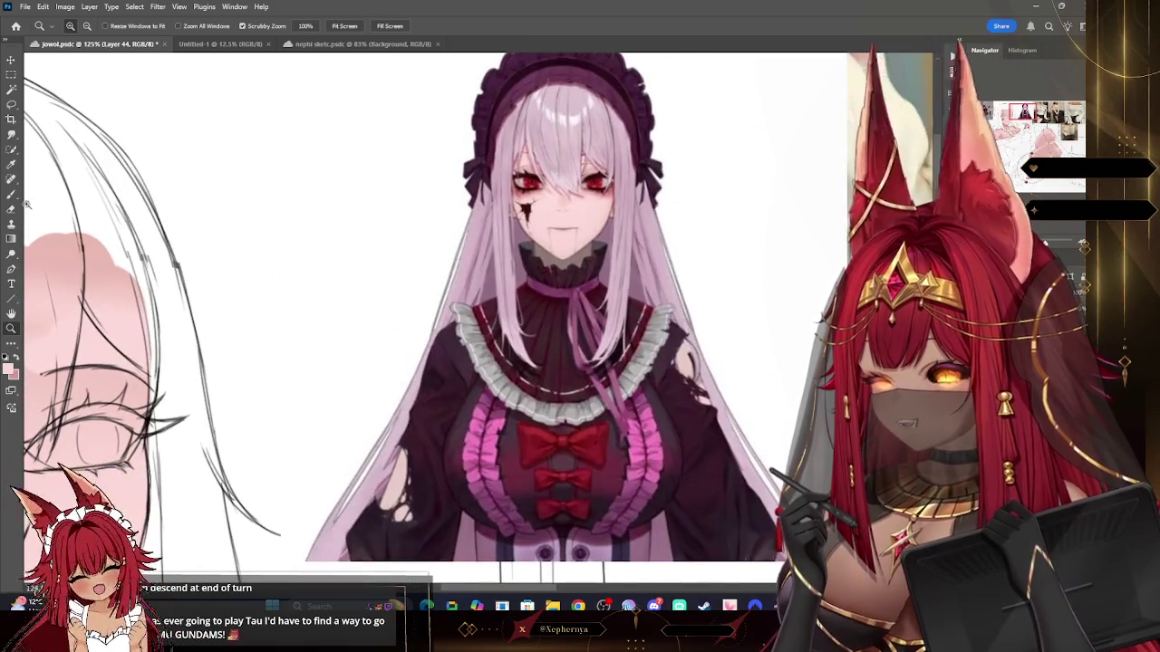
pyautogui.click(12, 166)
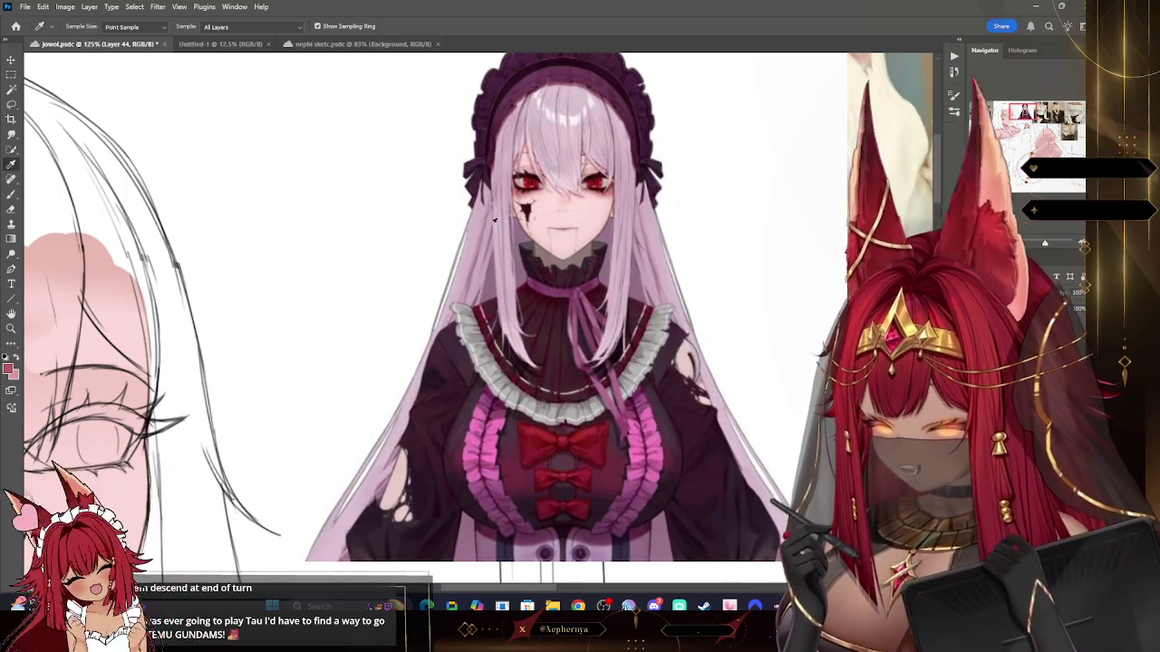
pyautogui.click(11, 328)
pyautogui.moveTo(924, 163); pyautogui.dragTo(870, 163)
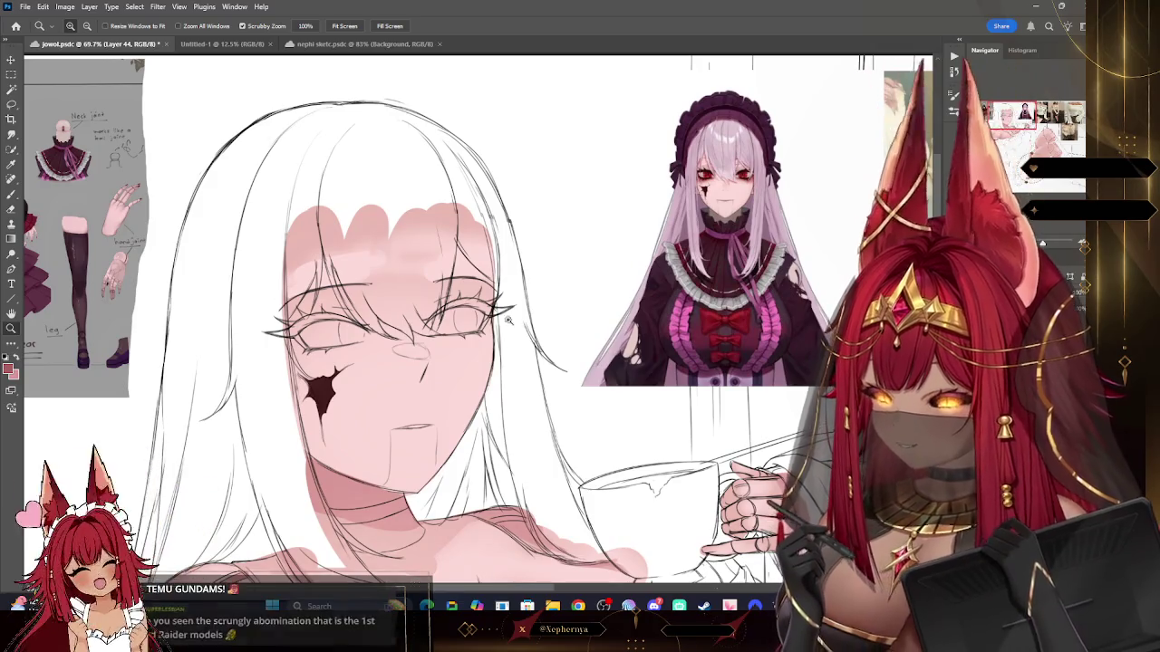
# Step: Paint darker pink shading over both of the girl's closed eyelids
pyautogui.press('b')
pyautogui.moveTo(467, 283)
pyautogui.mouseDown()
pyautogui.moveTo(501, 324)
pyautogui.moveTo(448, 328)
pyautogui.mouseUp()
pyautogui.moveTo(272, 327)
pyautogui.mouseDown()
pyautogui.moveTo(398, 321)
pyautogui.moveTo(310, 324)
pyautogui.mouseUp()
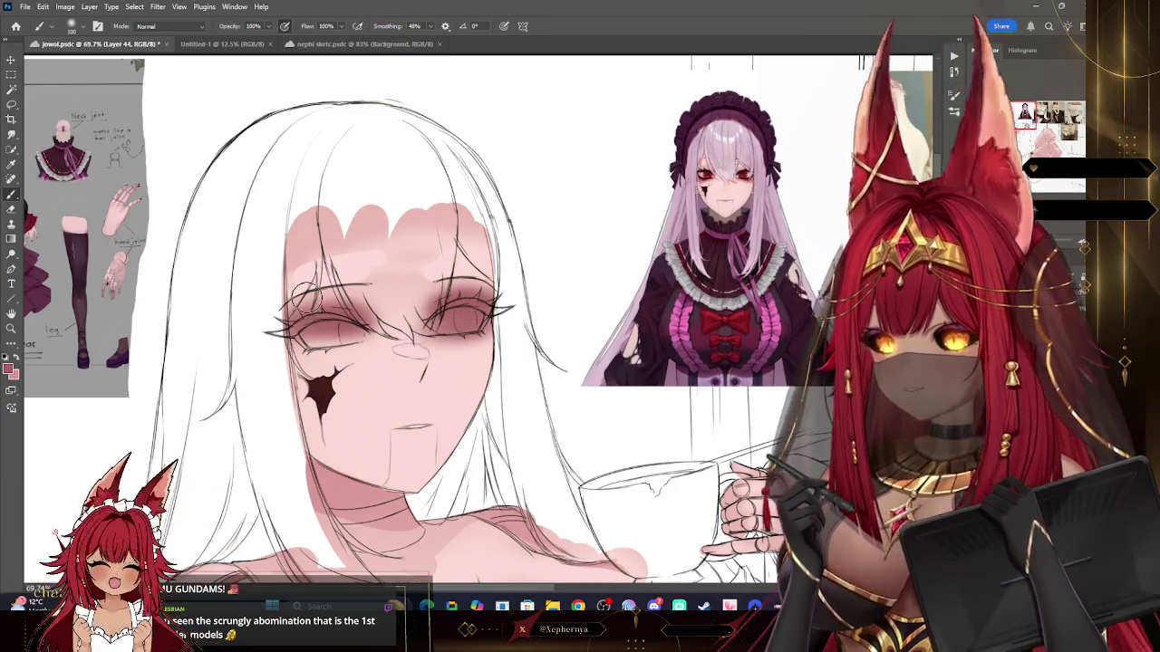
pyautogui.press('[')
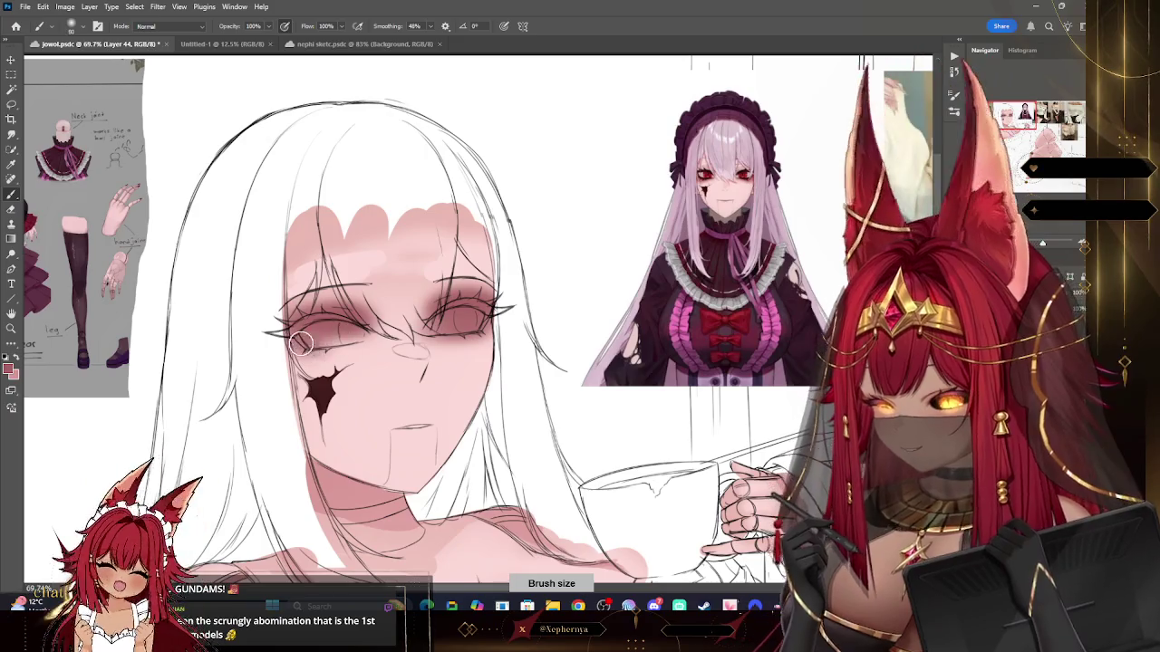
pyautogui.moveTo(309, 345); pyautogui.dragTo(398, 337)
pyautogui.click(11, 209)
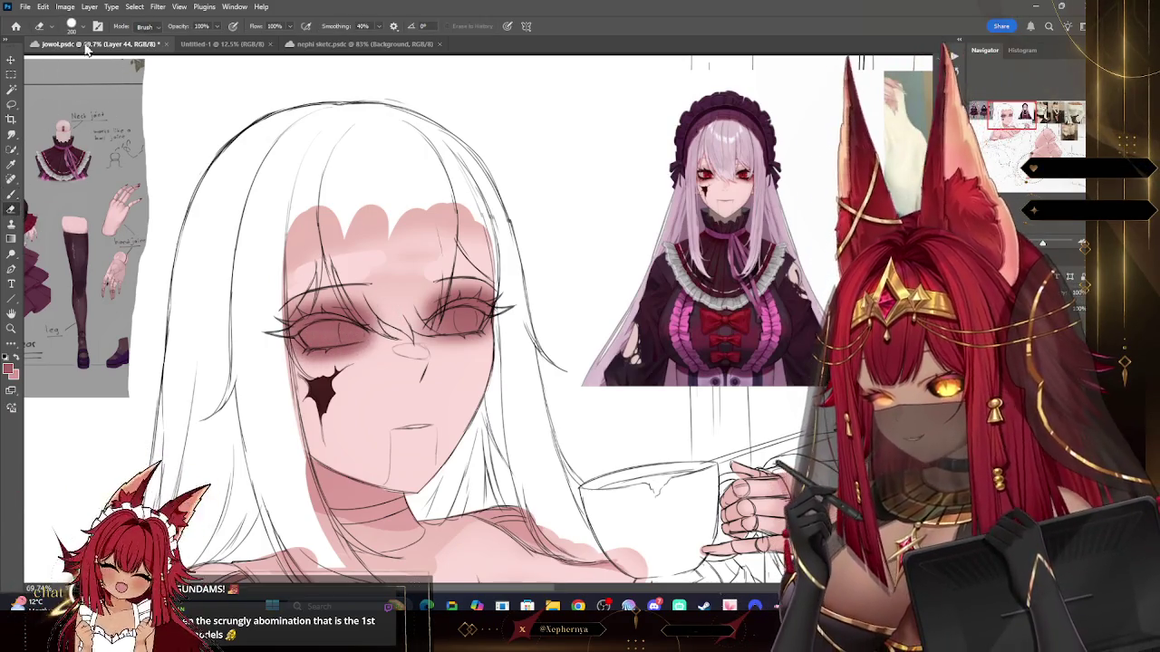
pyautogui.press('[')
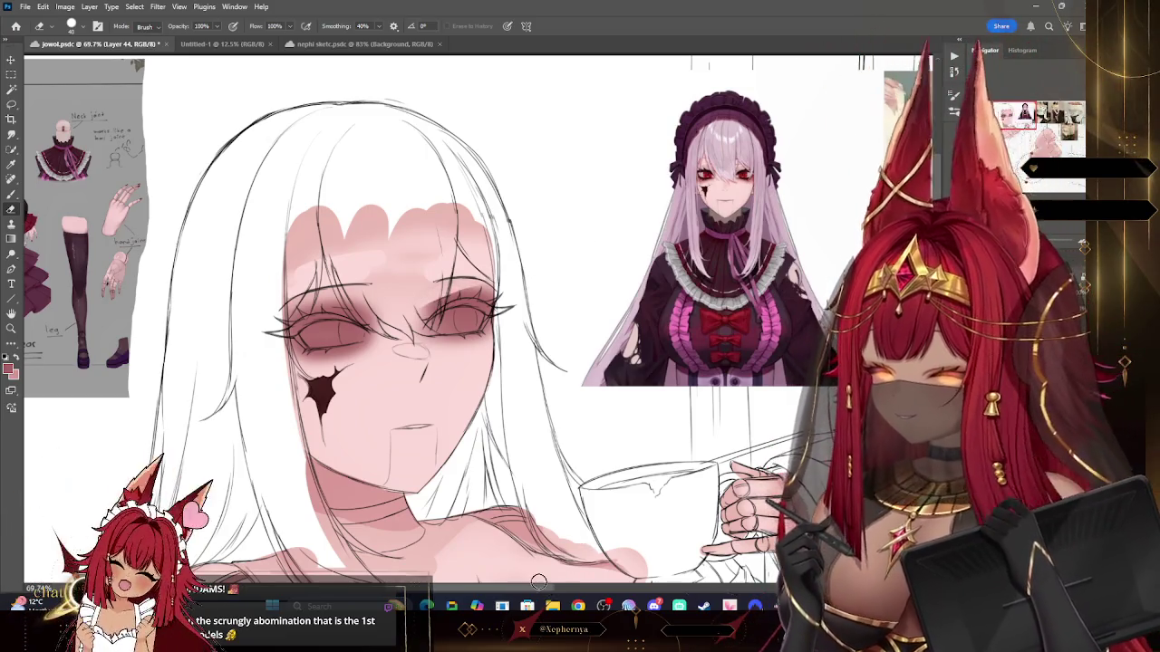
pyautogui.hscroll(-3, 522, 580)
pyautogui.moveTo(522, 595); pyautogui.dragTo(513, 581)
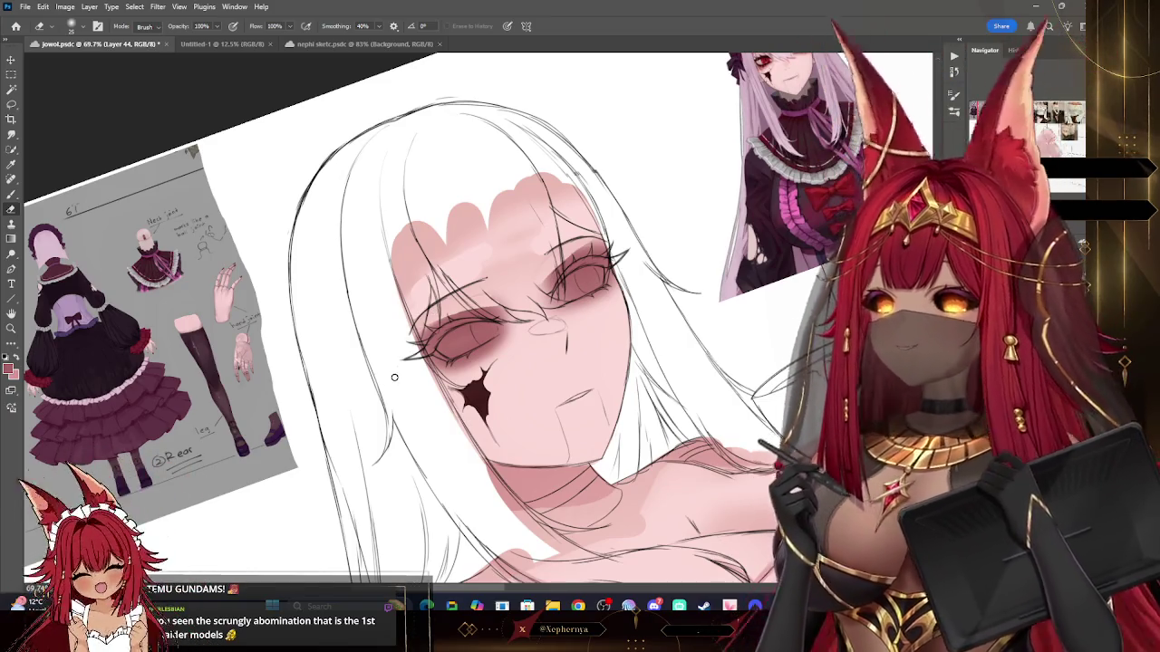
pyautogui.press(']')
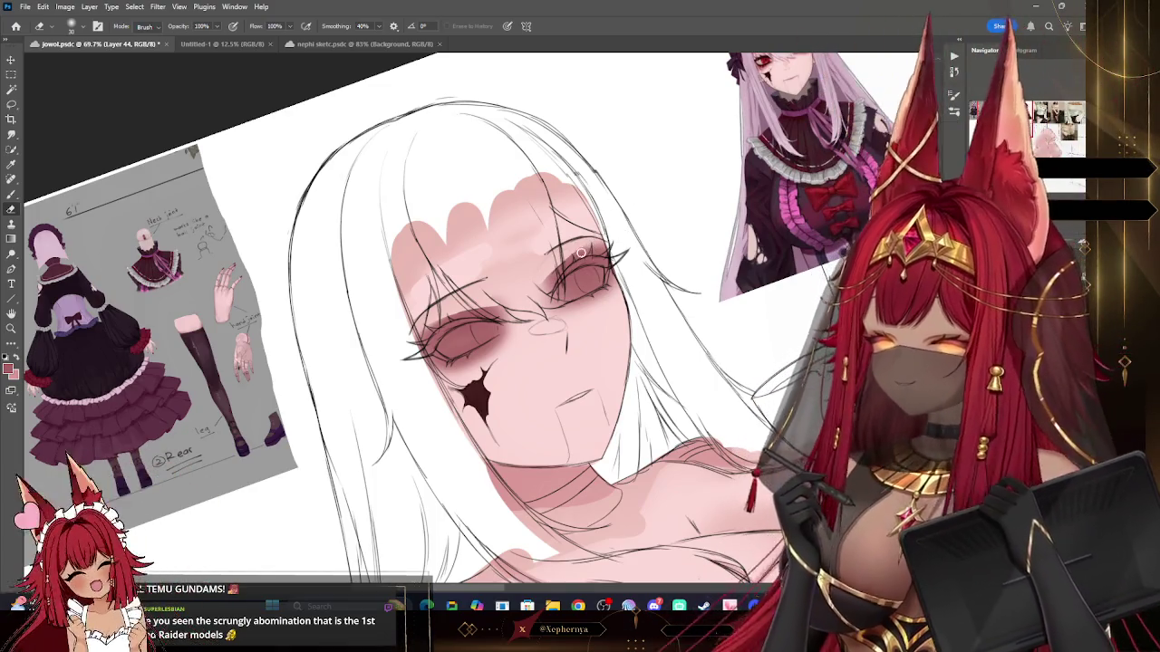
pyautogui.press('[')
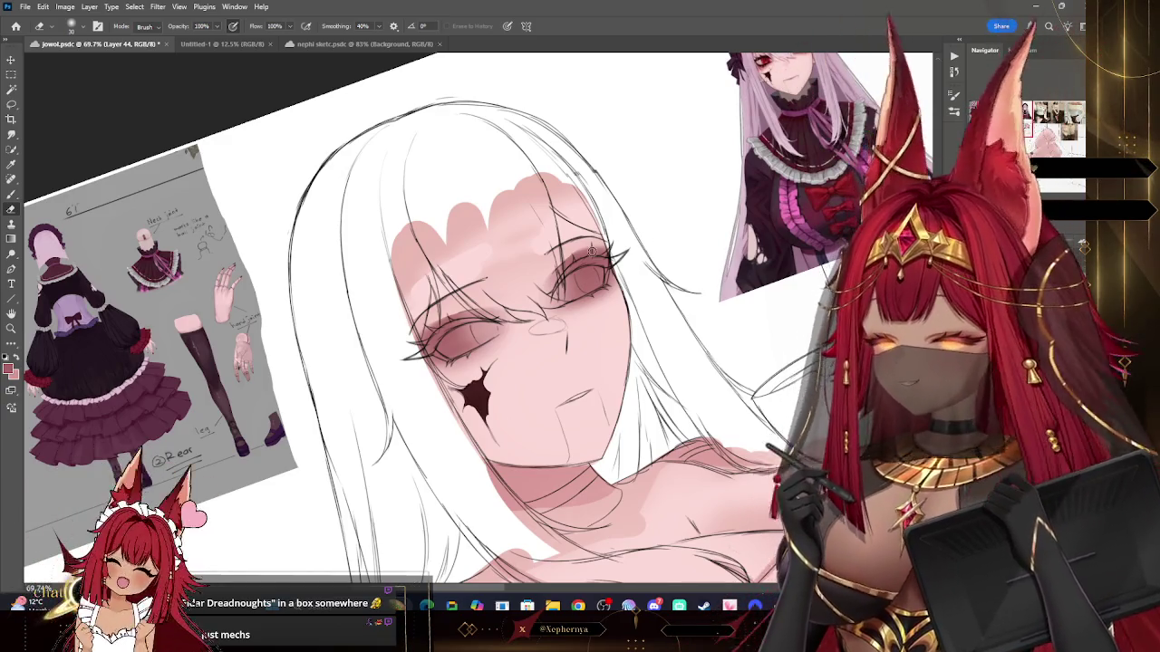
pyautogui.click(11, 329)
pyautogui.moveTo(631, 282); pyautogui.dragTo(553, 282)
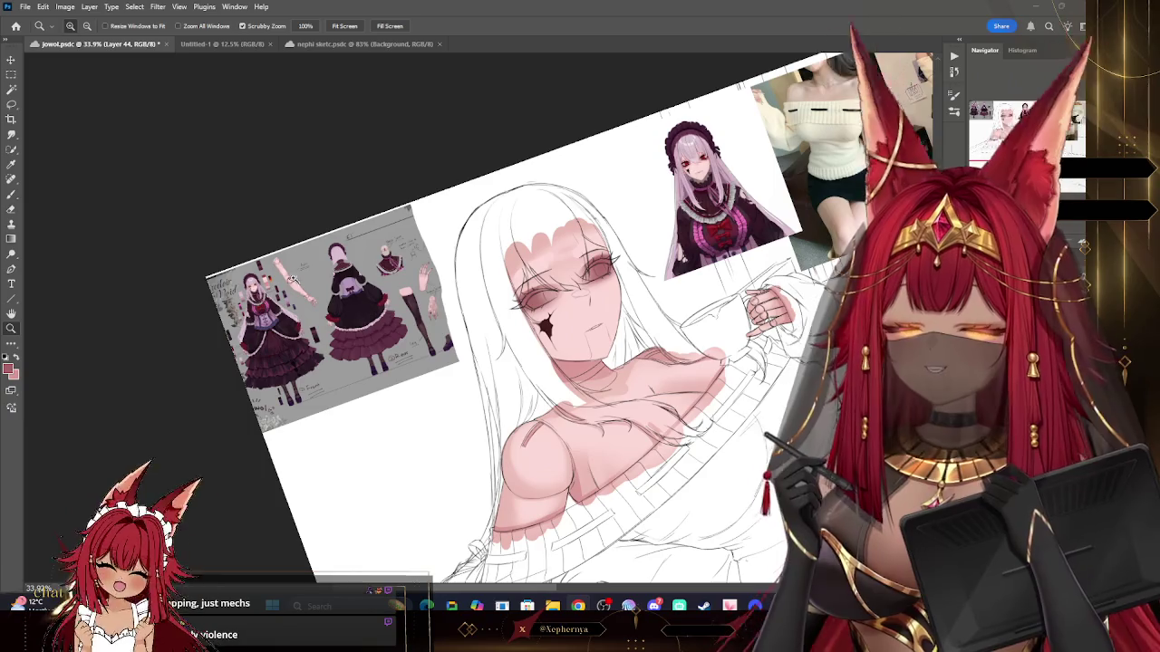
pyautogui.scroll(-3, 507, 326)
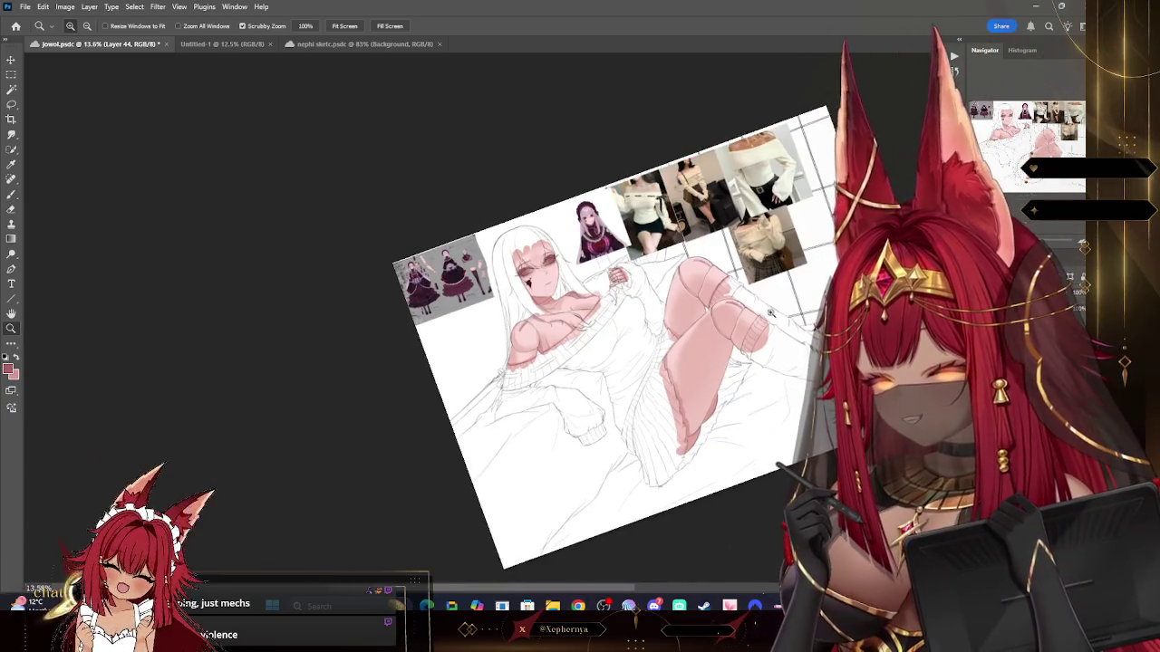
# Step: Finish erasing, then straighten the rotated view and zoom out to the full canvas
pyautogui.scroll(1, 507, 327)
pyautogui.scroll(1, 508, 326)
pyautogui.scroll(5, 505, 237)
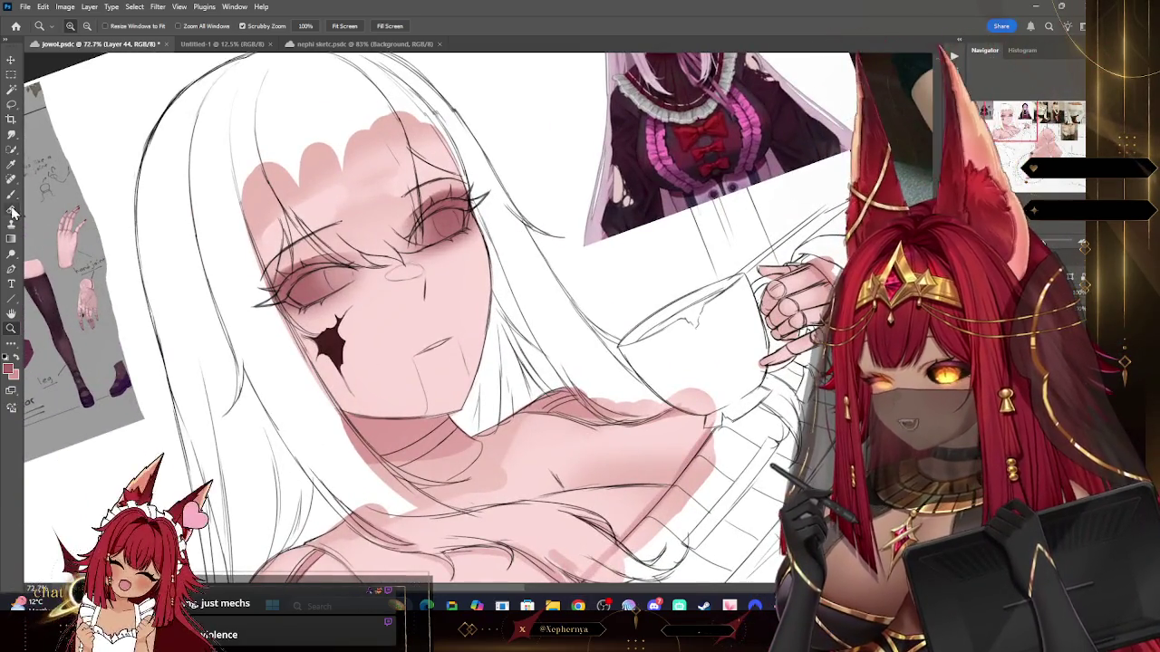
pyautogui.press('e')
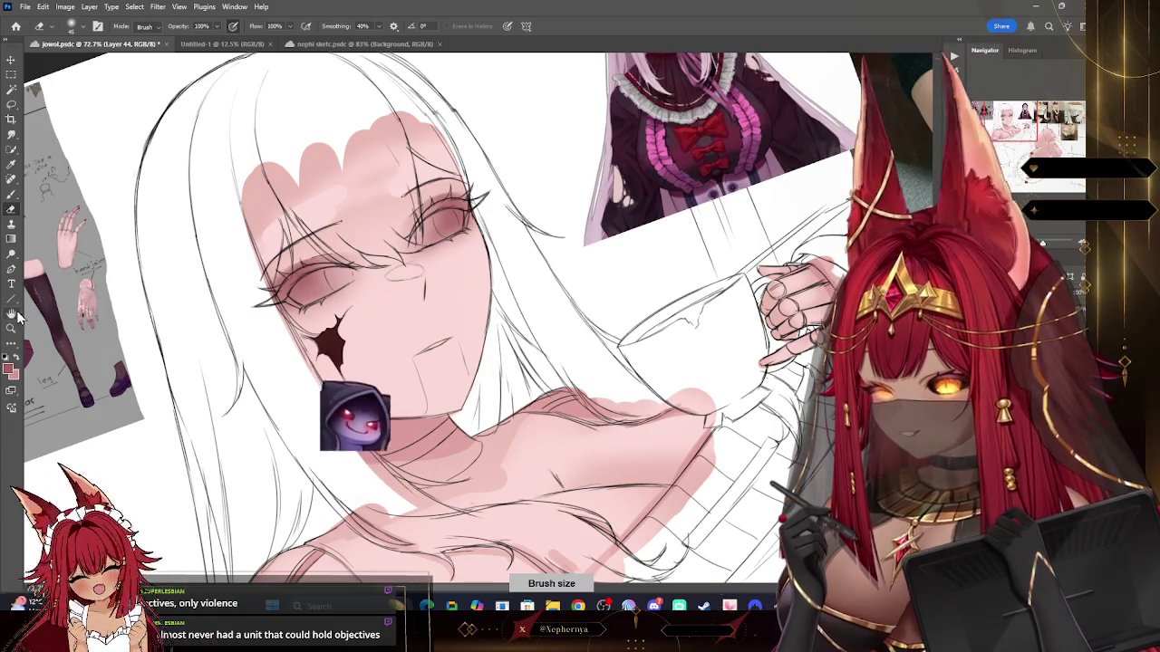
pyautogui.press('z')
pyautogui.moveTo(488, 254); pyautogui.dragTo(435, 254)
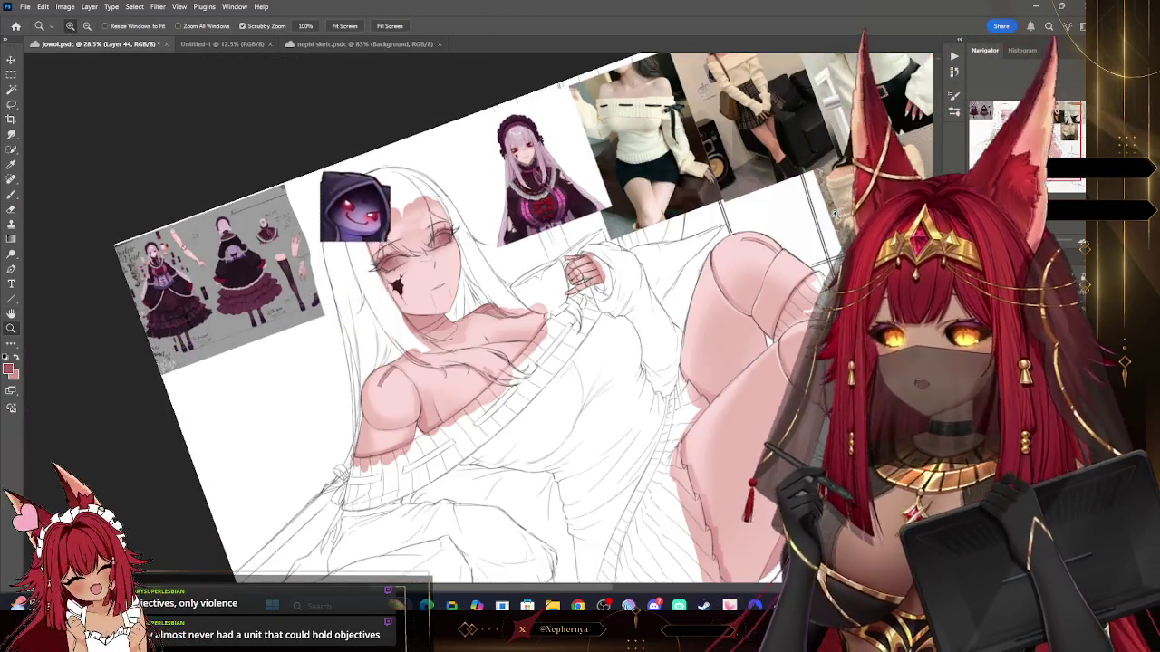
pyautogui.press('Escape')
pyautogui.moveTo(834, 214); pyautogui.dragTo(700, 601)
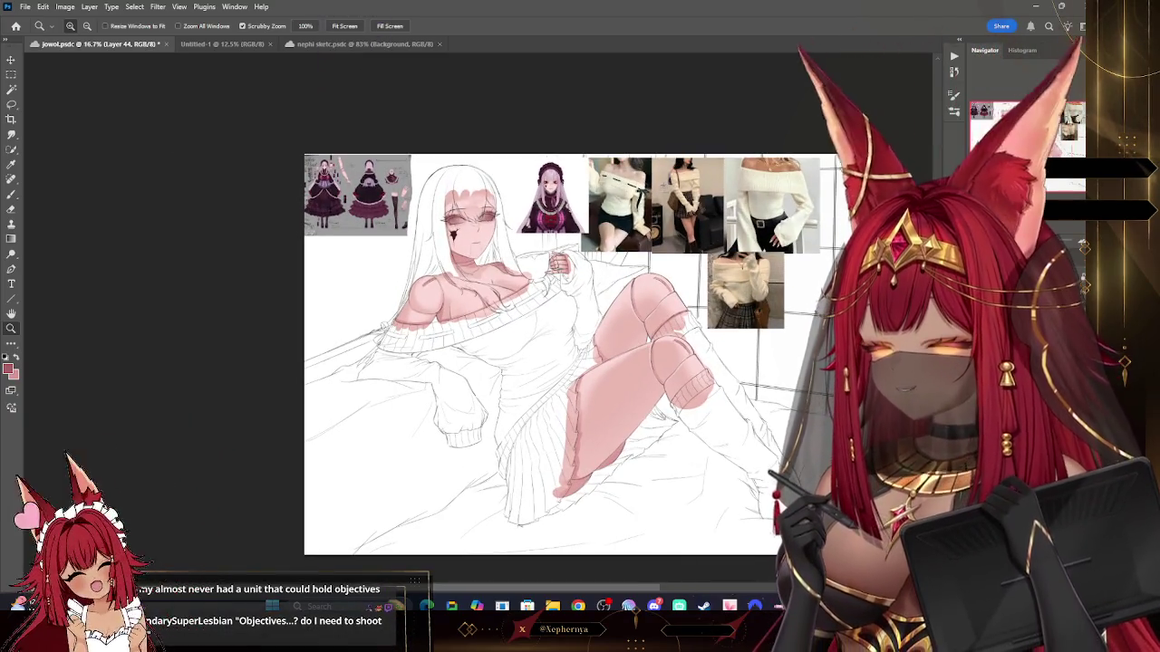
# Step: Select Layer 38 and sample the dark maroon dress colour from the maid reference sheet
pyautogui.hotkey('alt', '[')
pyautogui.hotkey('alt', '[')
pyautogui.hotkey('alt', '[')
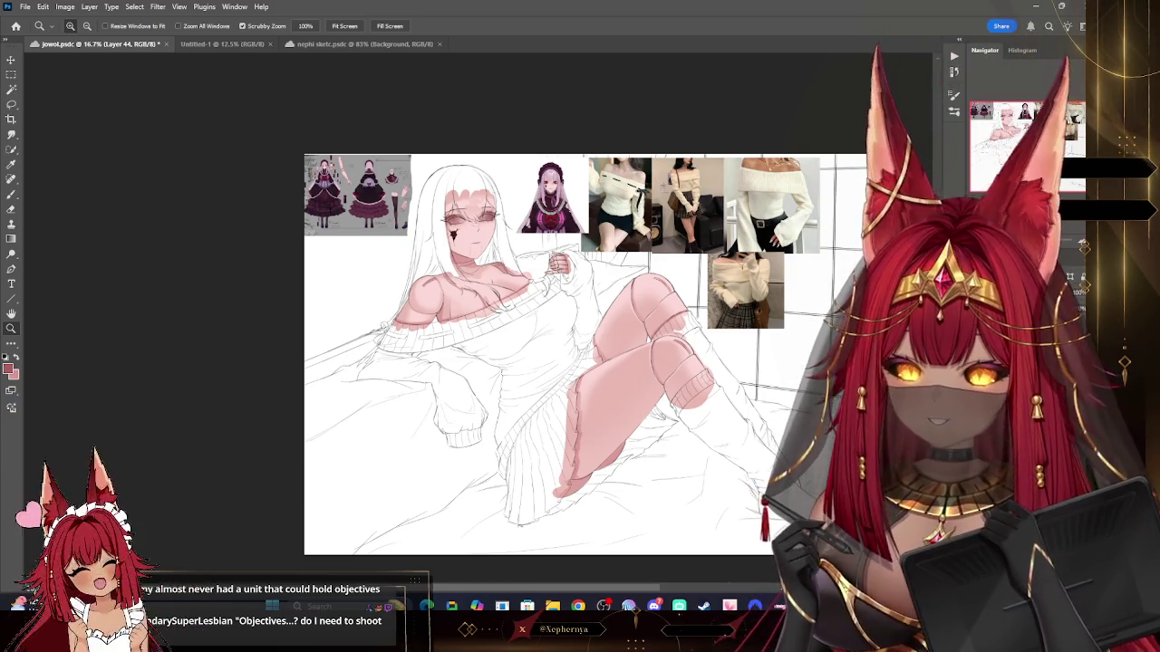
pyautogui.hotkey('alt', ']')
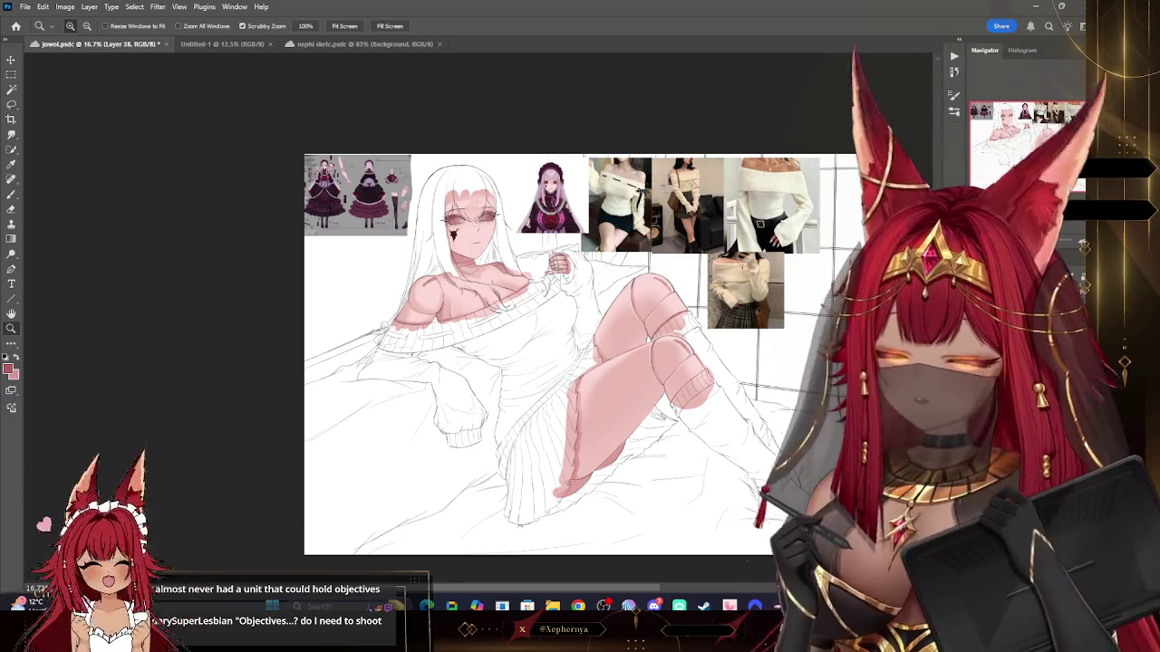
pyautogui.moveTo(344, 179); pyautogui.dragTo(427, 184)
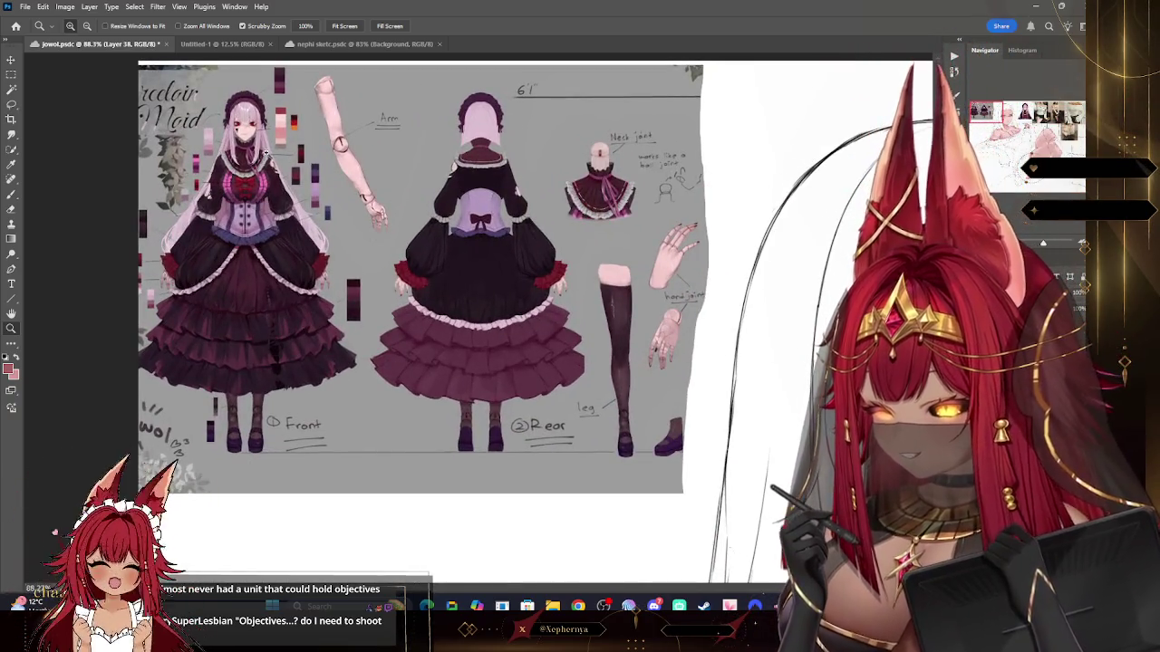
pyautogui.click(260, 168)
pyautogui.press('i')
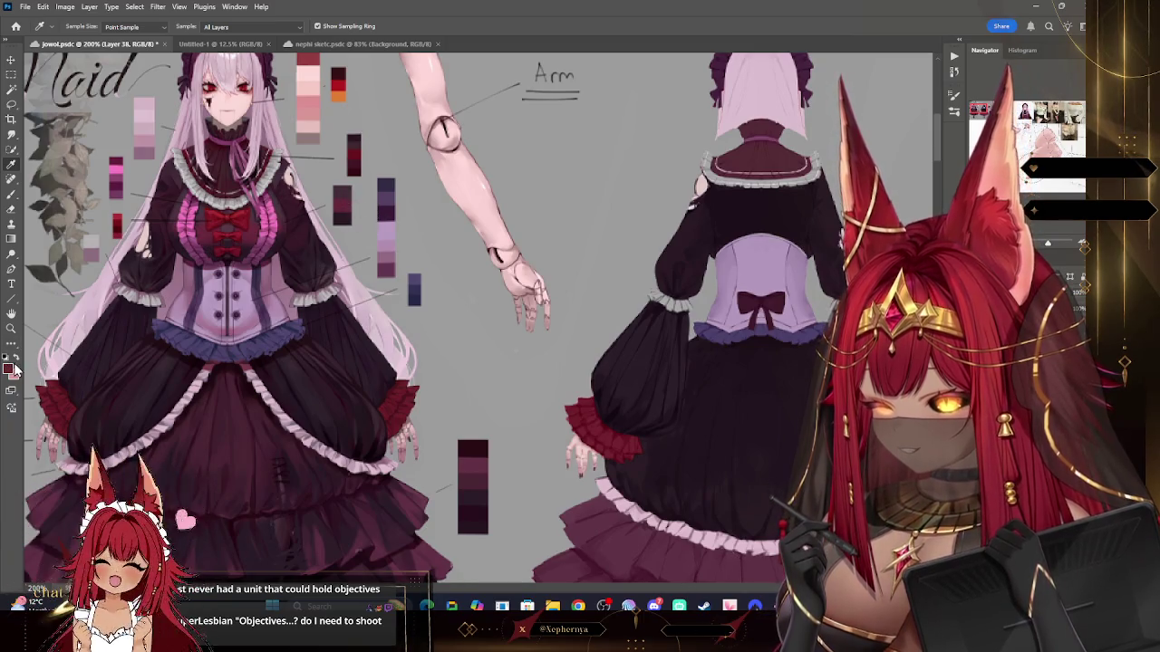
pyautogui.click(11, 328)
pyautogui.moveTo(435, 182); pyautogui.dragTo(272, 178)
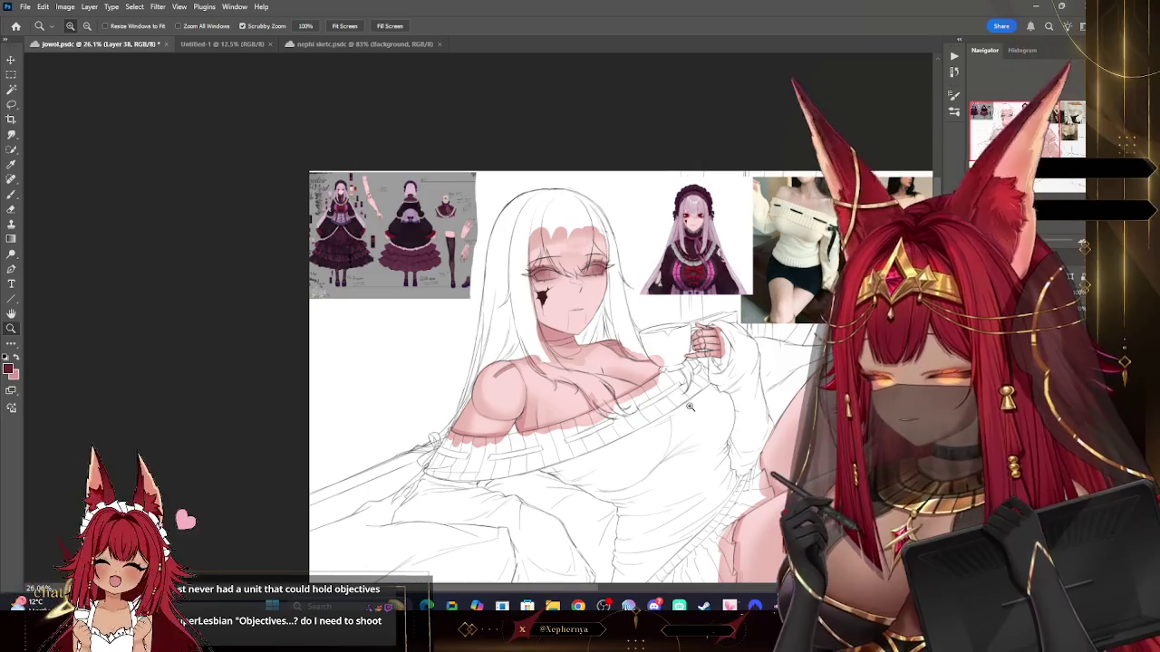
# Step: Zoom onto the legs and skirt, load a new brush preset, and lay a first maroon stroke on the sweater
pyautogui.moveTo(1042, 272); pyautogui.dragTo(1105, 272)
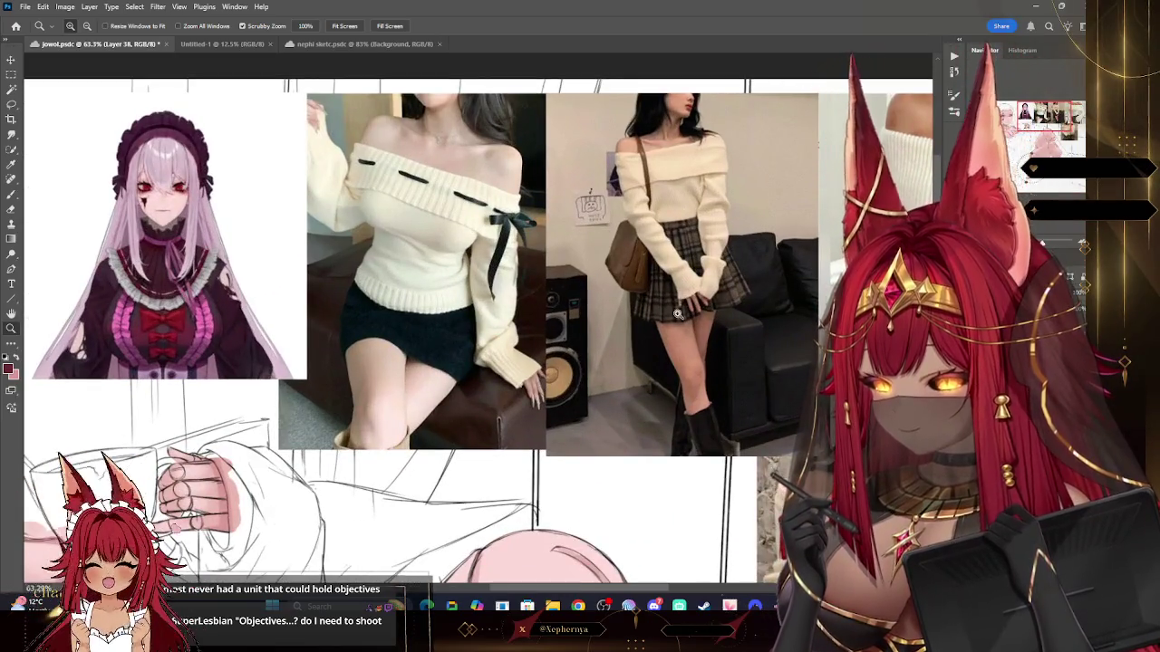
pyautogui.moveTo(678, 313); pyautogui.dragTo(589, 313)
pyautogui.moveTo(236, 393); pyautogui.dragTo(291, 393)
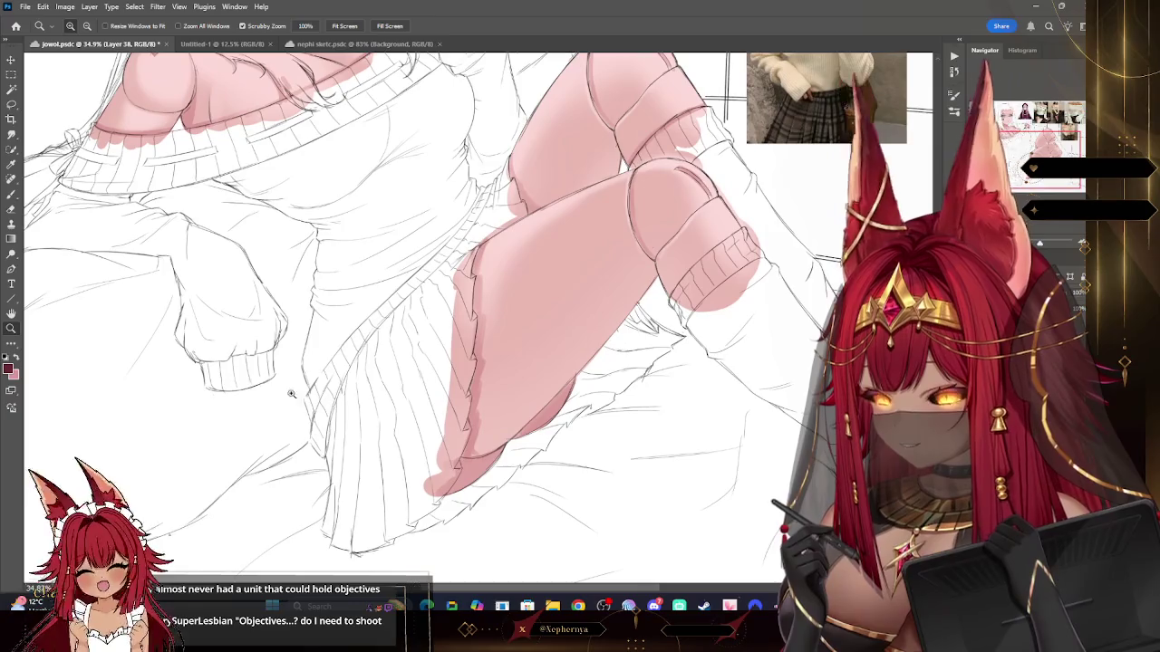
pyautogui.click(11, 194)
pyautogui.click(72, 25)
pyautogui.doubleClick(86, 243)
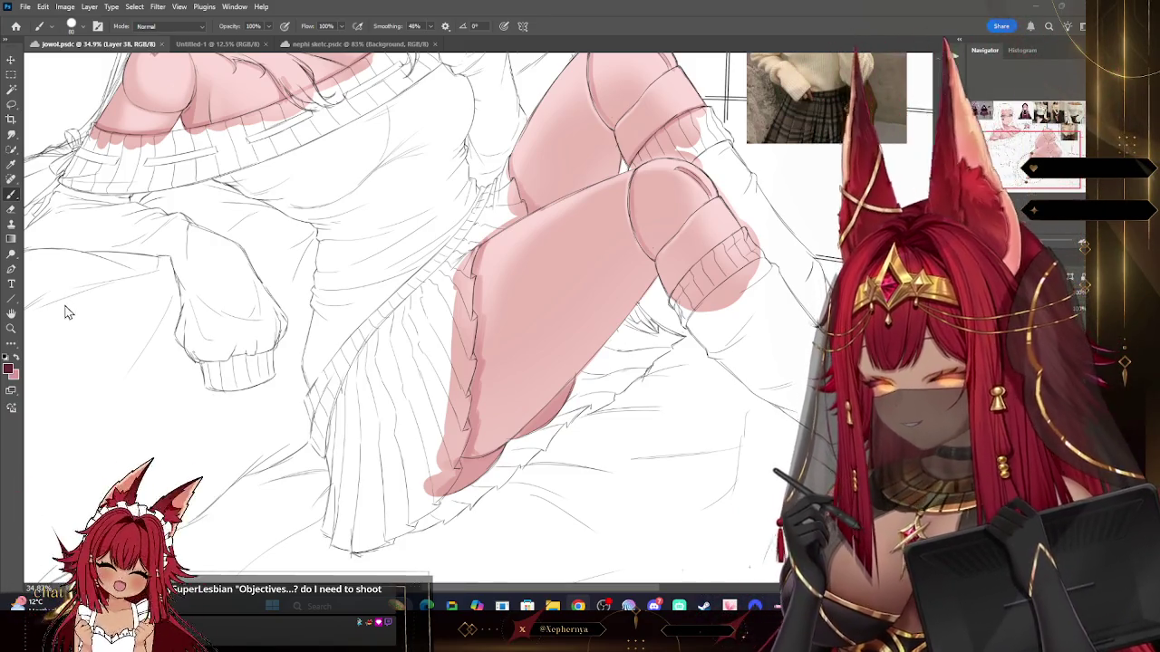
pyautogui.press(']')
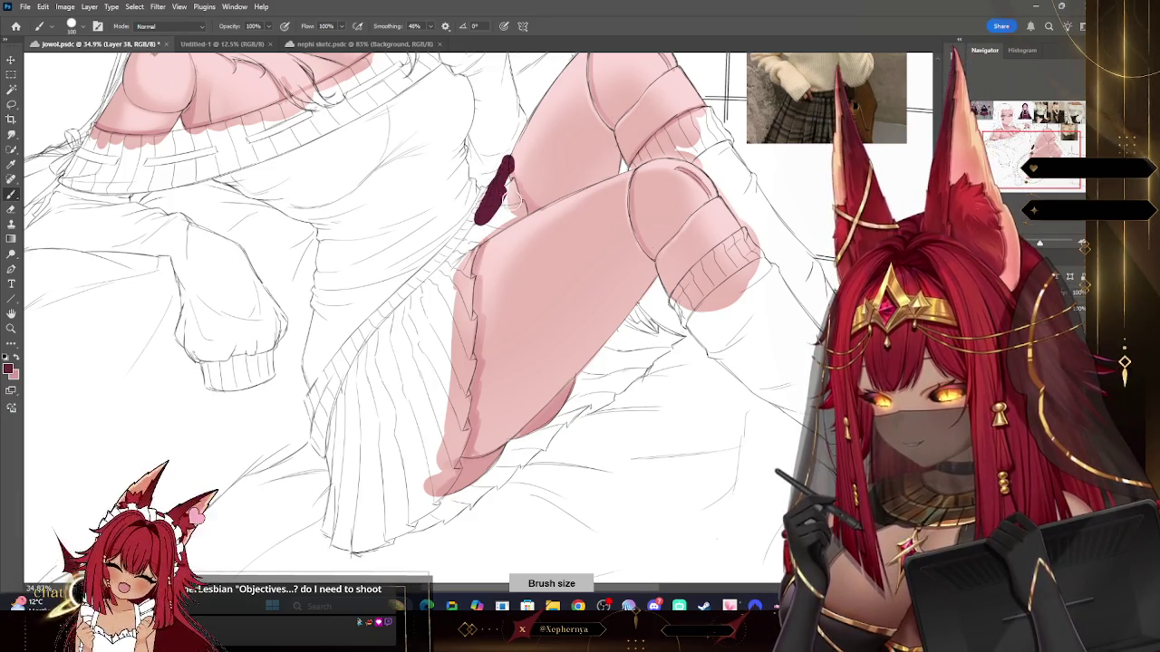
# Step: Outline the skirt between the thighs in dark maroon and fill it solid, including the lower edge
pyautogui.moveTo(510, 175); pyautogui.dragTo(336, 391)
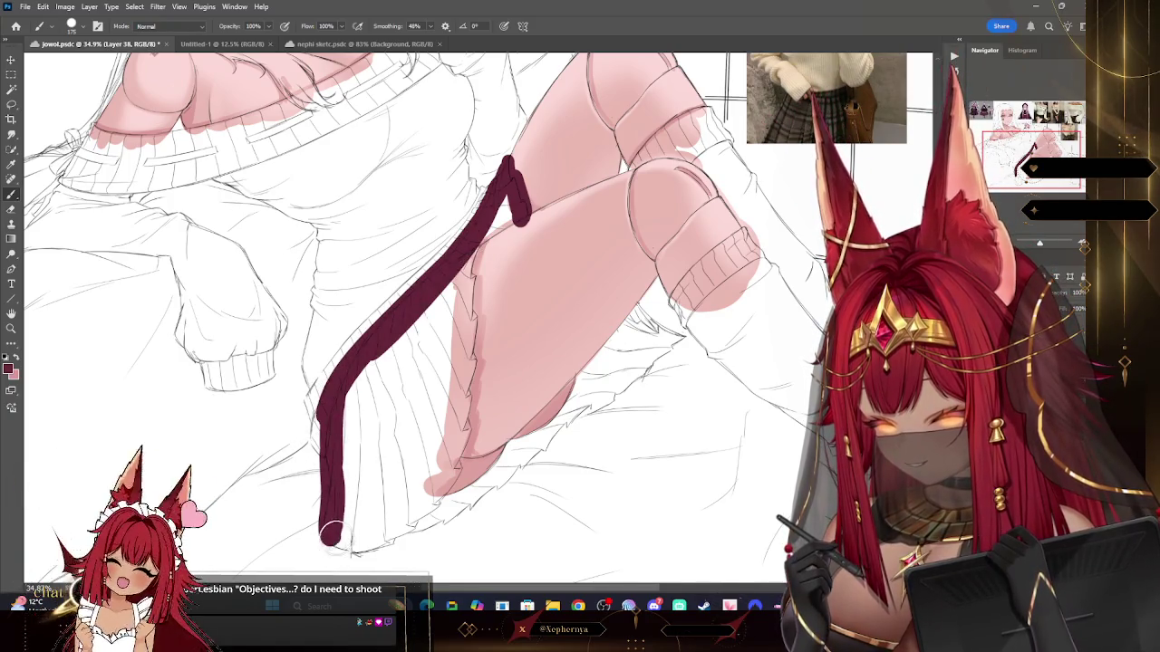
pyautogui.moveTo(365, 549); pyautogui.dragTo(412, 526)
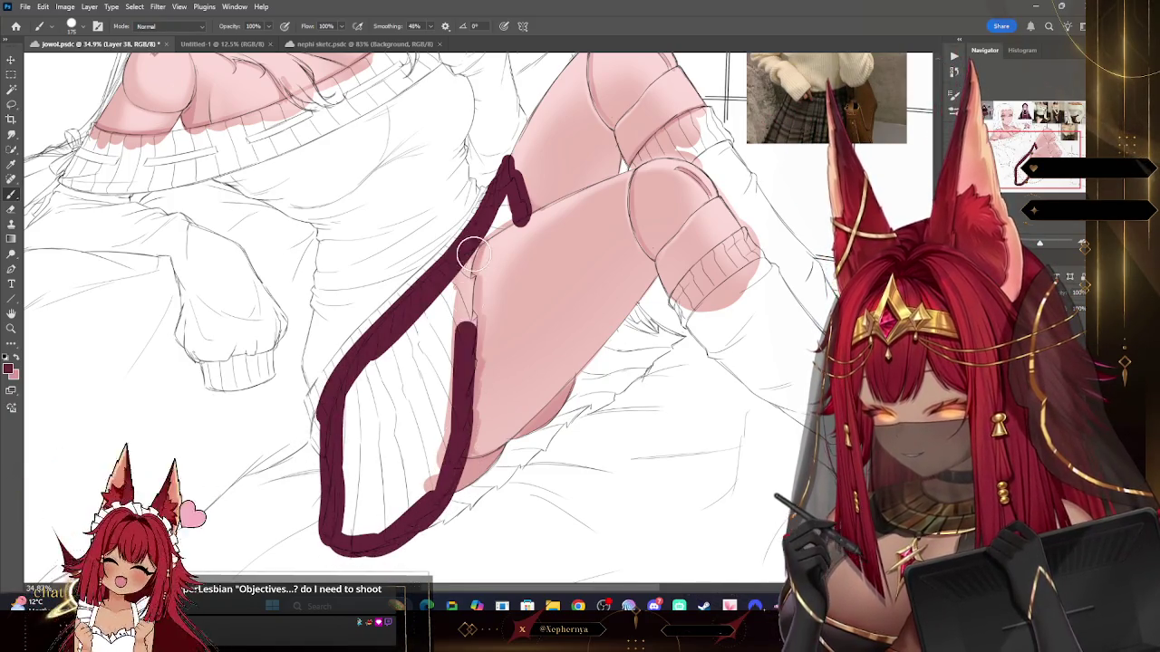
pyautogui.moveTo(470, 257); pyautogui.dragTo(467, 405)
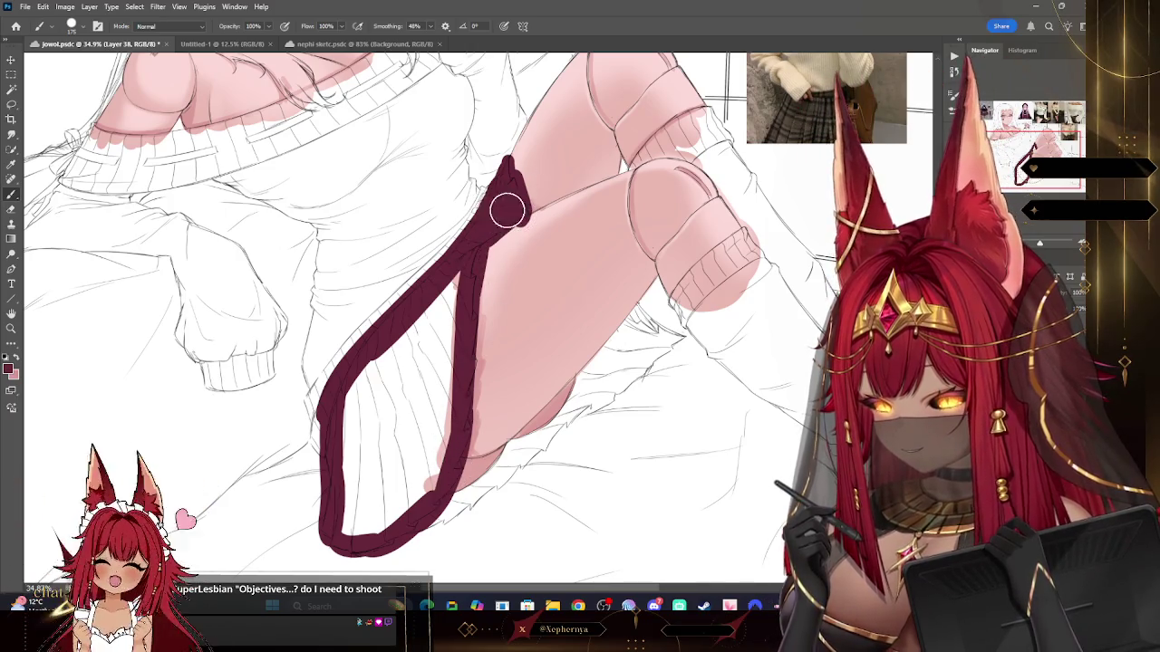
pyautogui.moveTo(436, 312); pyautogui.dragTo(363, 472)
pyautogui.moveTo(358, 362); pyautogui.dragTo(353, 562)
pyautogui.moveTo(453, 435)
pyautogui.mouseDown()
pyautogui.moveTo(460, 284)
pyautogui.moveTo(381, 544)
pyautogui.mouseUp()
pyautogui.moveTo(453, 514)
pyautogui.mouseDown()
pyautogui.moveTo(689, 326)
pyautogui.moveTo(629, 317)
pyautogui.moveTo(594, 390)
pyautogui.mouseUp()
pyautogui.moveTo(453, 272); pyautogui.dragTo(634, 526)
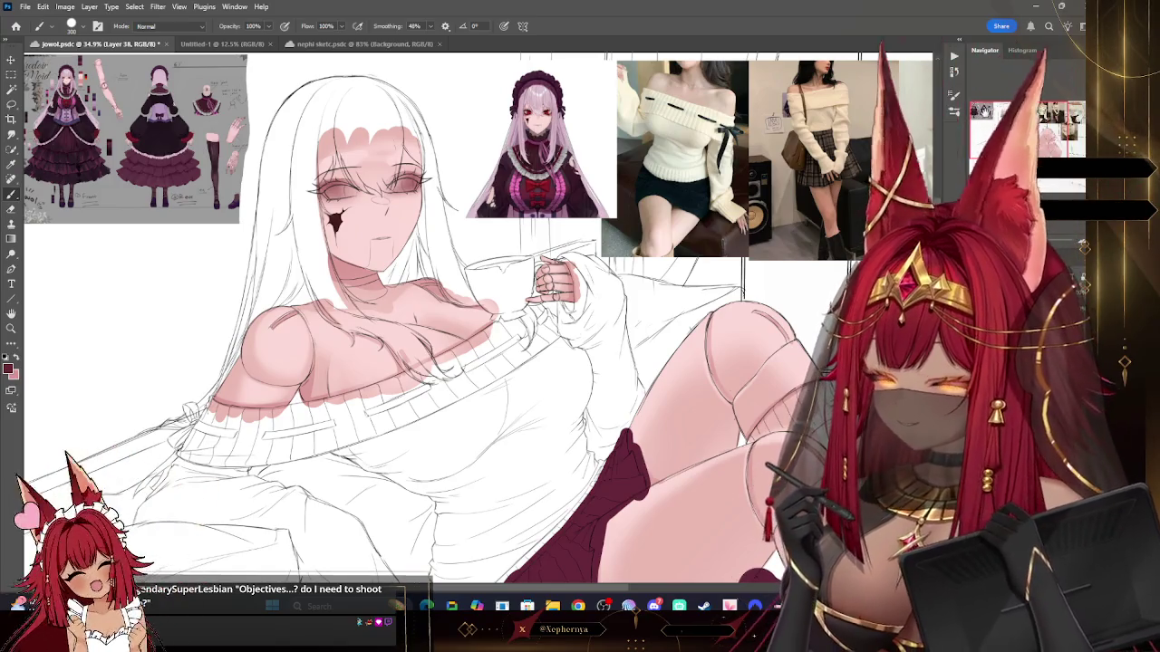
# Step: Zoom into the leg reference sheet and sample the stocking colour with the Eyedropper
pyautogui.press('z')
pyautogui.click(235, 143)
pyautogui.moveTo(235, 143); pyautogui.dragTo(265, 91)
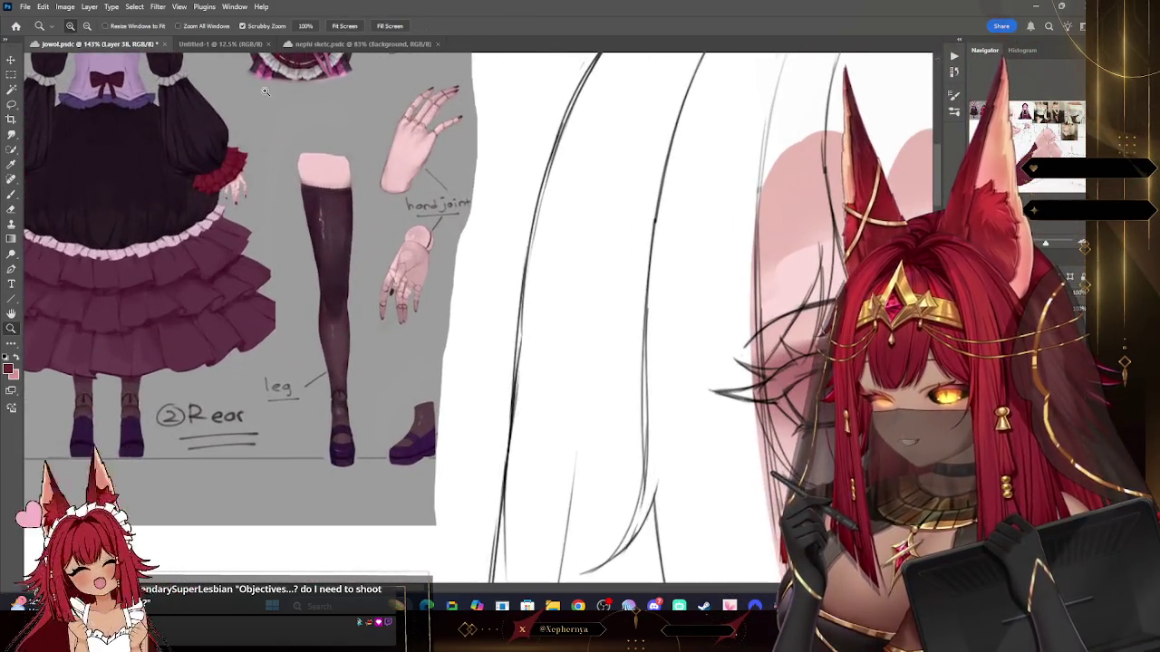
pyautogui.click(10, 166)
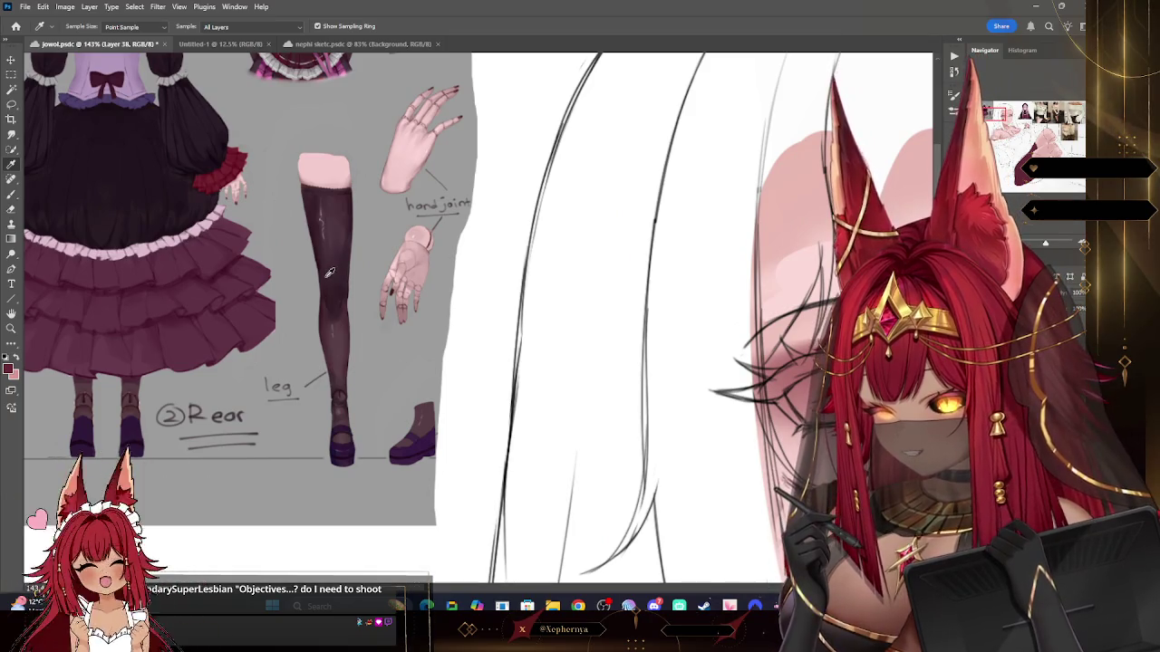
pyautogui.click(11, 329)
pyautogui.hotkey('ctrl', '0')
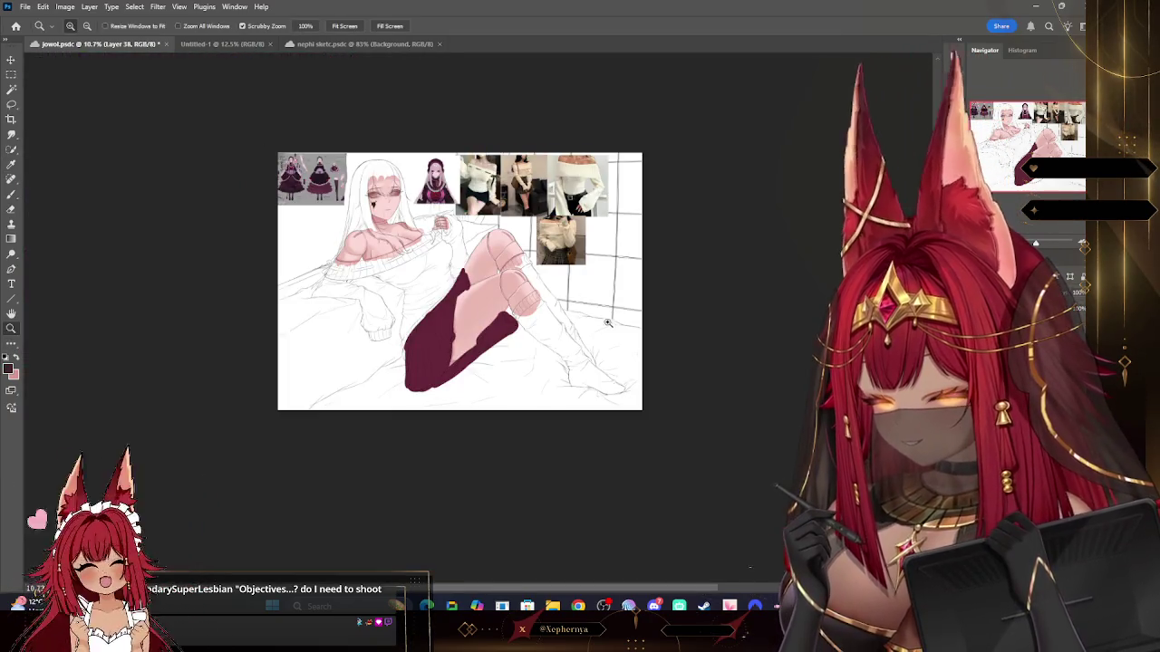
pyautogui.click(530, 214)
# Step: Re-sample the dark stocking colour from the reference and return to the raised leg
pyautogui.press('b')
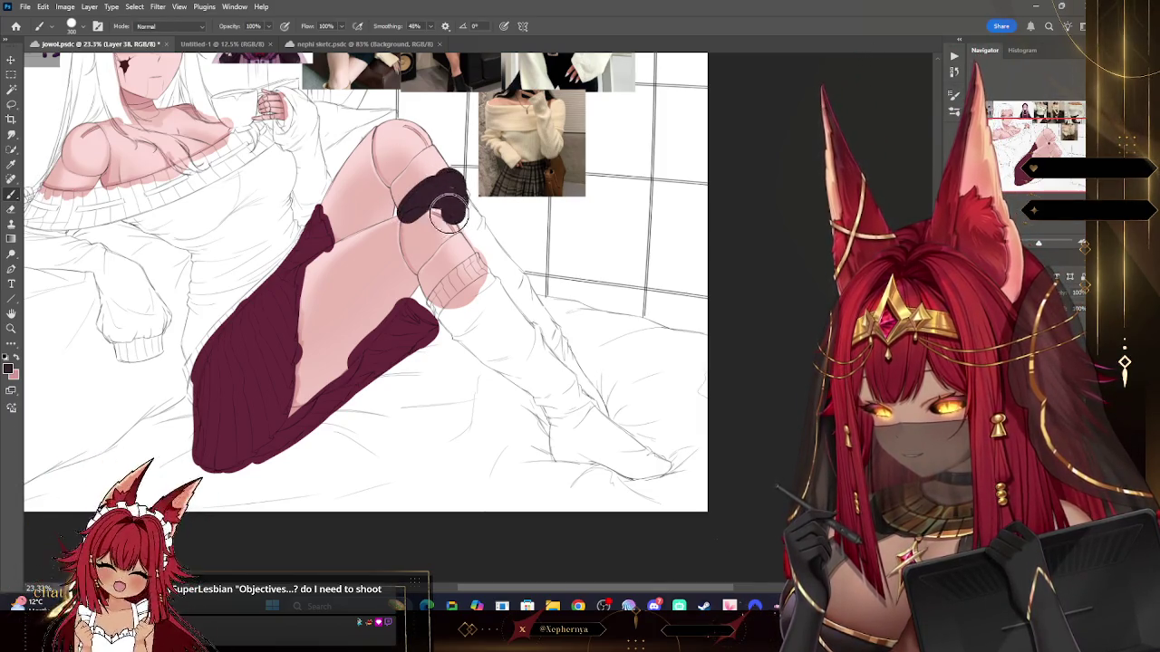
pyautogui.scroll(5, 860, 101)
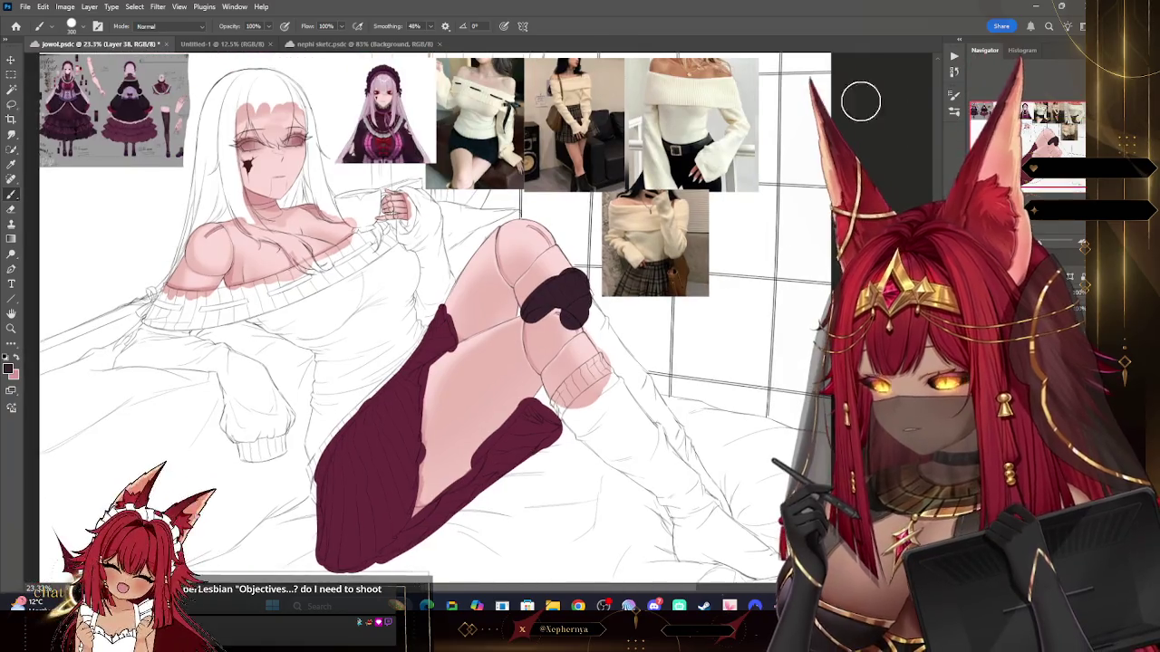
pyautogui.click(11, 329)
pyautogui.moveTo(185, 114); pyautogui.dragTo(50, 161)
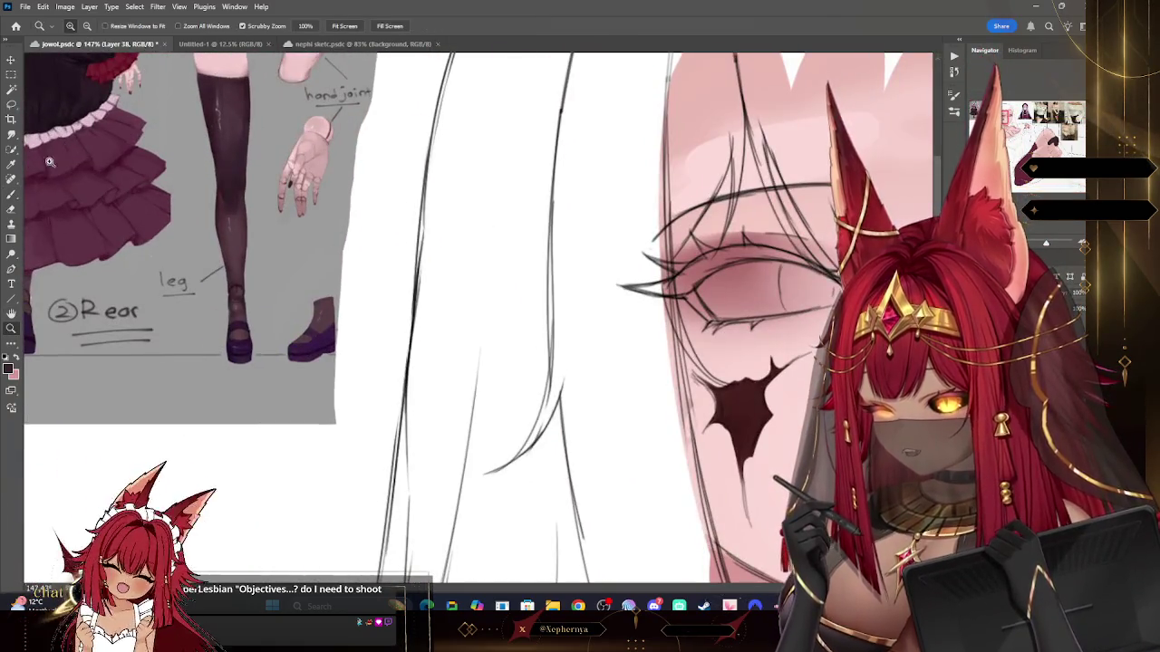
pyautogui.click(12, 165)
pyautogui.click(11, 329)
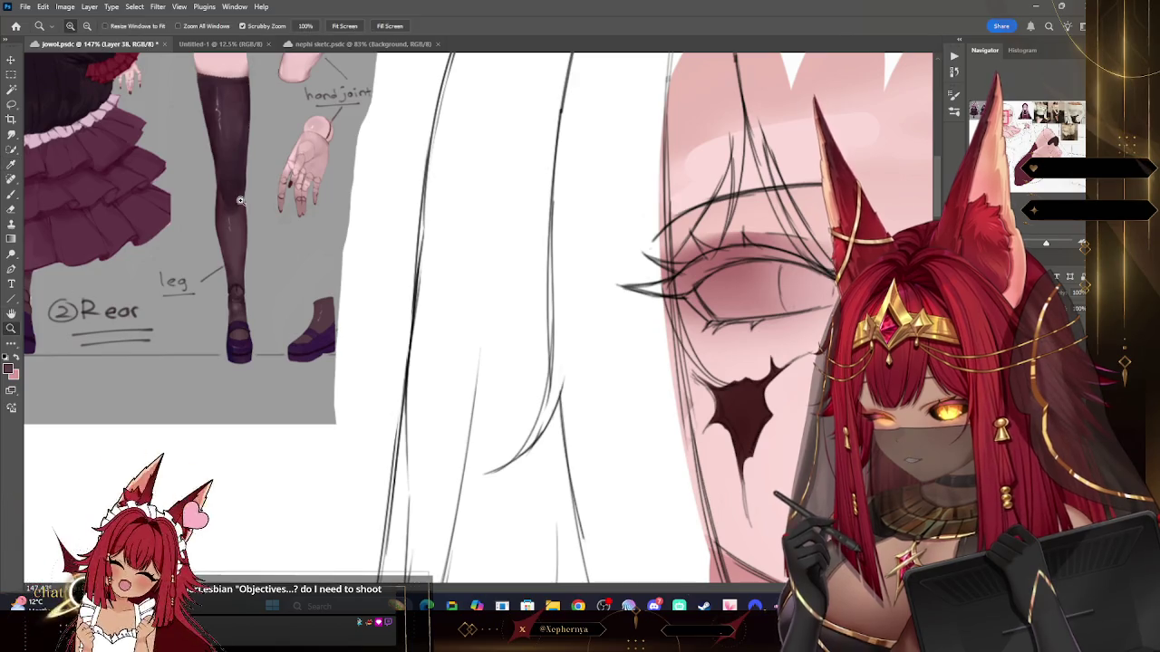
pyautogui.moveTo(453, 217)
pyautogui.mouseDown()
pyautogui.moveTo(396, 204)
pyautogui.moveTo(398, 258)
pyautogui.moveTo(435, 263)
pyautogui.moveTo(453, 299)
pyautogui.mouseUp()
# Step: Paint the dark plum-brown stocking on the raised leg from the knee down to the foot
pyautogui.click(12, 194)
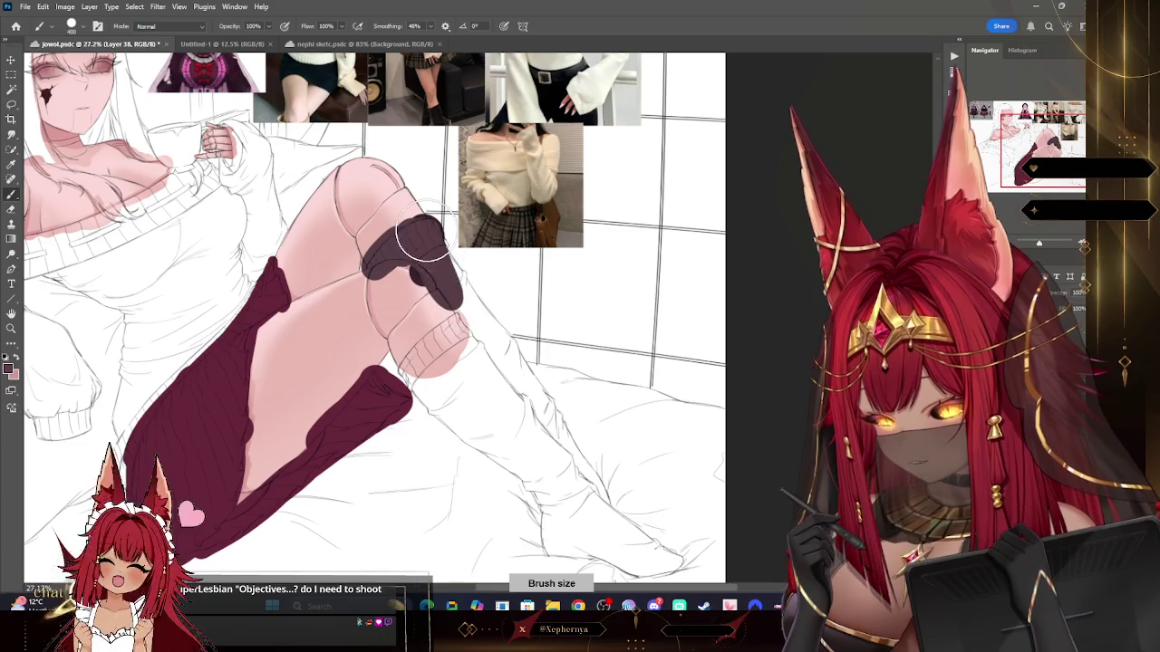
pyautogui.moveTo(422, 234); pyautogui.dragTo(458, 304)
pyautogui.moveTo(412, 254); pyautogui.dragTo(512, 403)
pyautogui.moveTo(490, 317)
pyautogui.mouseDown()
pyautogui.moveTo(634, 540)
pyautogui.moveTo(670, 566)
pyautogui.moveTo(552, 517)
pyautogui.moveTo(419, 370)
pyautogui.mouseUp()
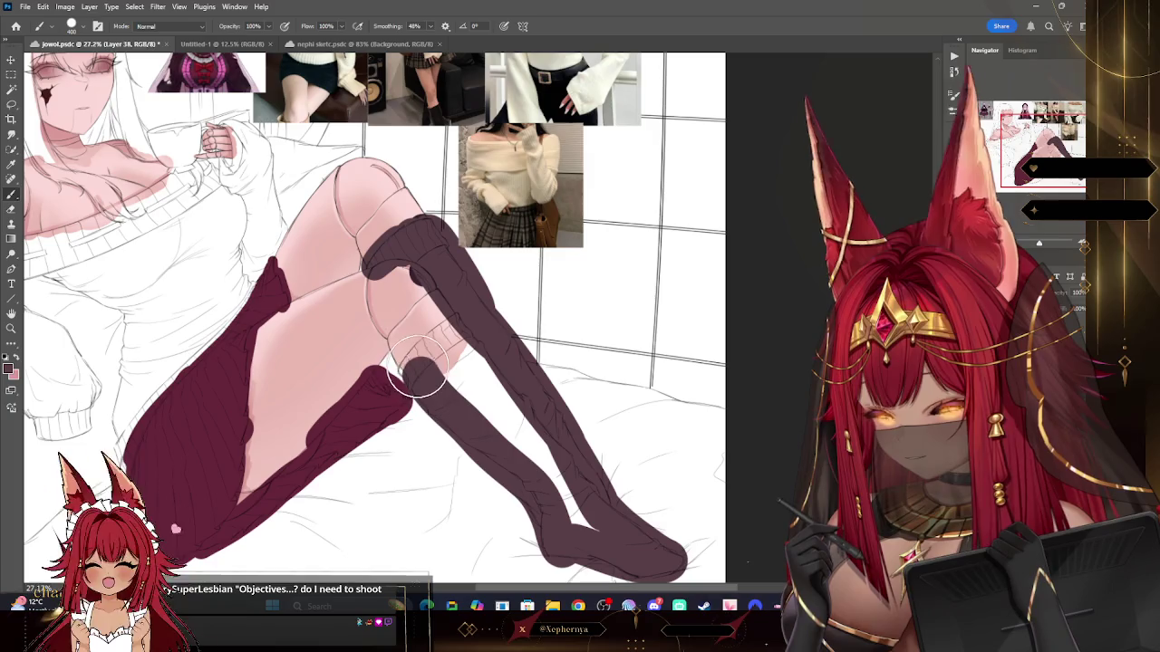
pyautogui.moveTo(451, 328); pyautogui.dragTo(505, 441)
pyautogui.moveTo(425, 344)
pyautogui.mouseDown()
pyautogui.moveTo(544, 466)
pyautogui.moveTo(512, 389)
pyautogui.moveTo(638, 572)
pyautogui.moveTo(845, 543)
pyautogui.mouseUp()
pyautogui.scroll(3, 384, 164)
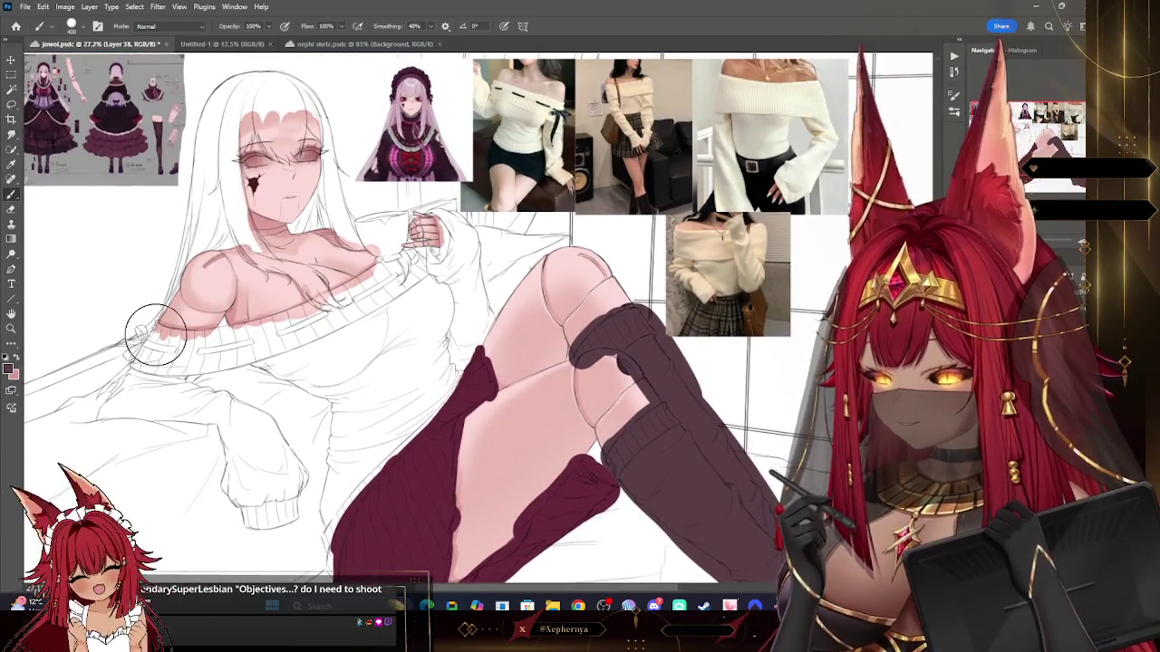
pyautogui.press('z')
pyautogui.scroll(-2, 383, 164)
pyautogui.scroll(2, 368, 445)
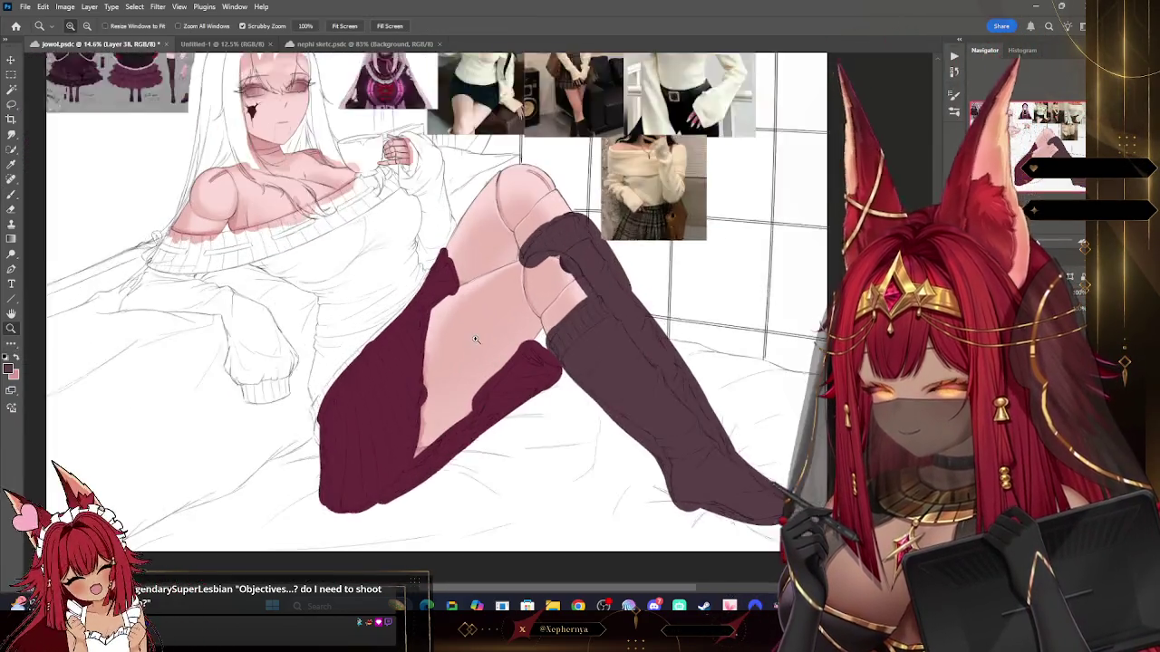
pyautogui.scroll(1, 368, 445)
pyautogui.scroll(1, 387, 446)
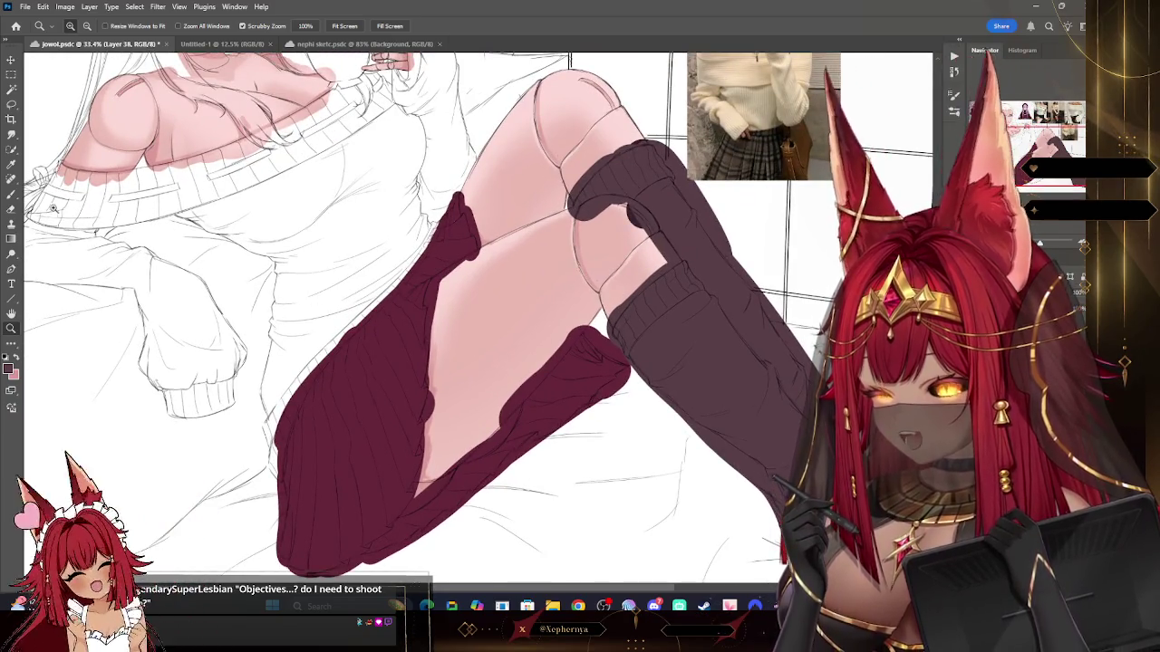
# Step: Resize the brush with the bracket keys and refine the maroon sock and the plum stocking's knee cuff
pyautogui.press('b')
pyautogui.rightClick(188, 95)
pyautogui.press('Escape')
pyautogui.press('[')
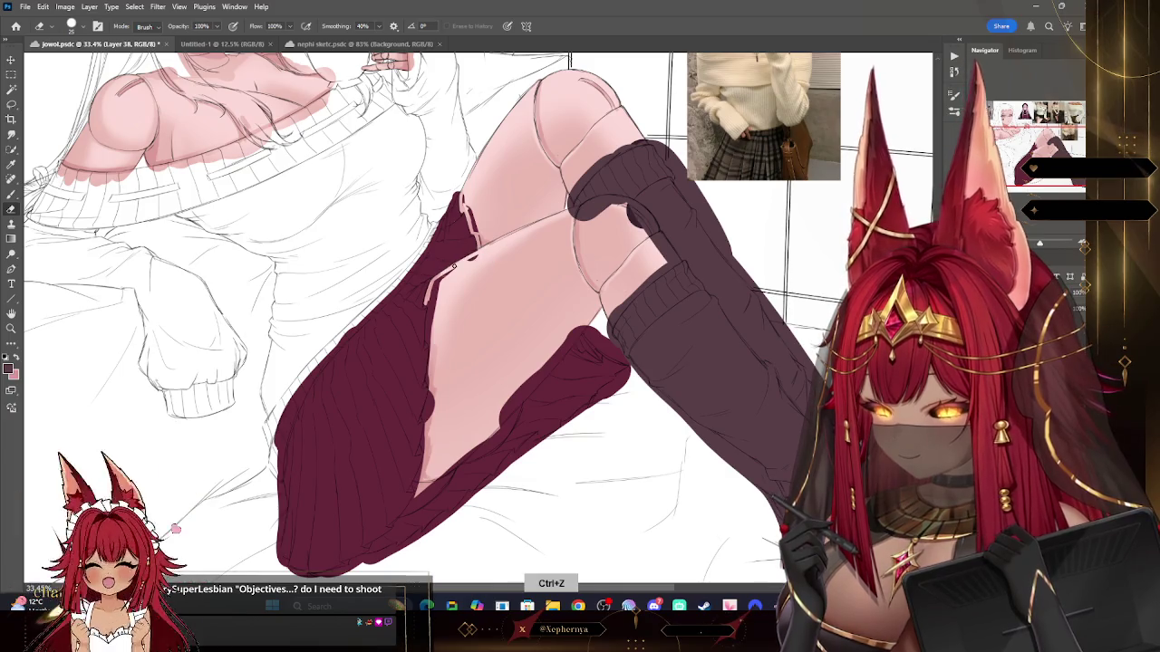
pyautogui.press('[')
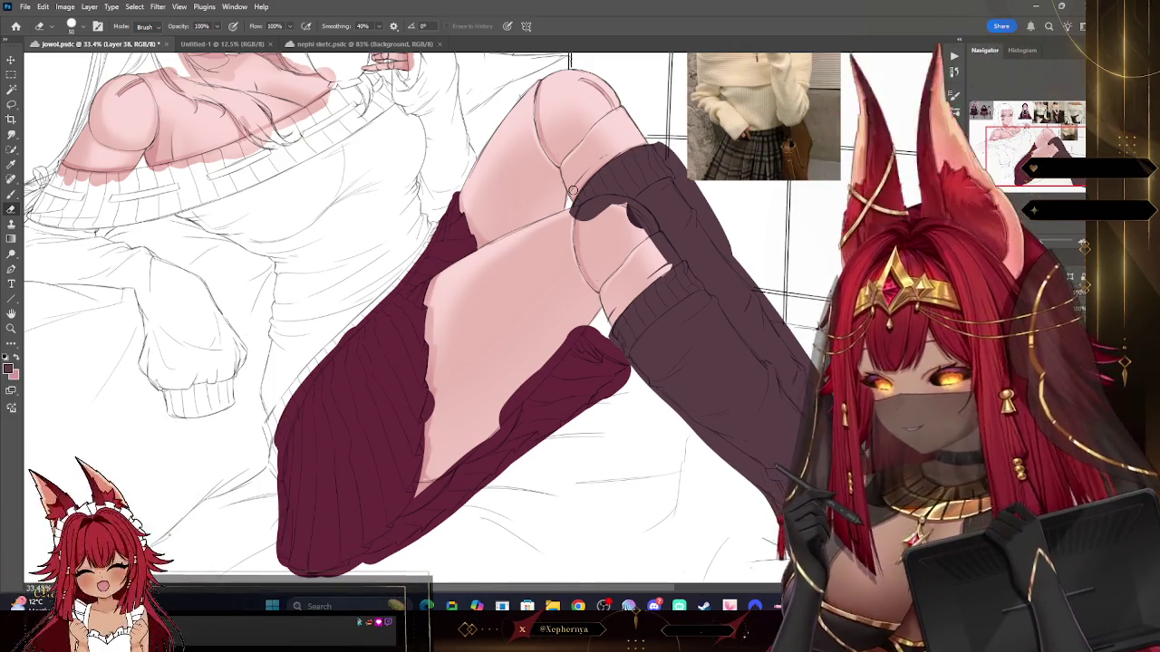
pyautogui.press(']')
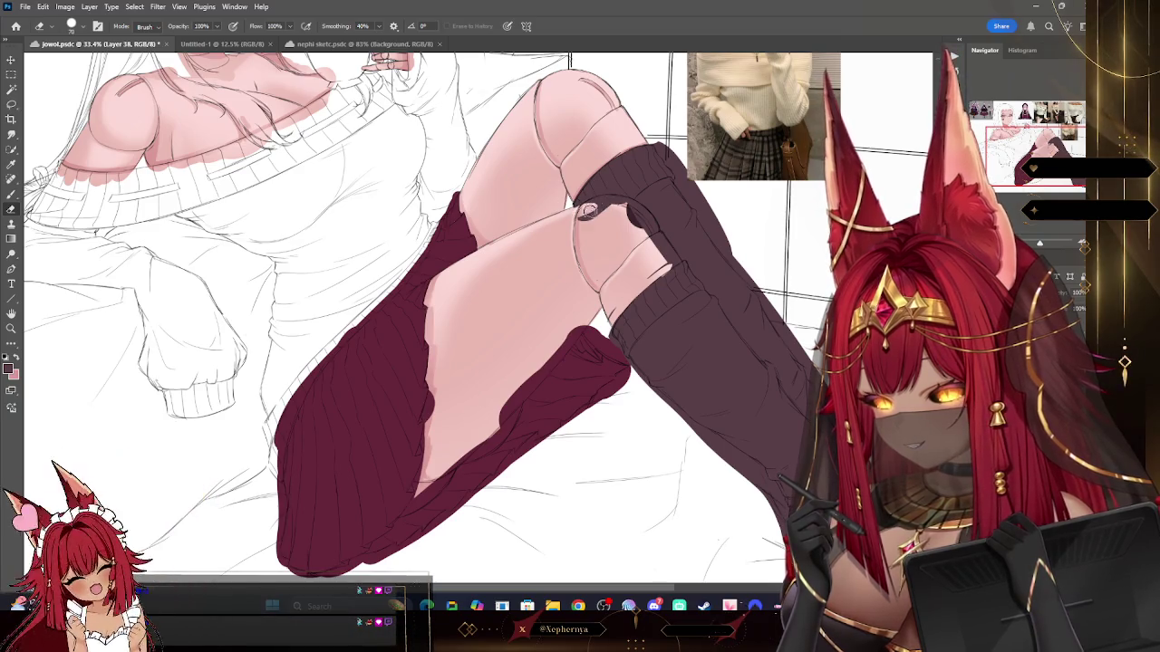
pyautogui.press(']')
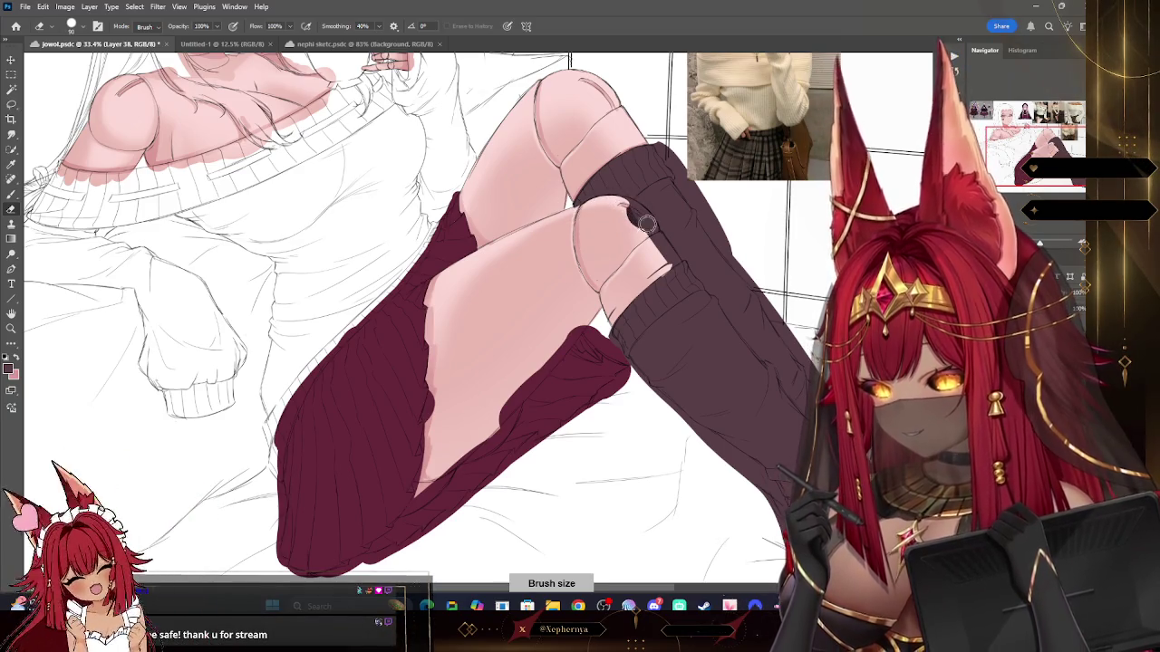
pyautogui.moveTo(646, 225); pyautogui.dragTo(591, 483)
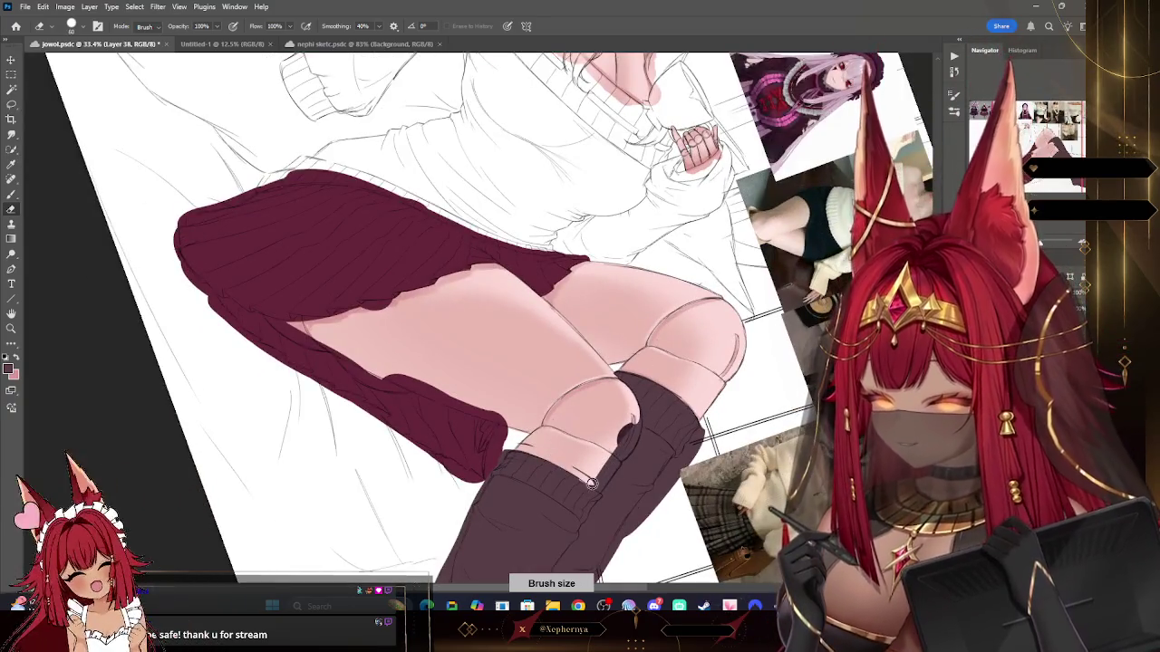
# Step: Switch to a smaller Eraser and erase the dark stocking strip along the knee edge
pyautogui.scroll(-3, 113, 291)
pyautogui.press('b')
pyautogui.press('[')
pyautogui.press('[')
pyautogui.press('[')
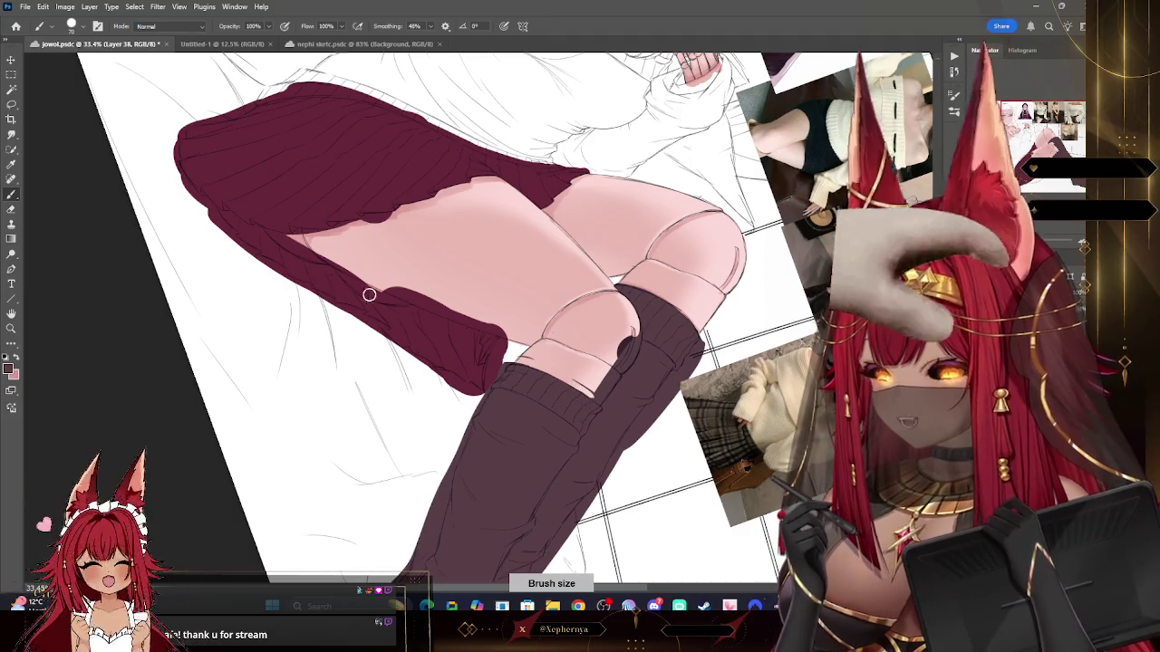
pyautogui.press('e')
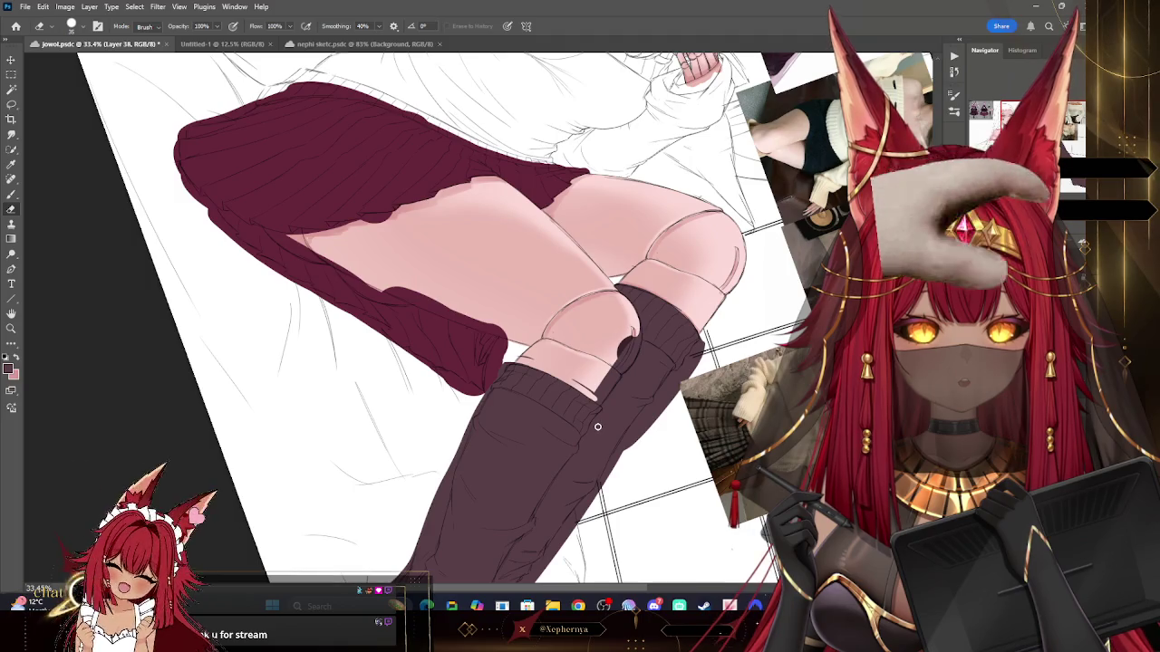
pyautogui.moveTo(600, 405); pyautogui.dragTo(637, 342)
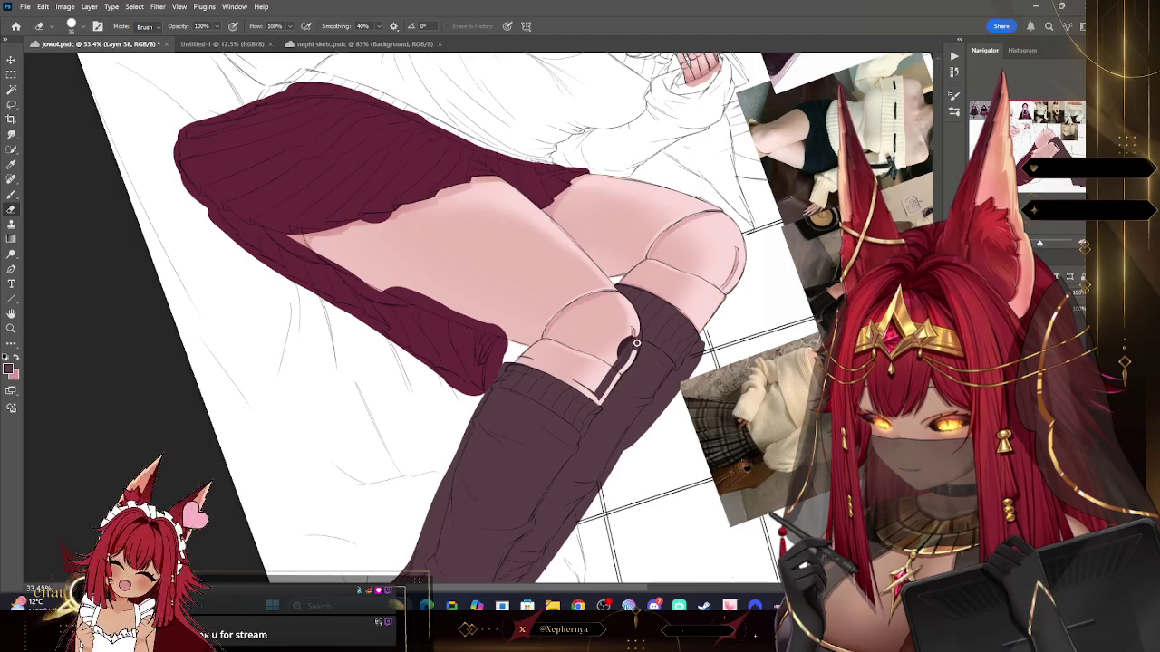
pyautogui.press('[')
pyautogui.moveTo(632, 333)
pyautogui.mouseDown()
pyautogui.moveTo(609, 388)
pyautogui.moveTo(630, 336)
pyautogui.mouseUp()
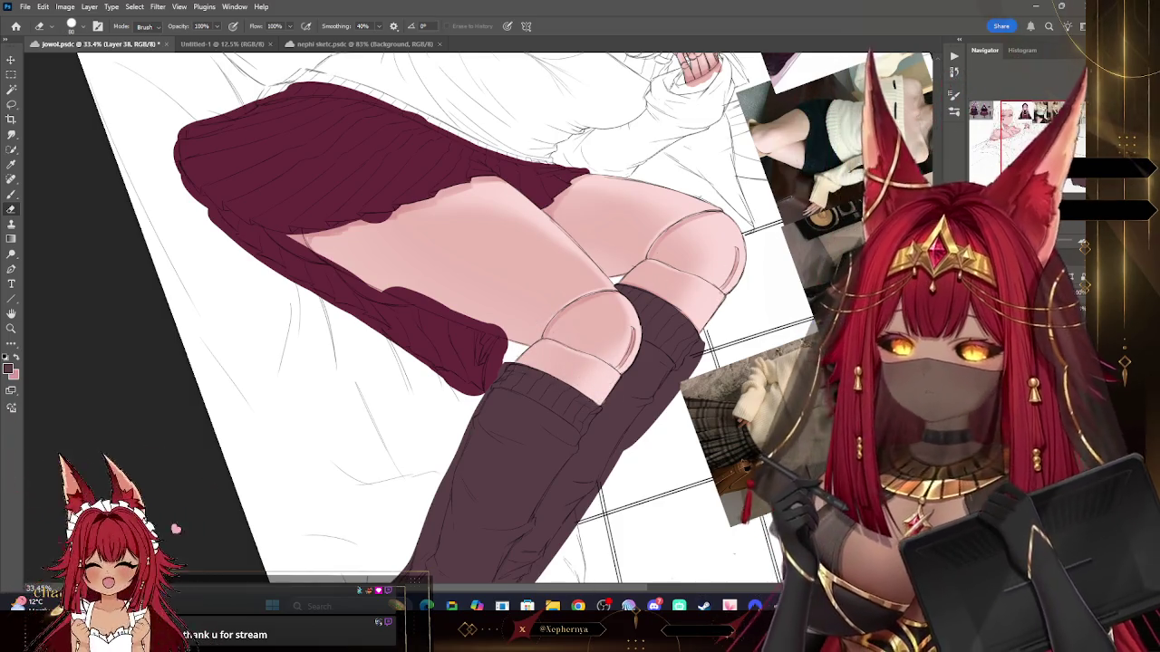
# Step: Rotate the view so the legs stand upright and trim the stocking's right edge
pyautogui.moveTo(580, 326); pyautogui.dragTo(686, 228)
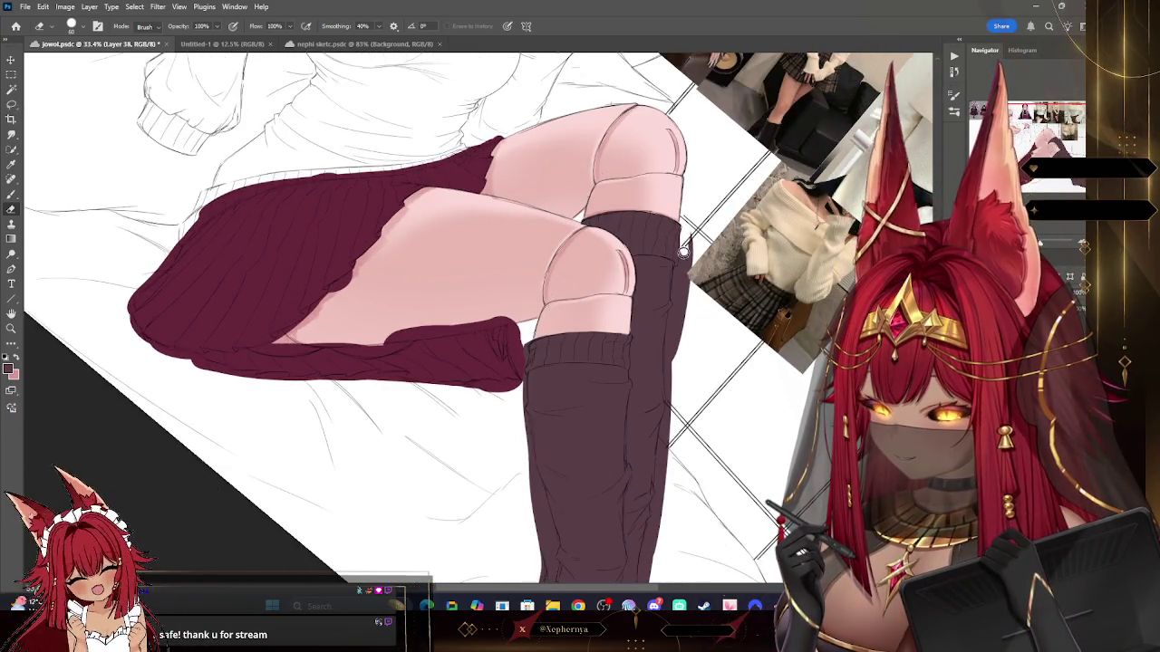
pyautogui.moveTo(685, 262); pyautogui.dragTo(676, 275)
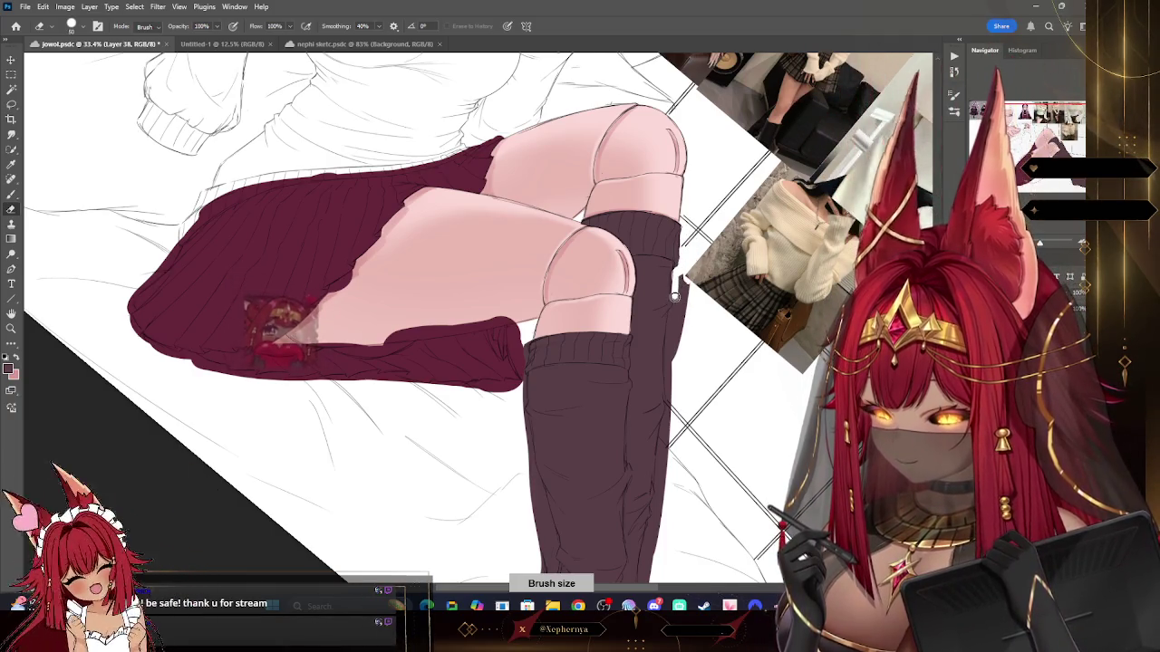
pyautogui.moveTo(675, 297); pyautogui.dragTo(671, 414)
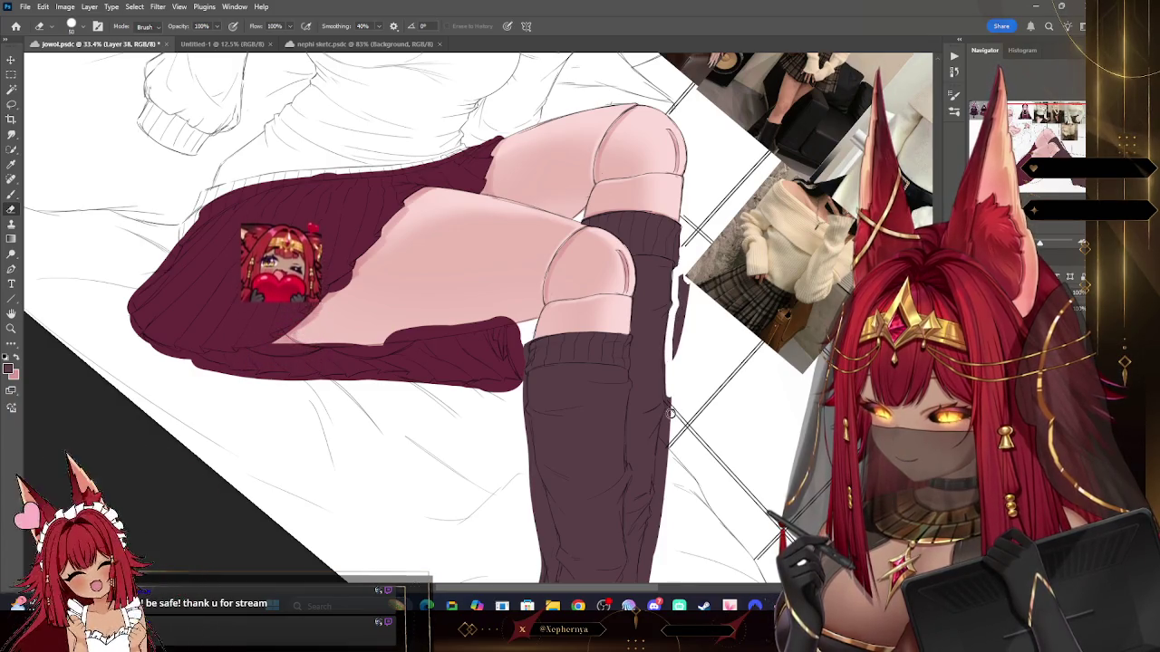
pyautogui.press(']')
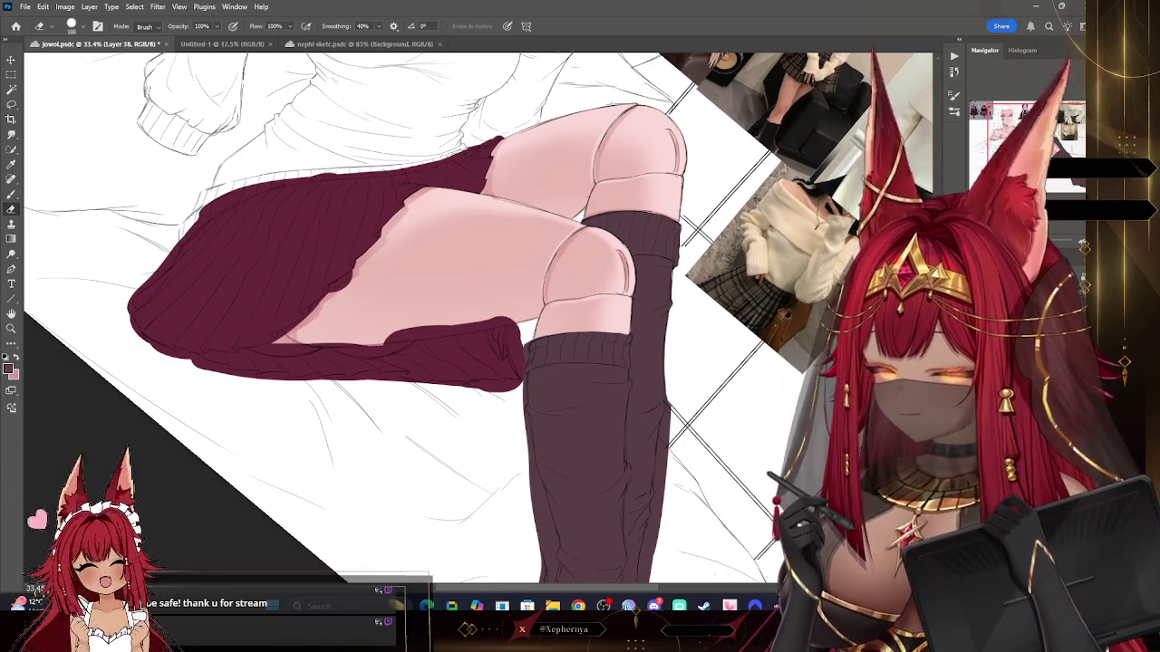
# Step: Trim the stocking's right edge from below the knee down to its lower part
pyautogui.press('r')
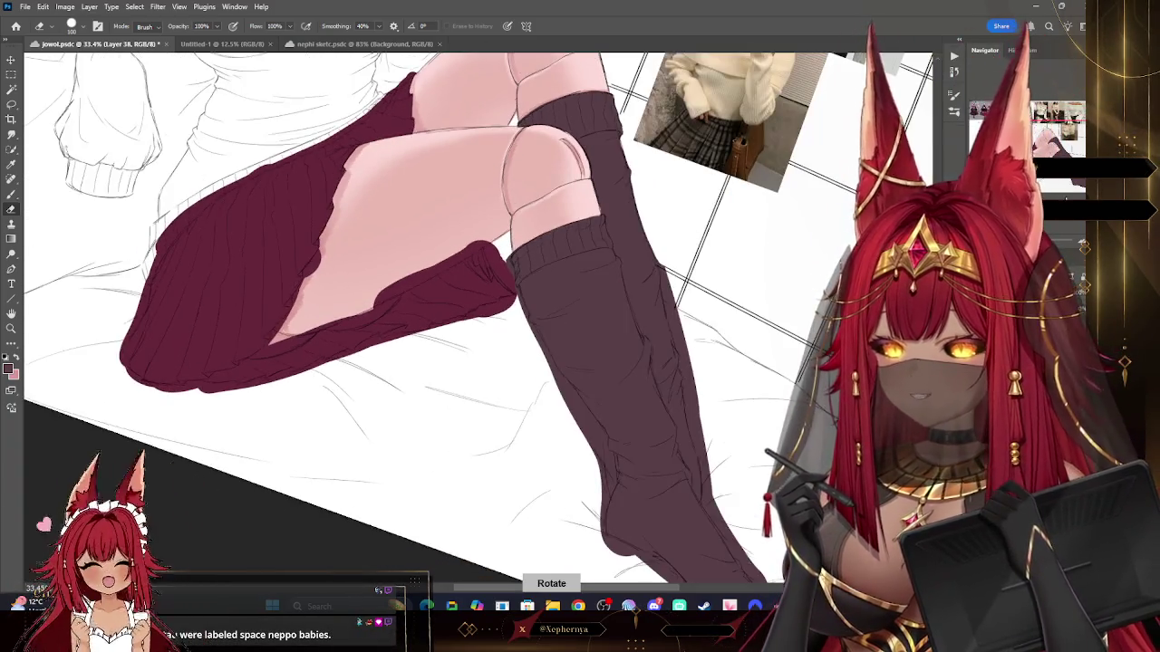
pyautogui.scroll(-2, 664, 217)
pyautogui.press(']')
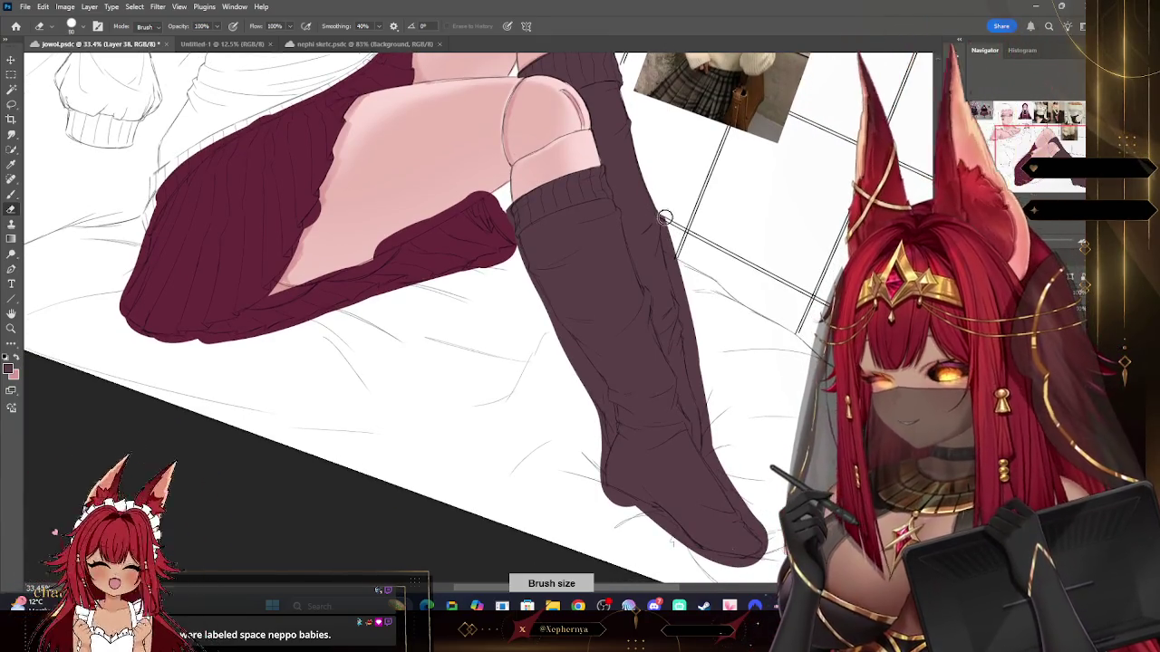
pyautogui.moveTo(668, 259); pyautogui.dragTo(681, 302)
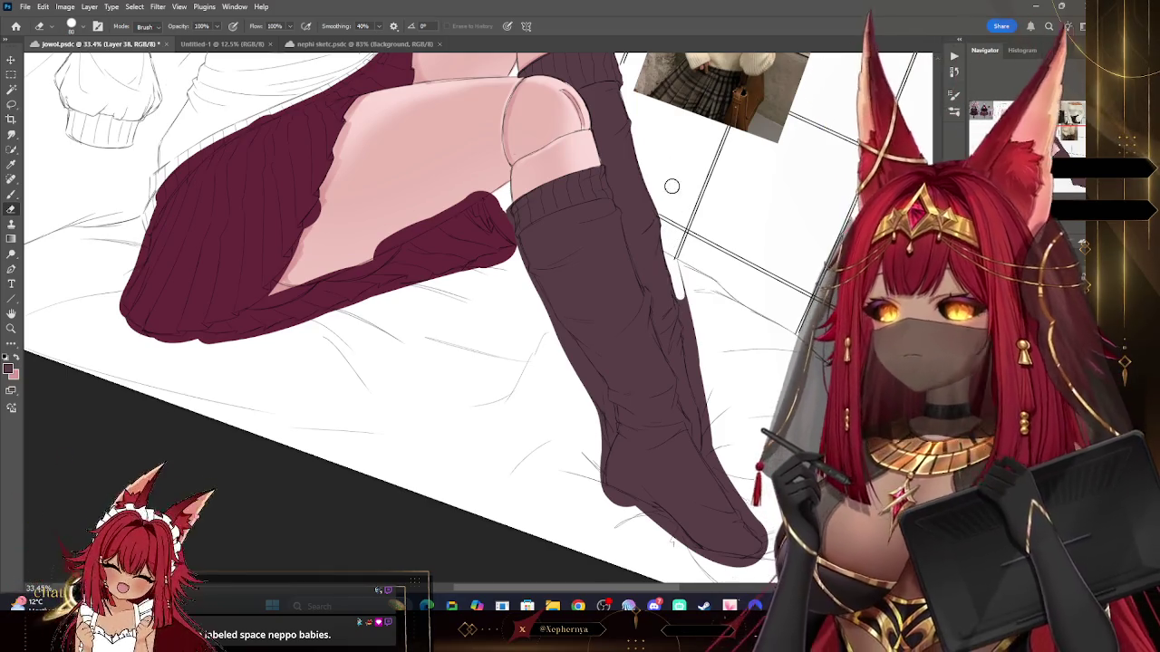
pyautogui.press('[')
pyautogui.moveTo(678, 294); pyautogui.dragTo(682, 322)
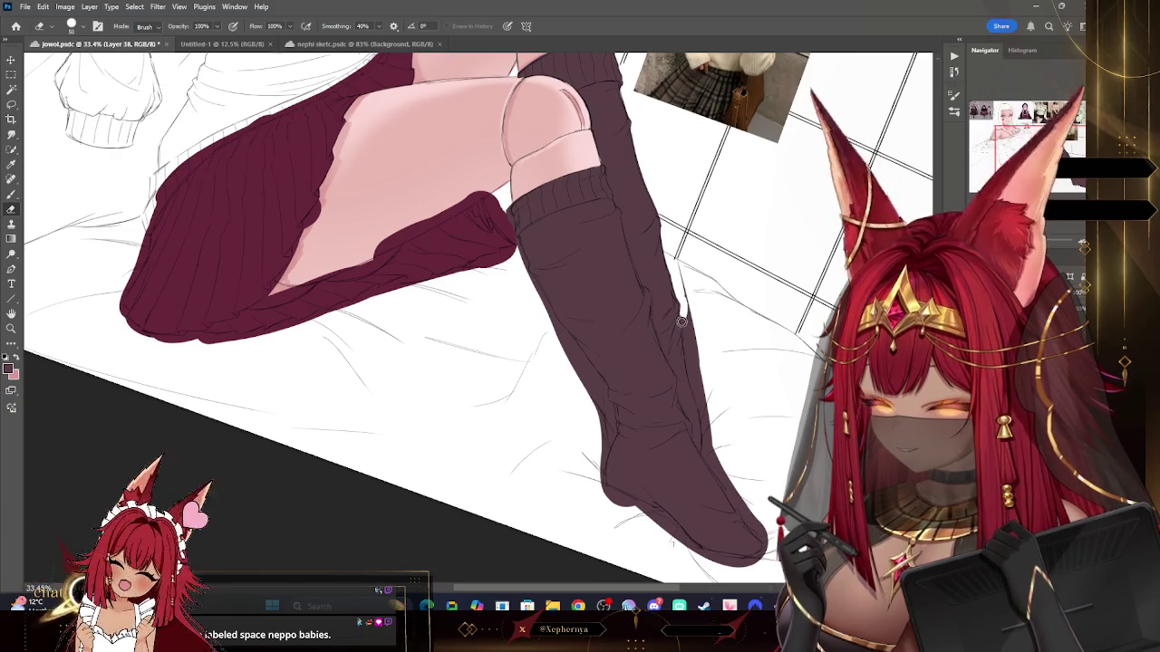
pyautogui.press('[')
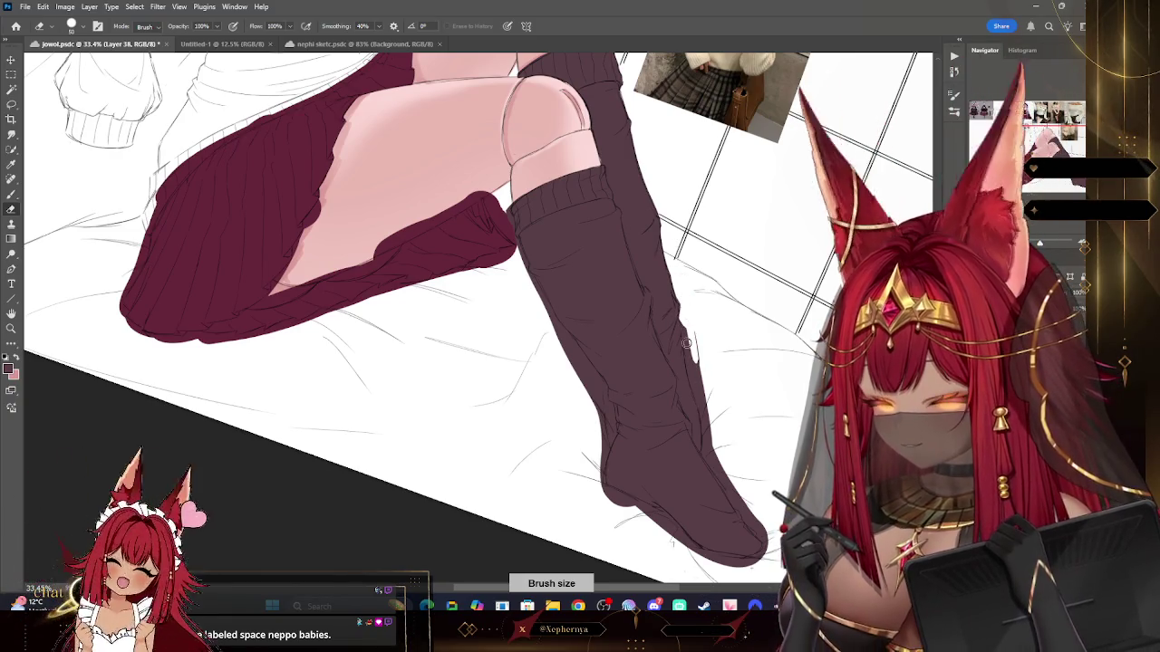
pyautogui.moveTo(687, 342); pyautogui.dragTo(702, 416)
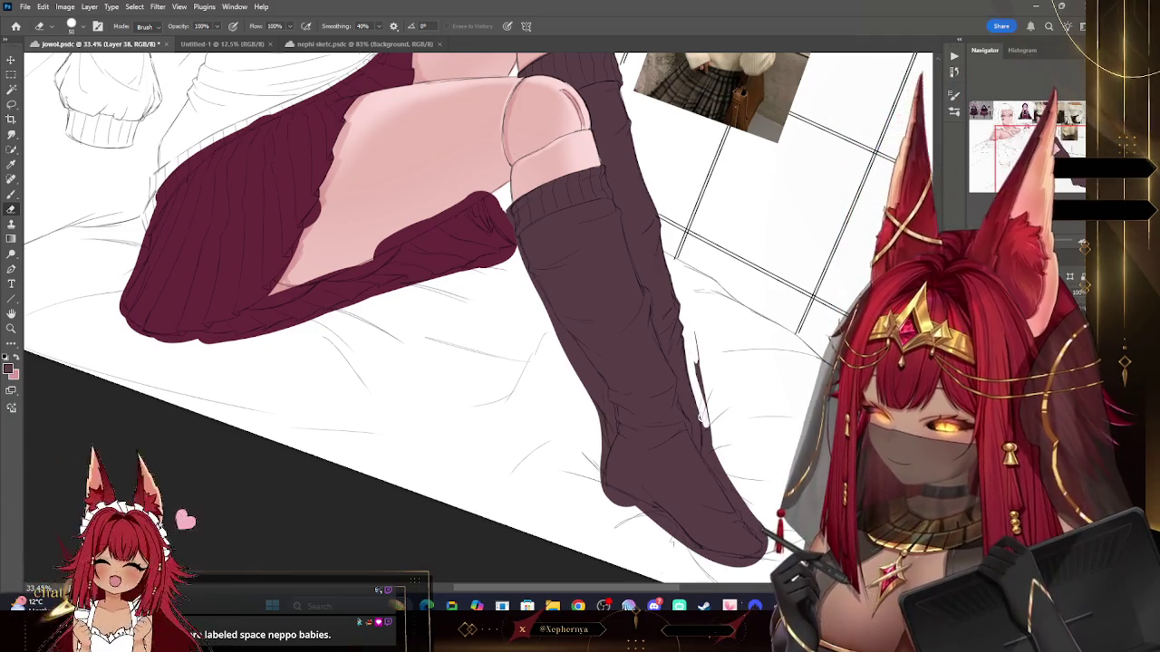
pyautogui.press(']')
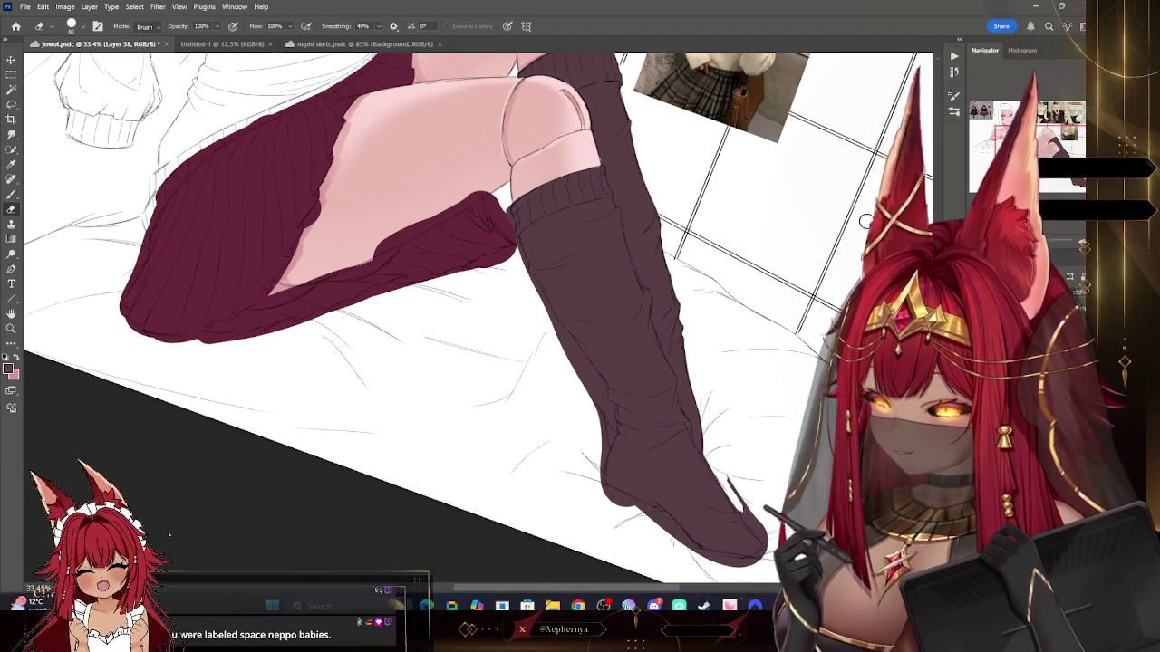
pyautogui.moveTo(865, 221)
pyautogui.mouseDown()
pyautogui.moveTo(634, 363)
pyautogui.moveTo(390, 354)
pyautogui.mouseUp()
pyautogui.press(']')
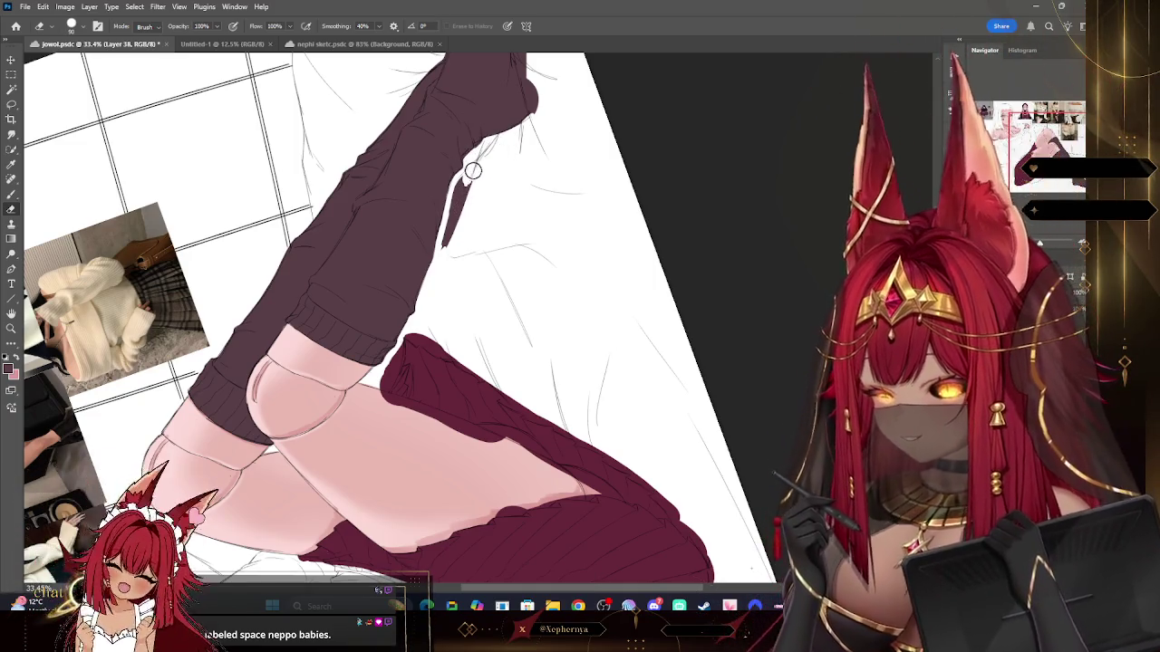
# Step: Erase stray strips along the stocking edge, undoing one misstep
pyautogui.moveTo(446, 243); pyautogui.dragTo(473, 178)
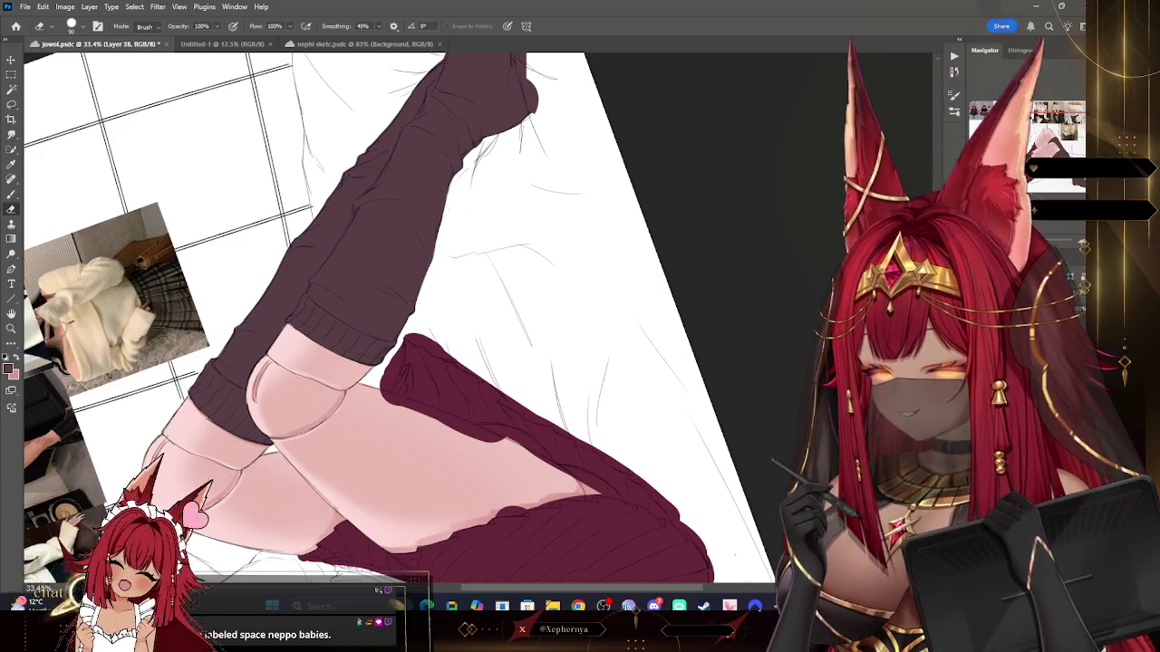
pyautogui.moveTo(438, 293); pyautogui.dragTo(379, 332)
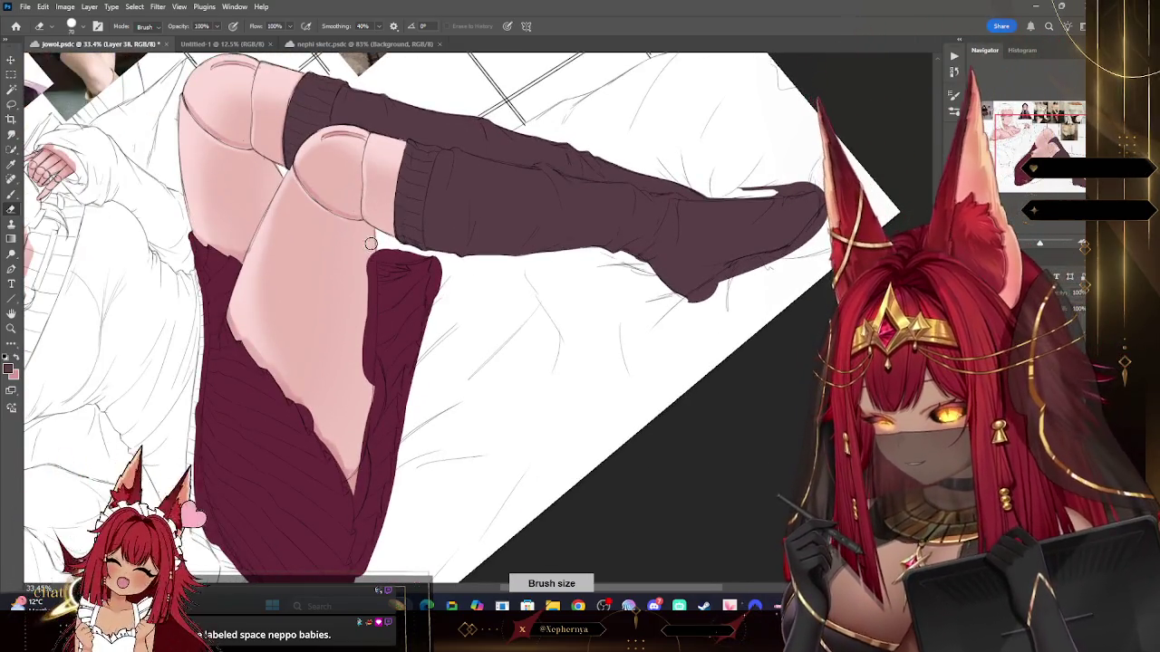
pyautogui.moveTo(367, 374); pyautogui.dragTo(370, 288)
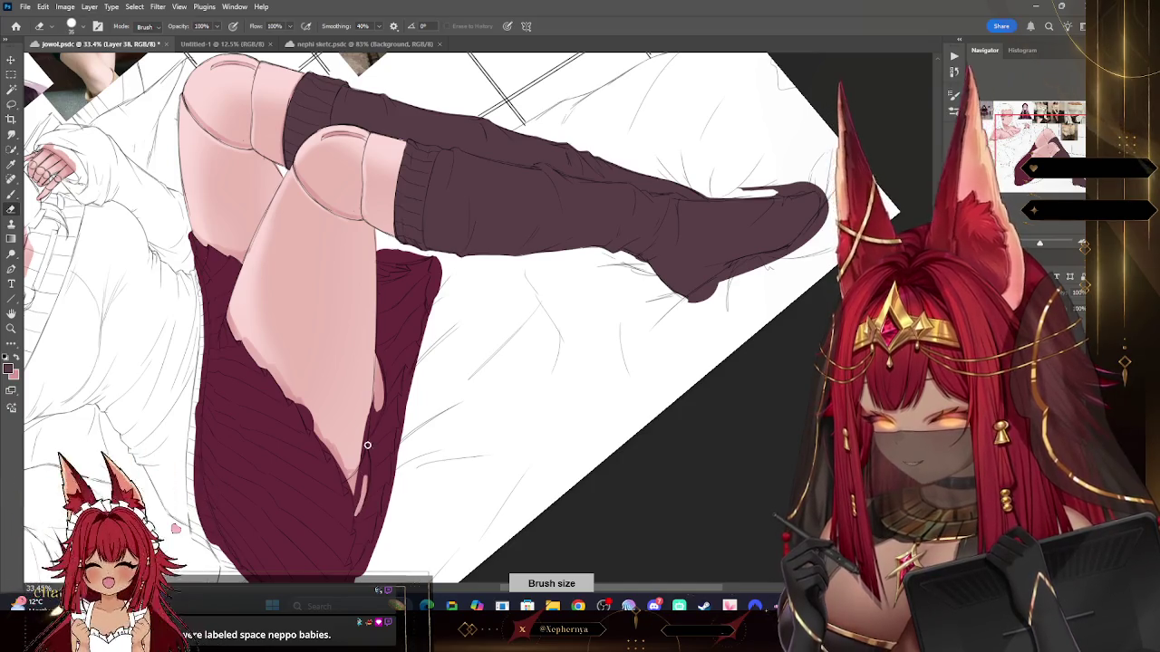
pyautogui.hotkey('ctrl', 'z')
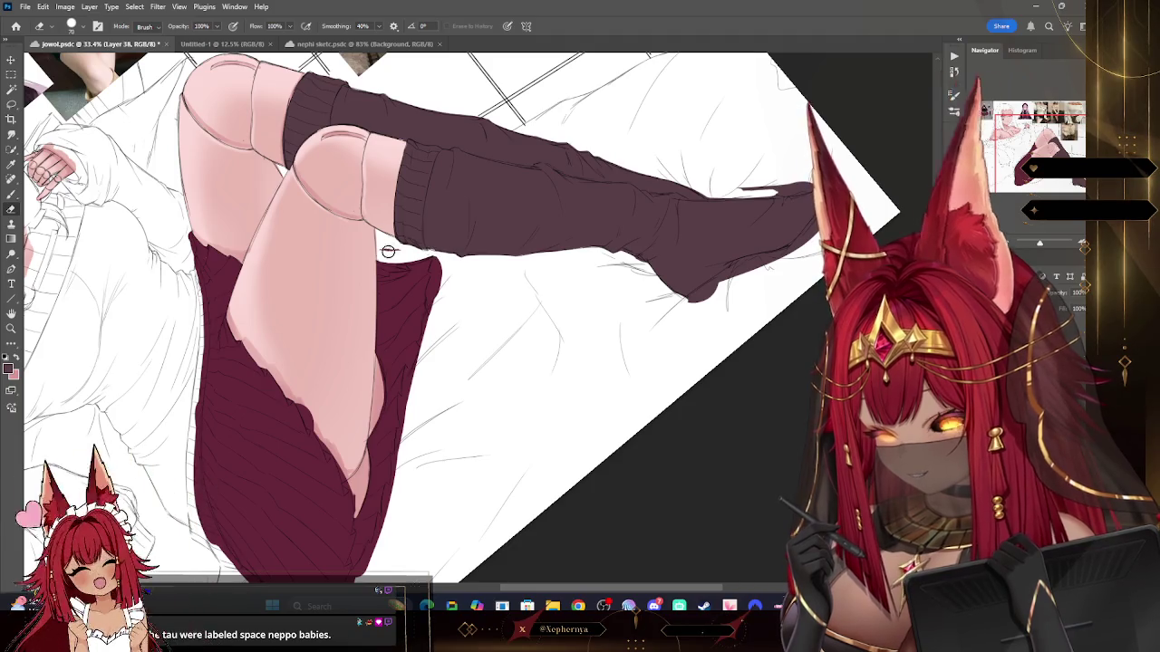
pyautogui.press('[')
pyautogui.press('b')
pyautogui.press('[')
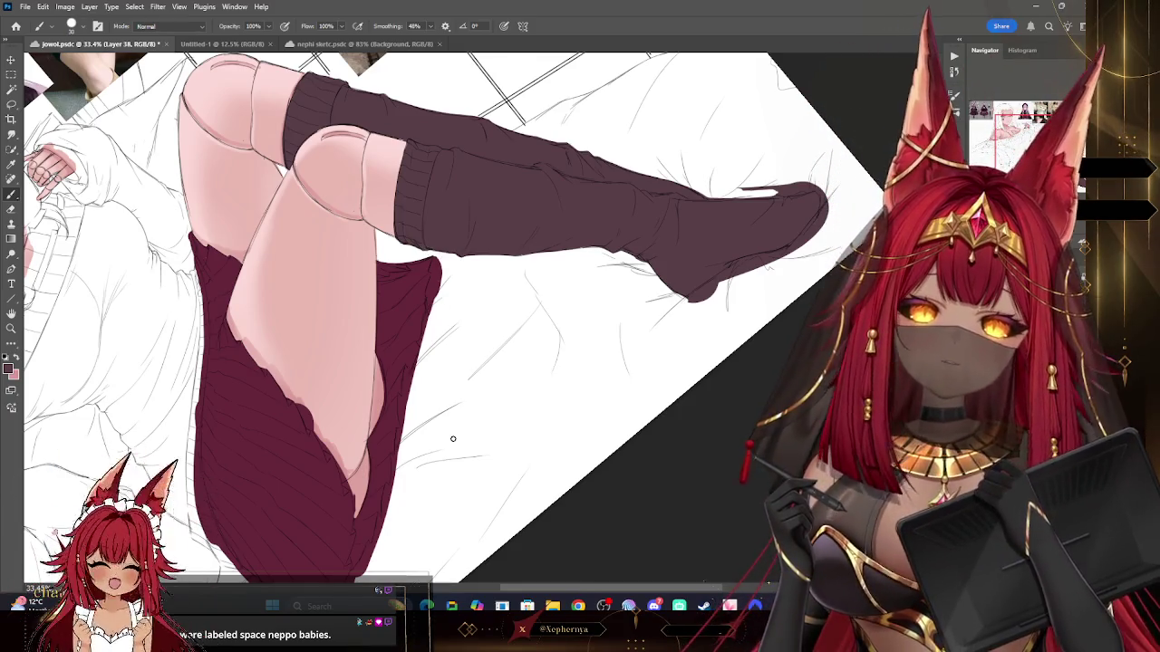
# Step: Rotate the canvas and trim the right edge of the boot tip
pyautogui.press('r')
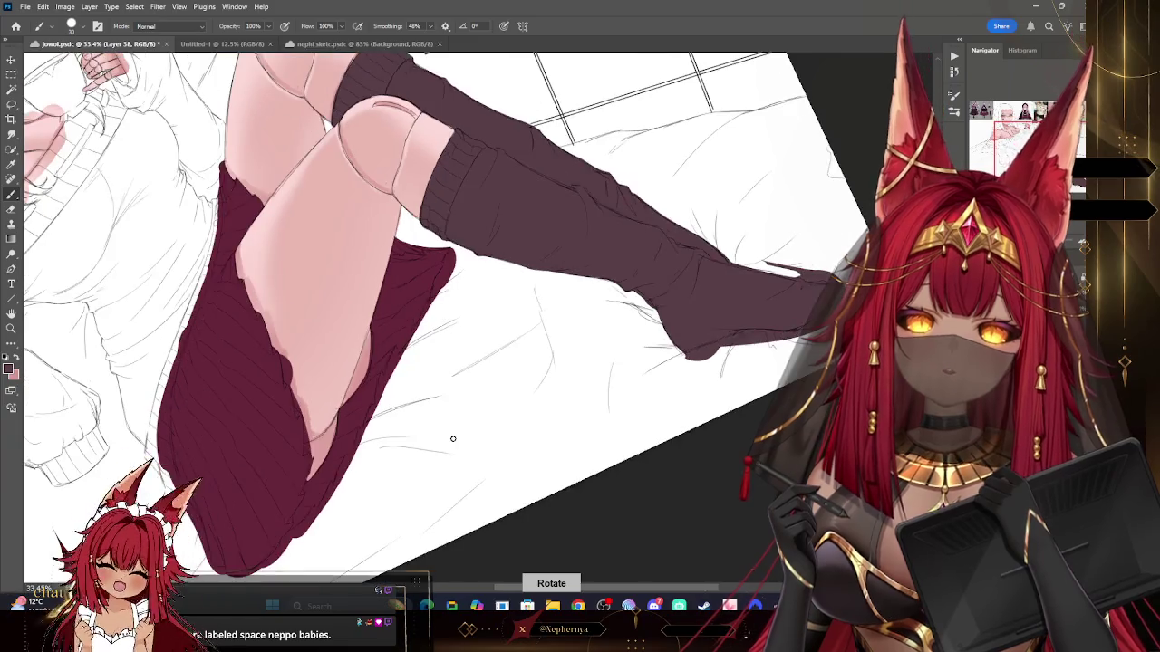
pyautogui.press('r')
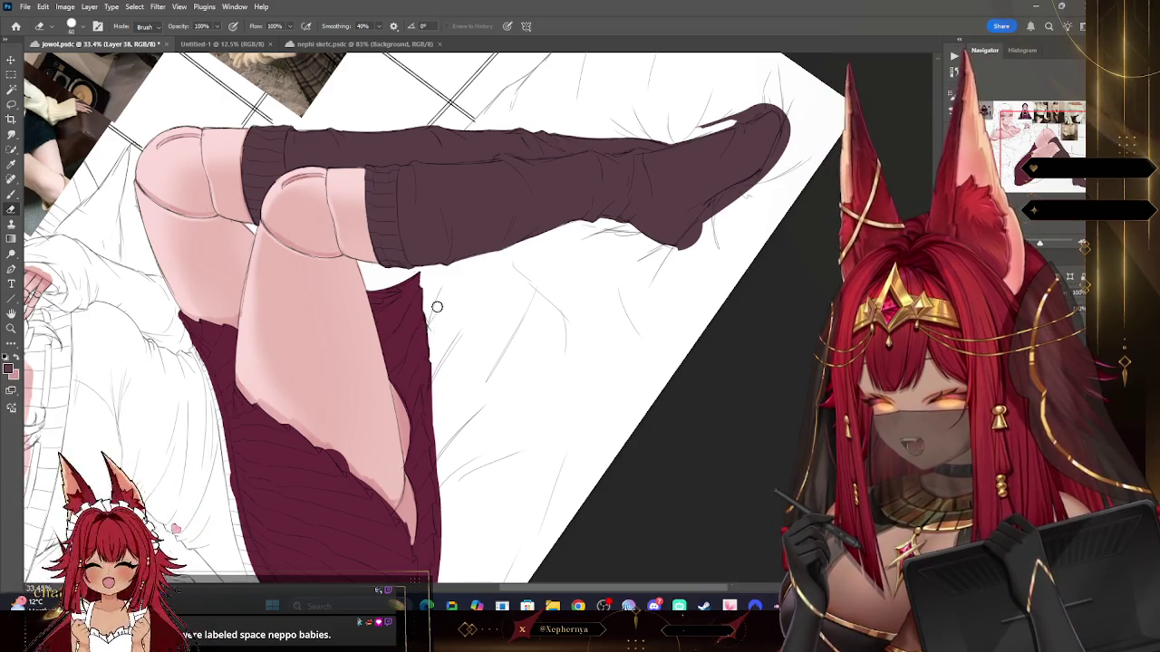
pyautogui.moveTo(769, 210); pyautogui.dragTo(769, 274)
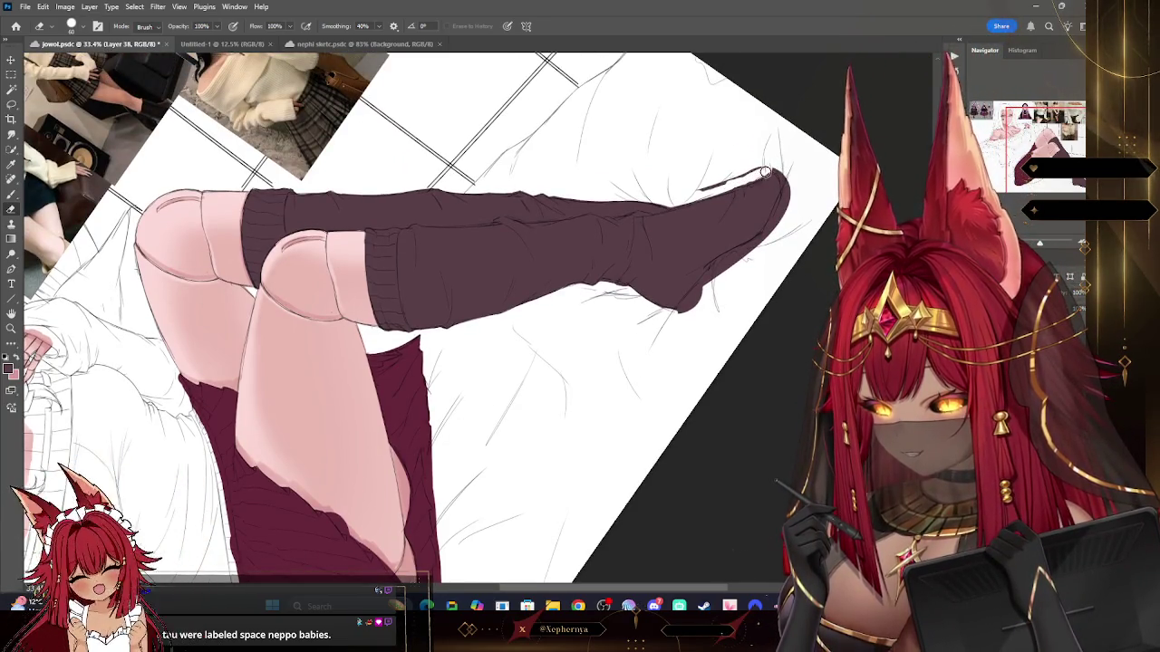
pyautogui.moveTo(784, 221); pyautogui.dragTo(761, 185)
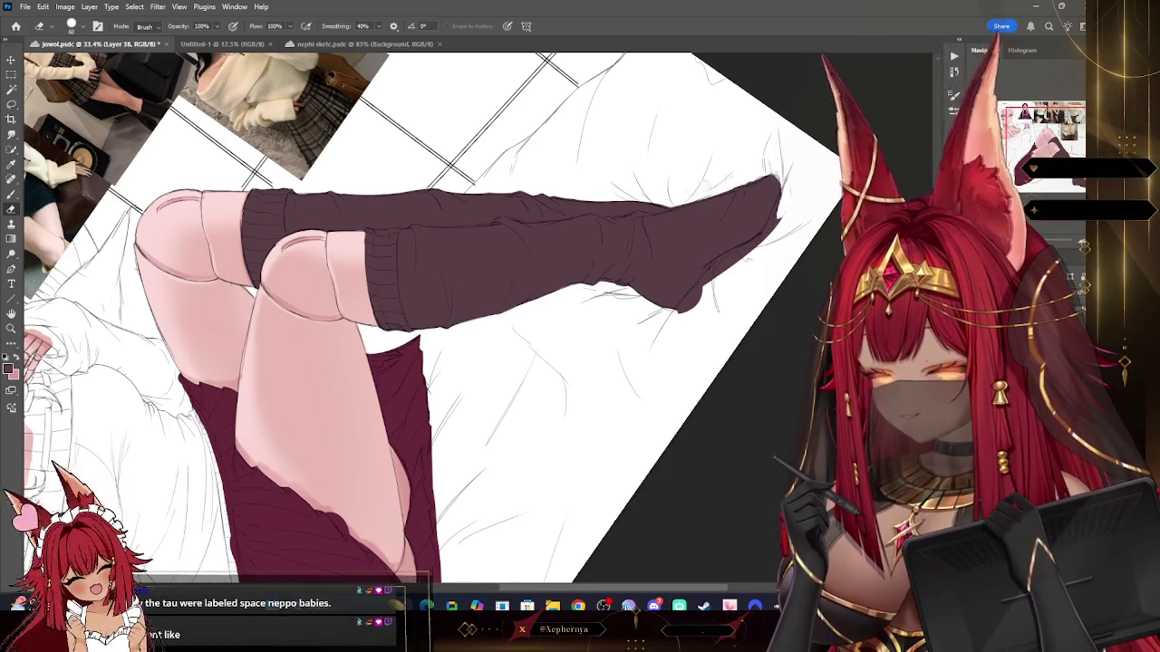
pyautogui.press(']')
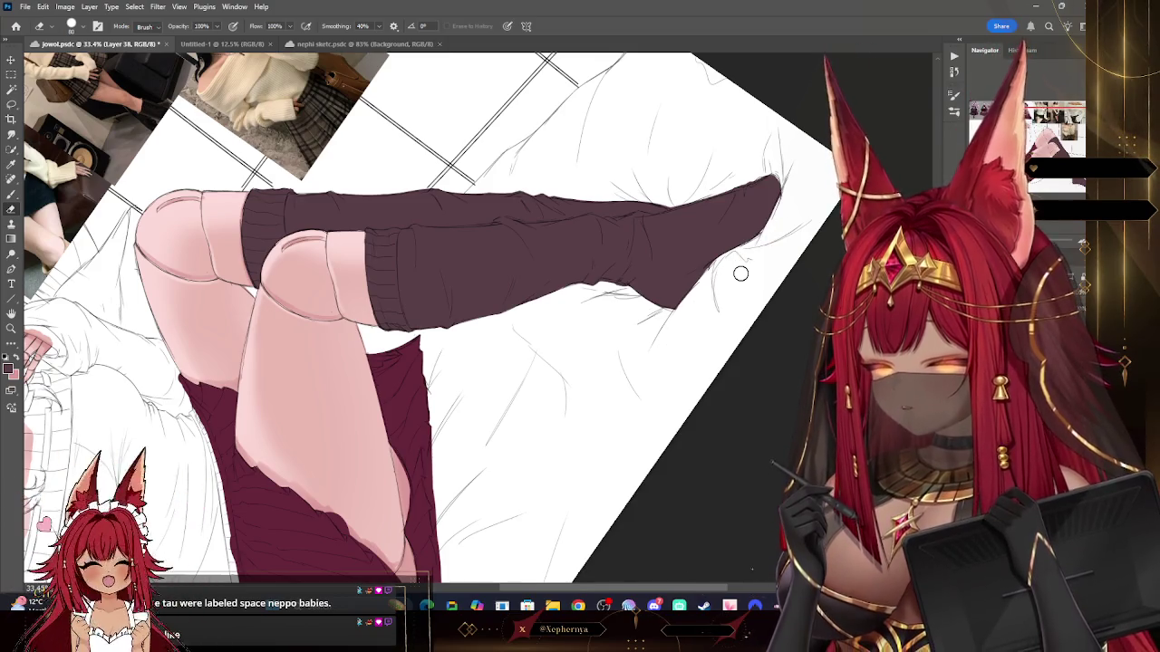
# Step: Rotate the view onto the crossed leg and burgundy skirt with a smaller eraser
pyautogui.press('r')
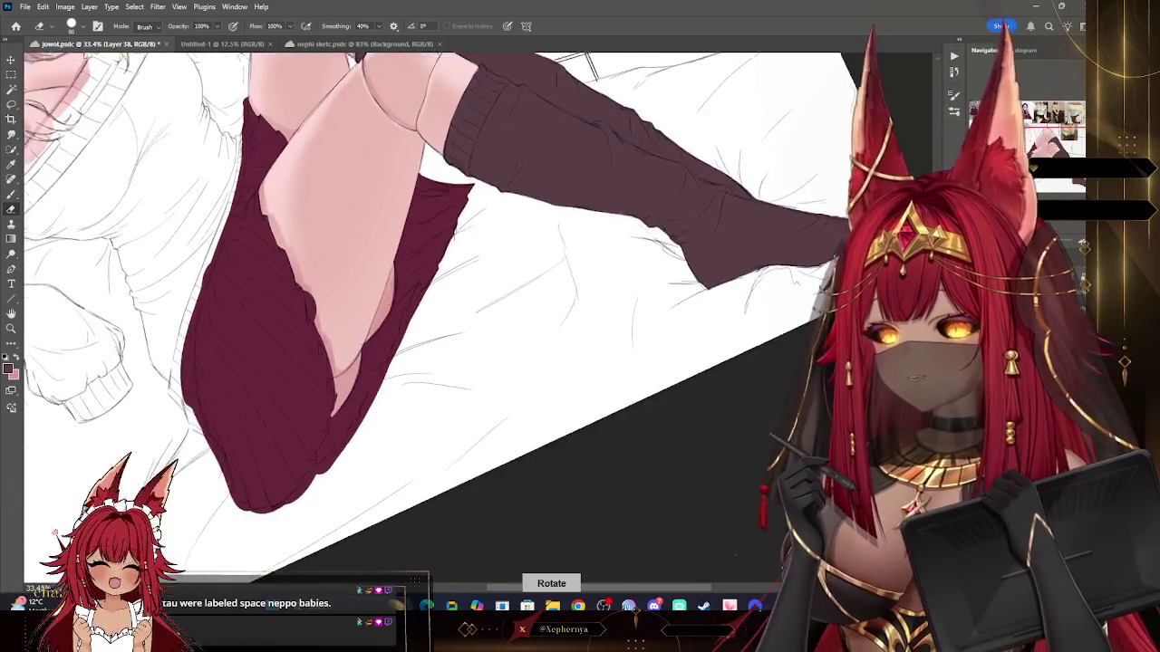
pyautogui.moveTo(408, 363); pyautogui.dragTo(562, 271)
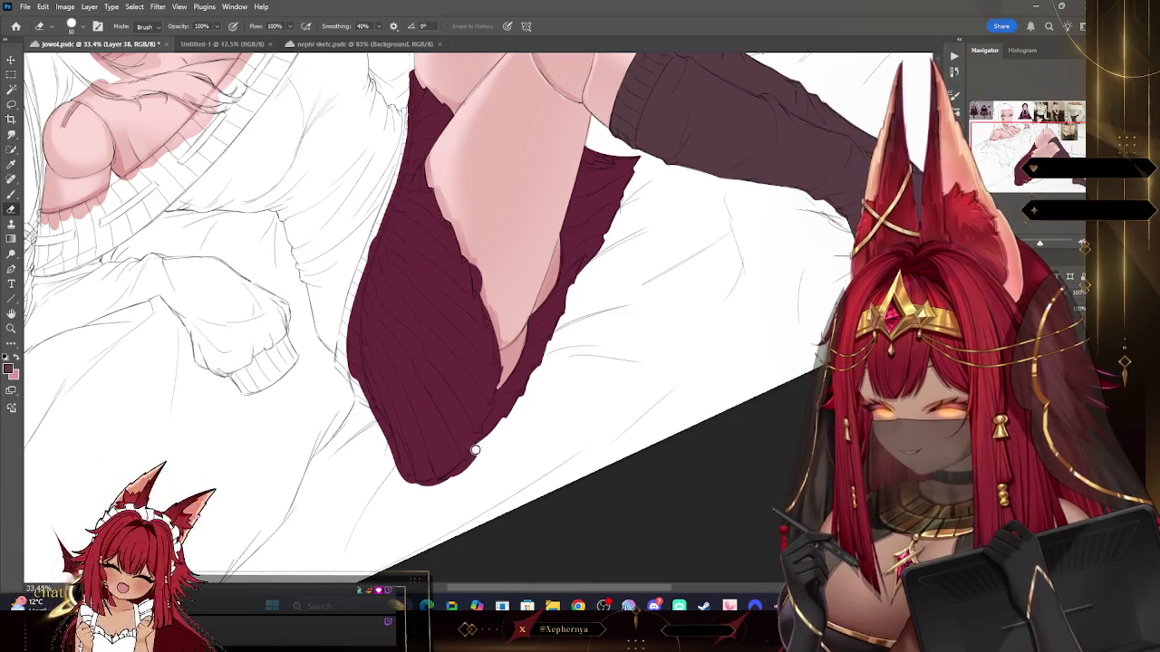
pyautogui.moveTo(502, 440); pyautogui.dragTo(697, 261)
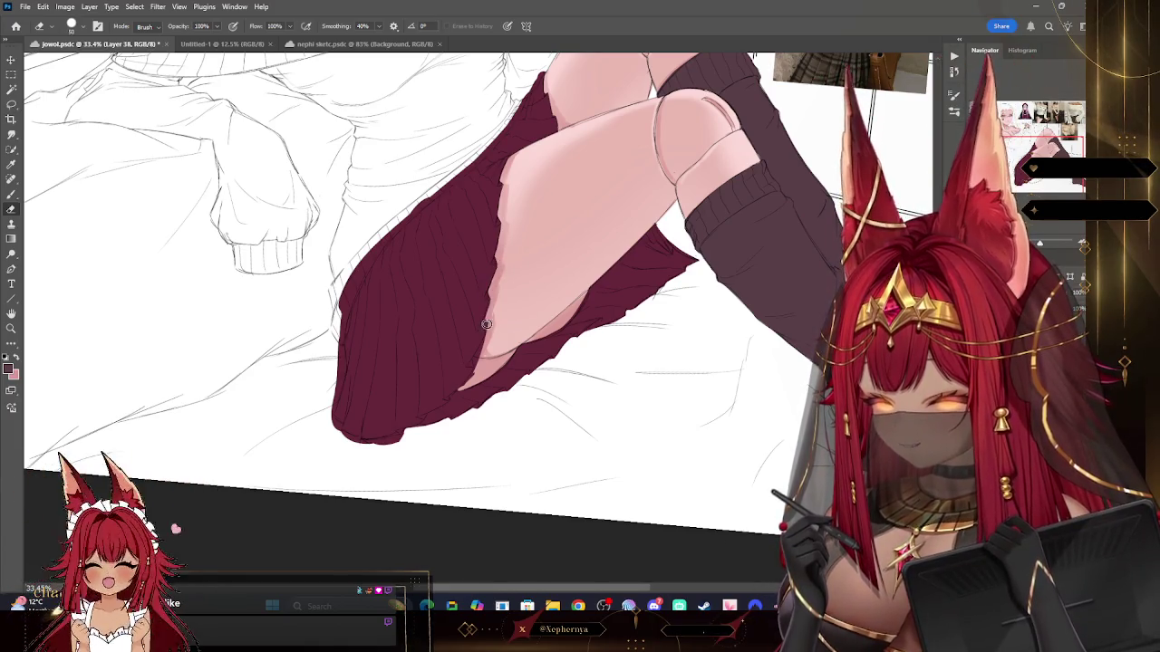
pyautogui.press('[')
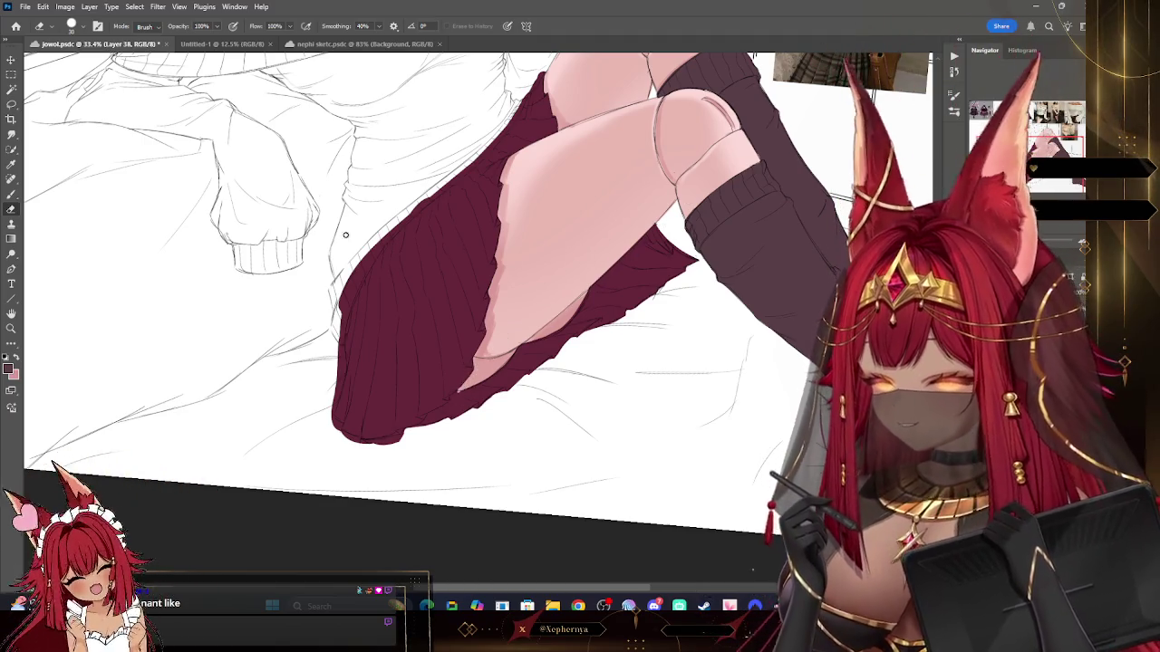
pyautogui.click(11, 194)
pyautogui.press('i')
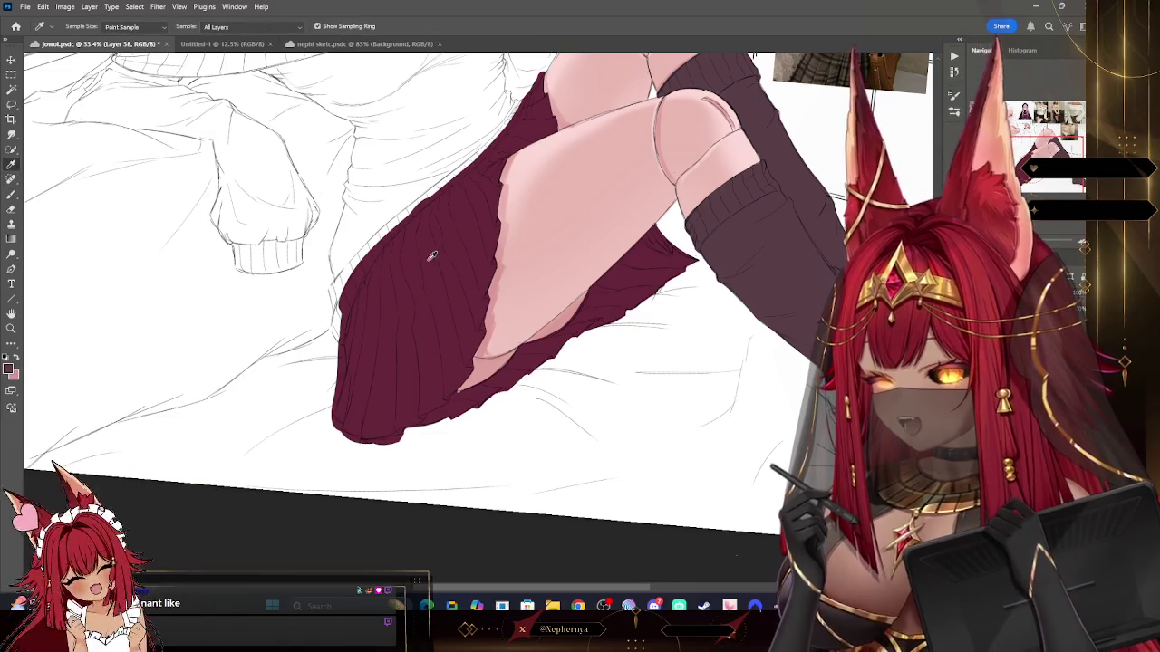
pyautogui.press('b')
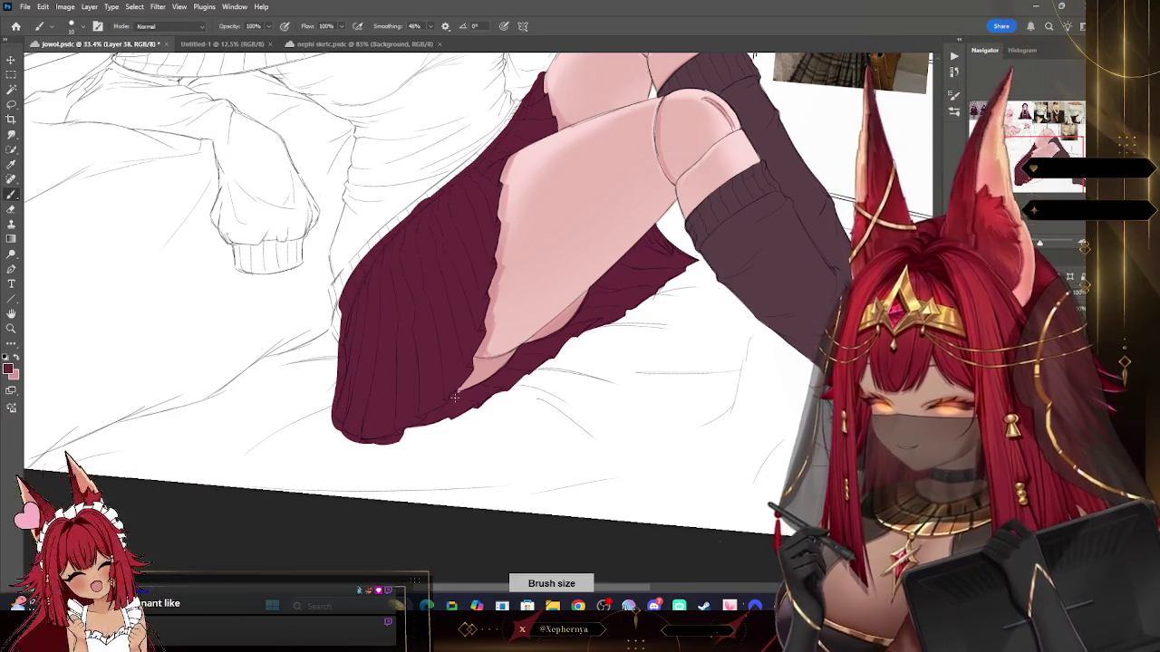
pyautogui.press('e')
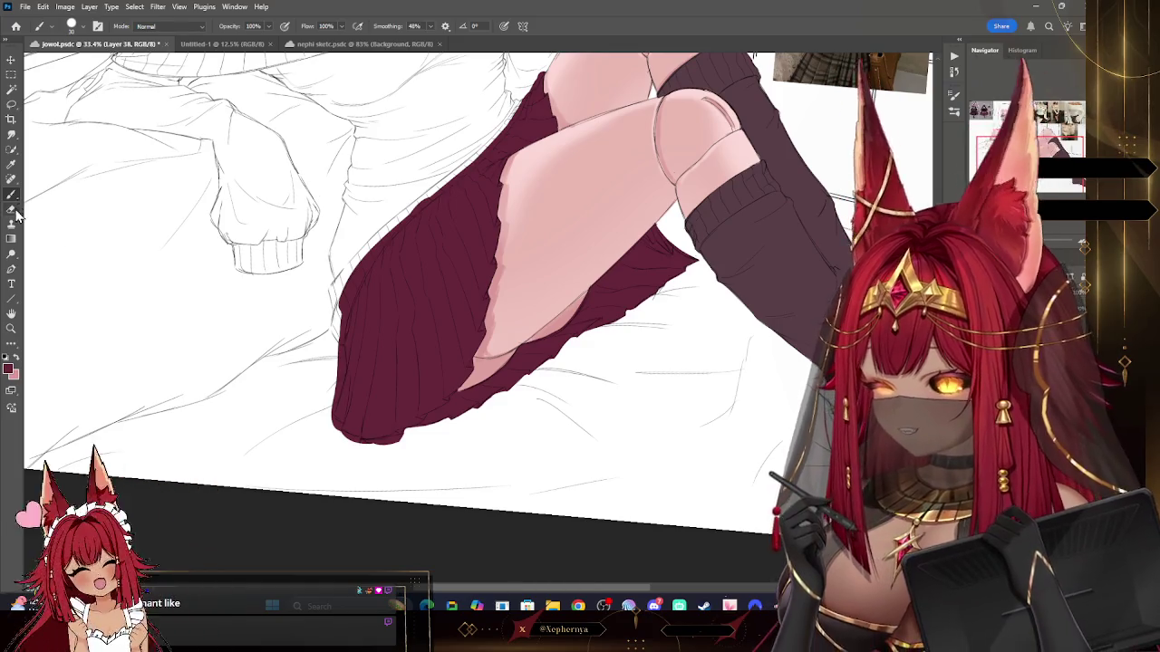
# Step: Trim the burgundy skirt's left and bottom edges, undo one trim, and zoom out
pyautogui.moveTo(340, 368); pyautogui.dragTo(342, 345)
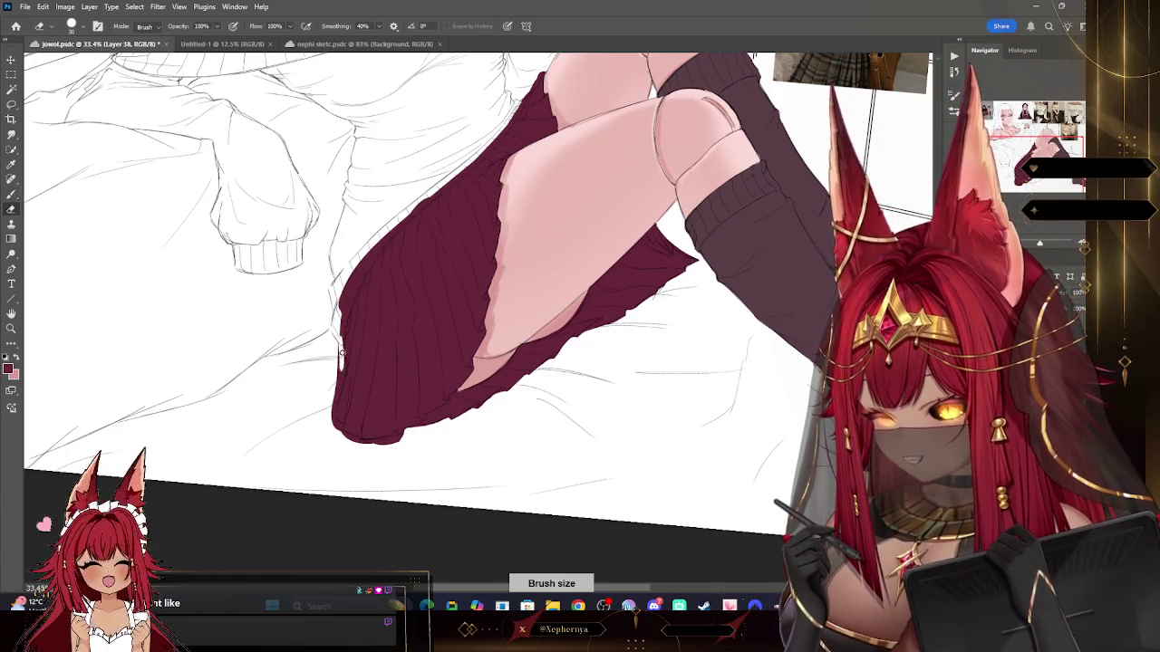
pyautogui.moveTo(339, 387); pyautogui.dragTo(337, 335)
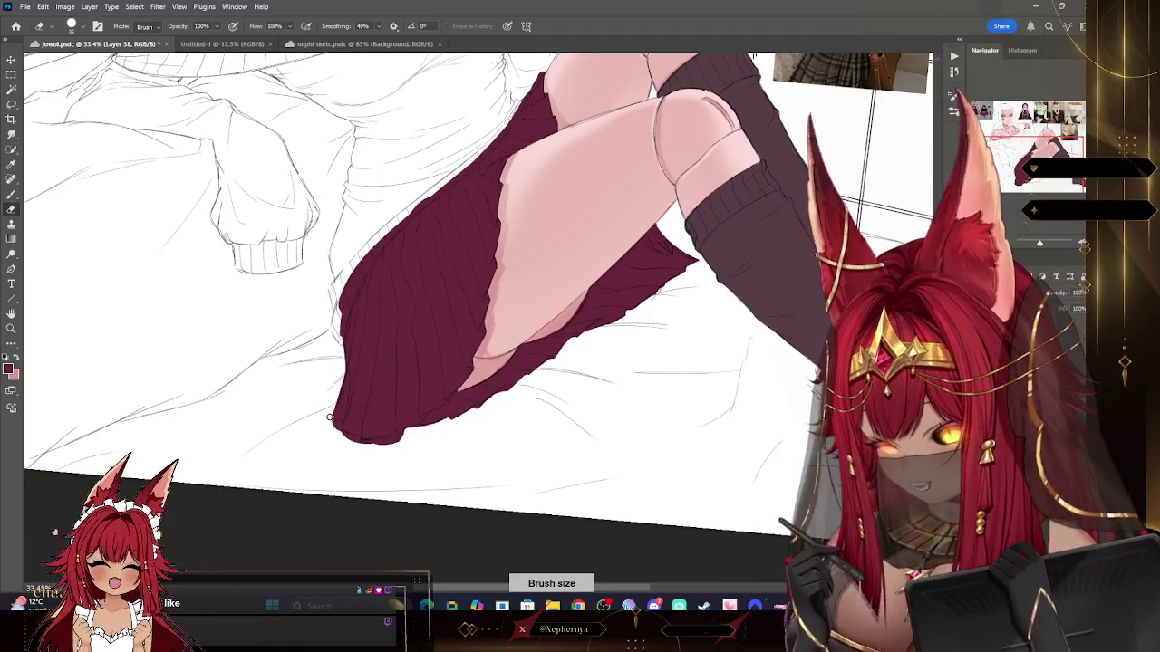
pyautogui.moveTo(336, 421); pyautogui.dragTo(341, 439)
pyautogui.hotkey('ctrl', 'z')
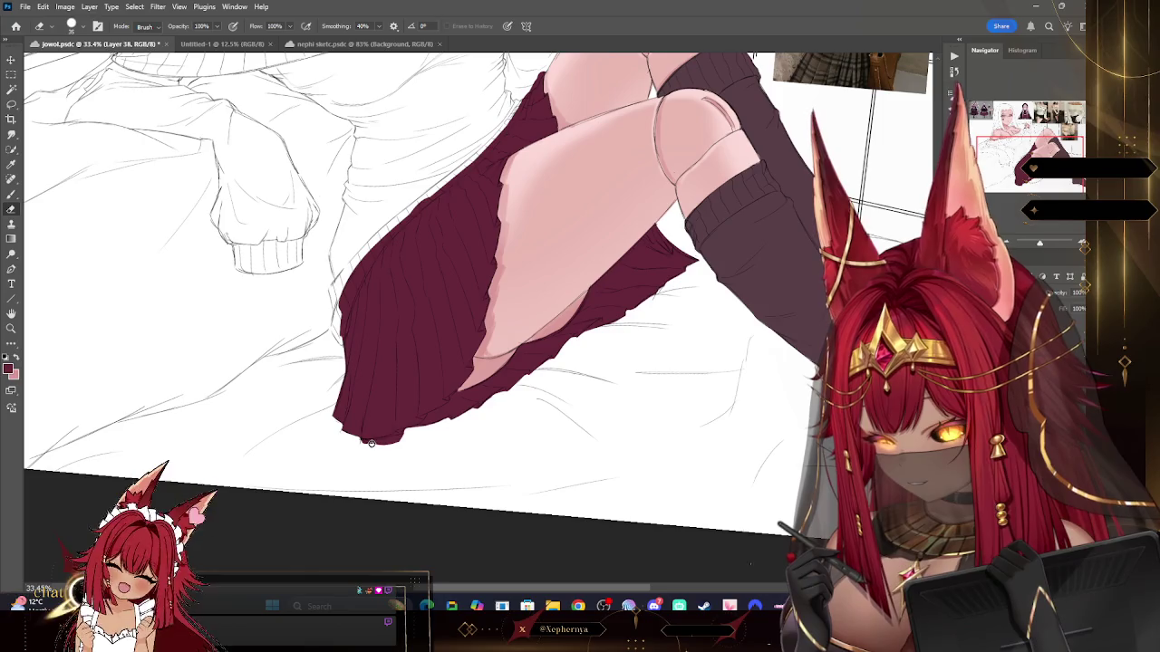
pyautogui.moveTo(398, 440)
pyautogui.mouseDown()
pyautogui.moveTo(374, 443)
pyautogui.moveTo(403, 434)
pyautogui.mouseUp()
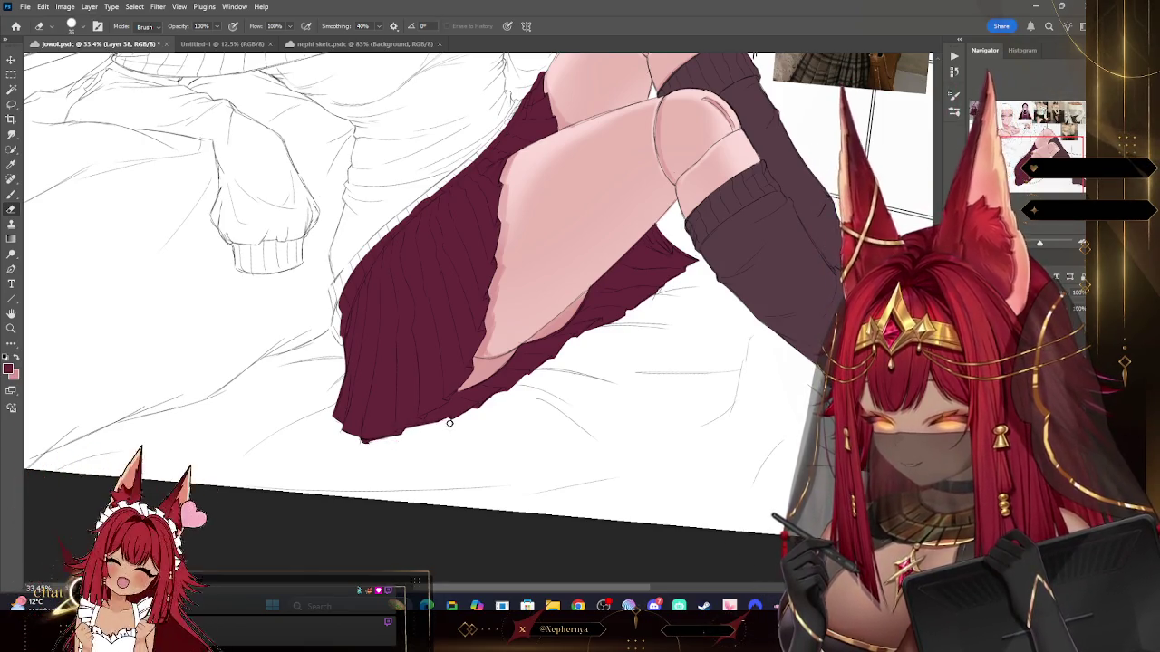
pyautogui.click(11, 328)
pyautogui.moveTo(388, 342)
pyautogui.mouseDown()
pyautogui.moveTo(530, 238)
pyautogui.moveTo(671, 197)
pyautogui.mouseUp()
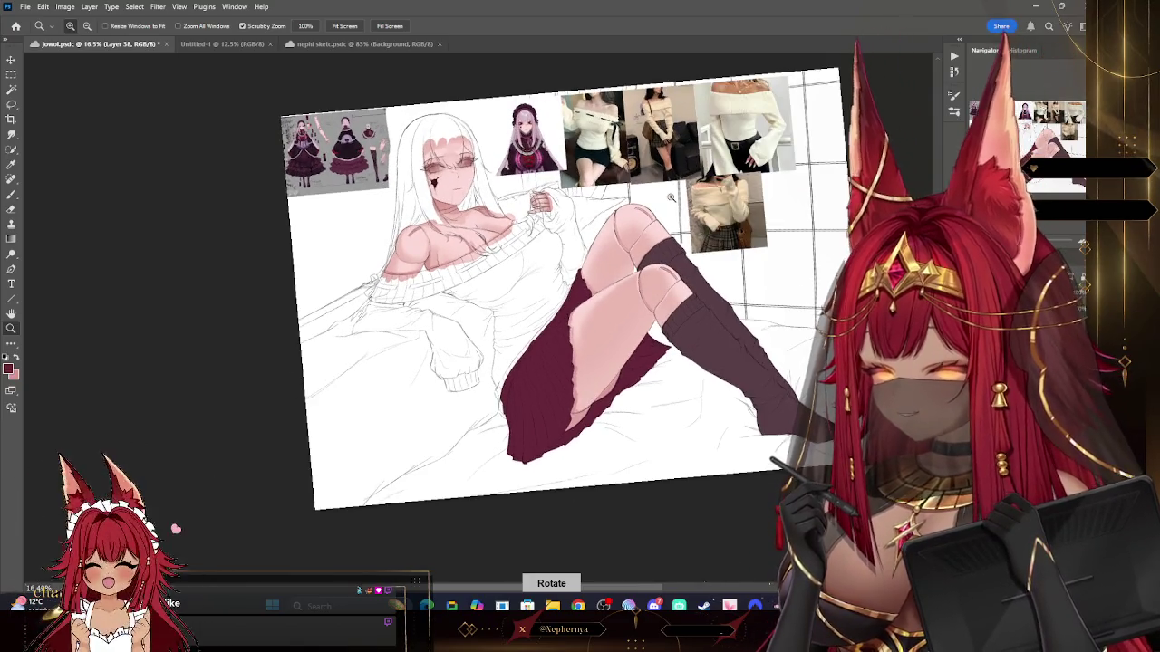
# Step: Sample a light lavender from the reference character and add a new hair colour layer
pyautogui.moveTo(554, 121); pyautogui.dragTo(574, 121)
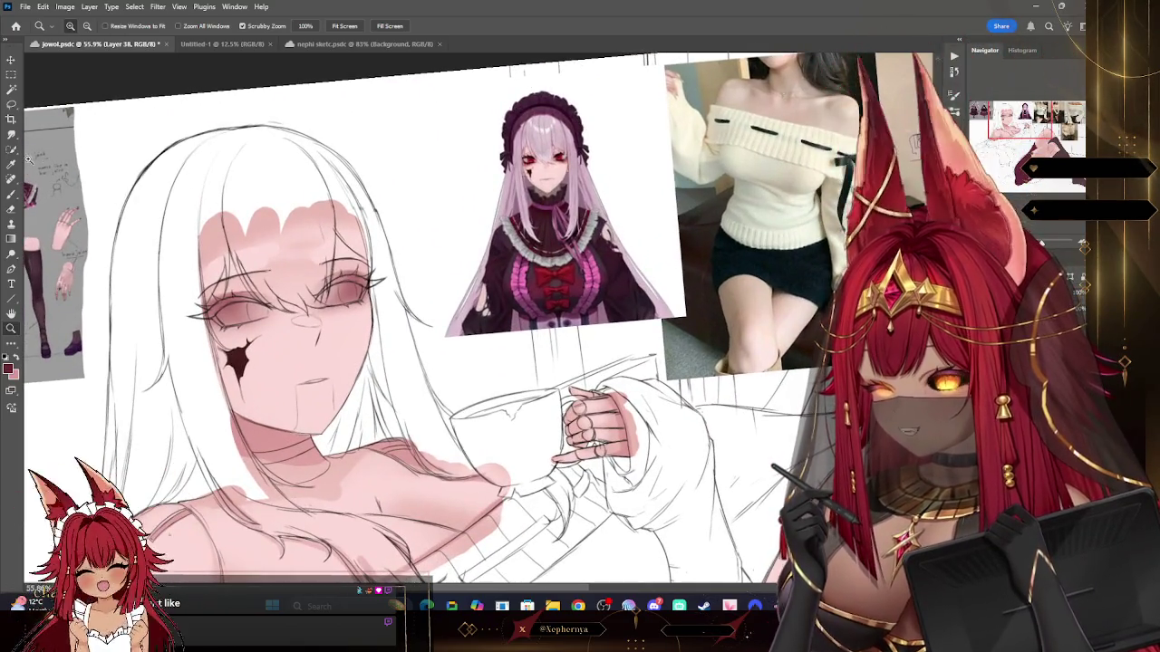
pyautogui.press('i')
pyautogui.click(358, 222)
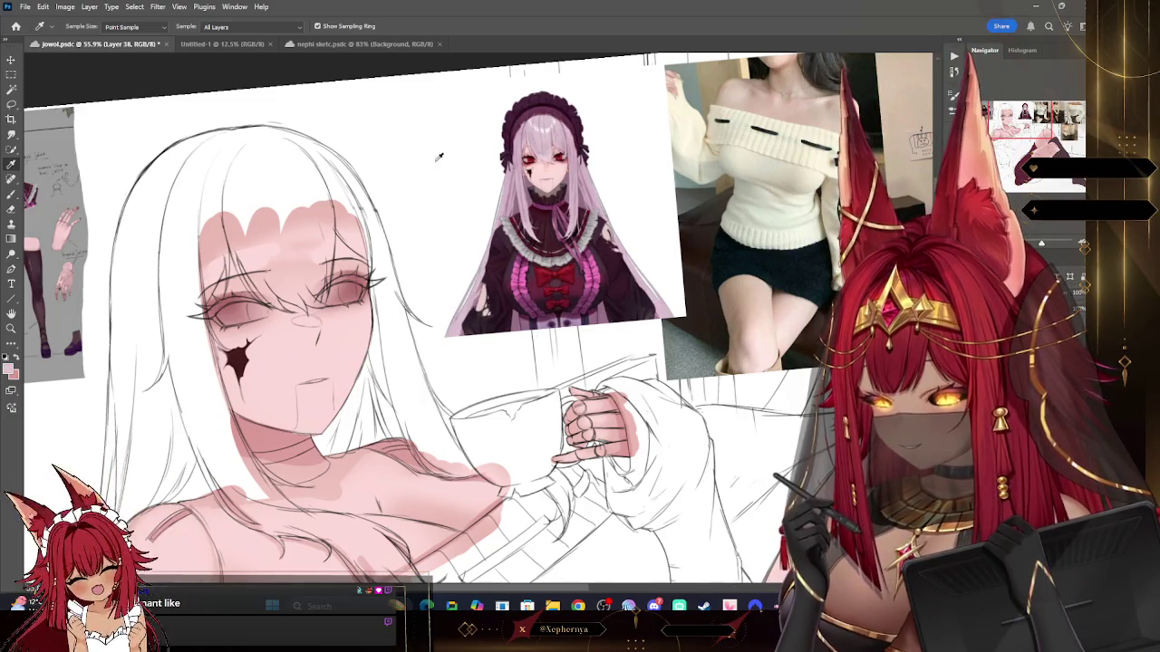
pyautogui.press('z')
pyautogui.keyDown('alt'); pyautogui.click(389, 201); pyautogui.keyUp('alt')
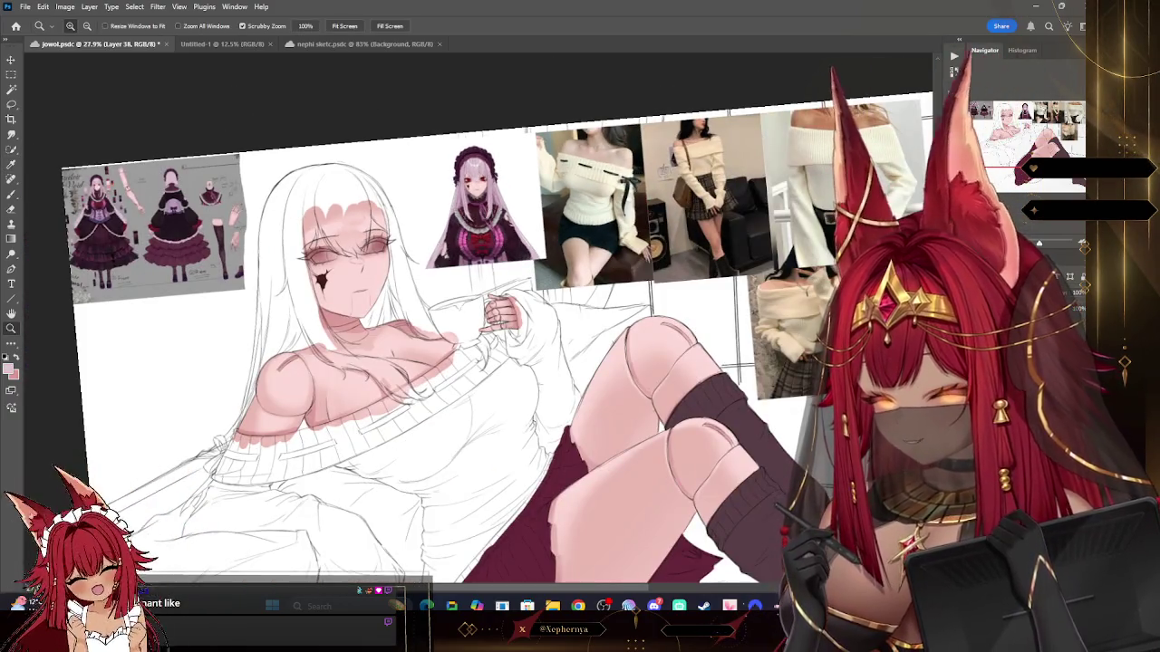
pyautogui.hotkey('ctrl', 'shift', 'alt', 'n')
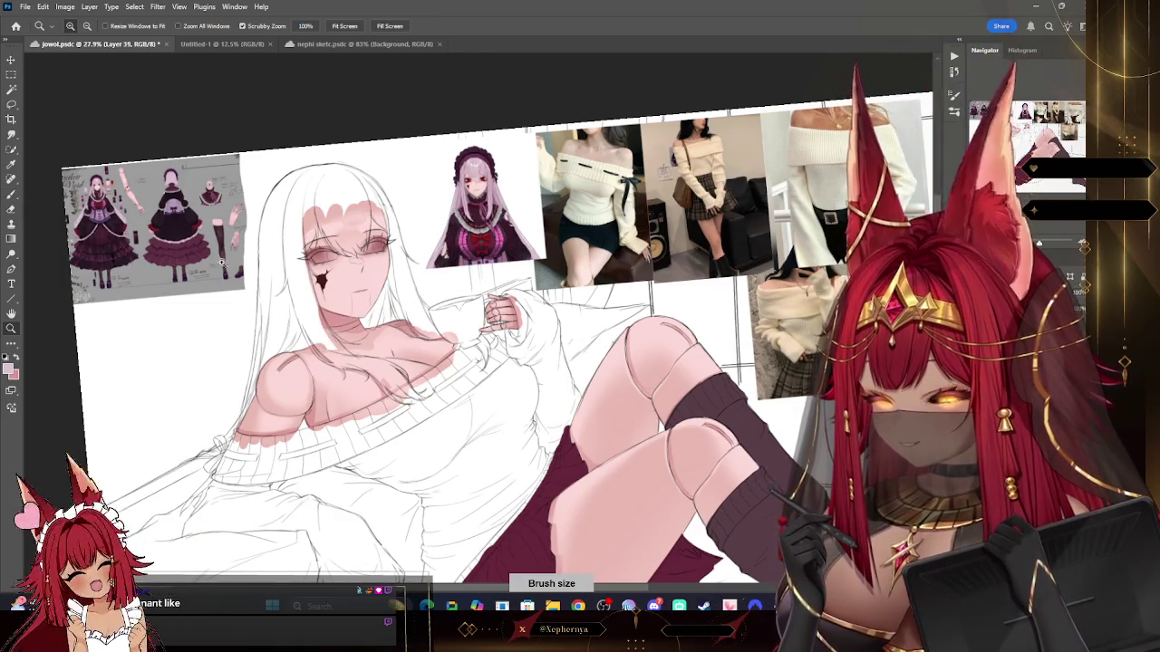
pyautogui.press('b')
# Step: Paint lavender over the top of the head and down both hair strands to the shoulder
pyautogui.moveTo(313, 187); pyautogui.dragTo(374, 215)
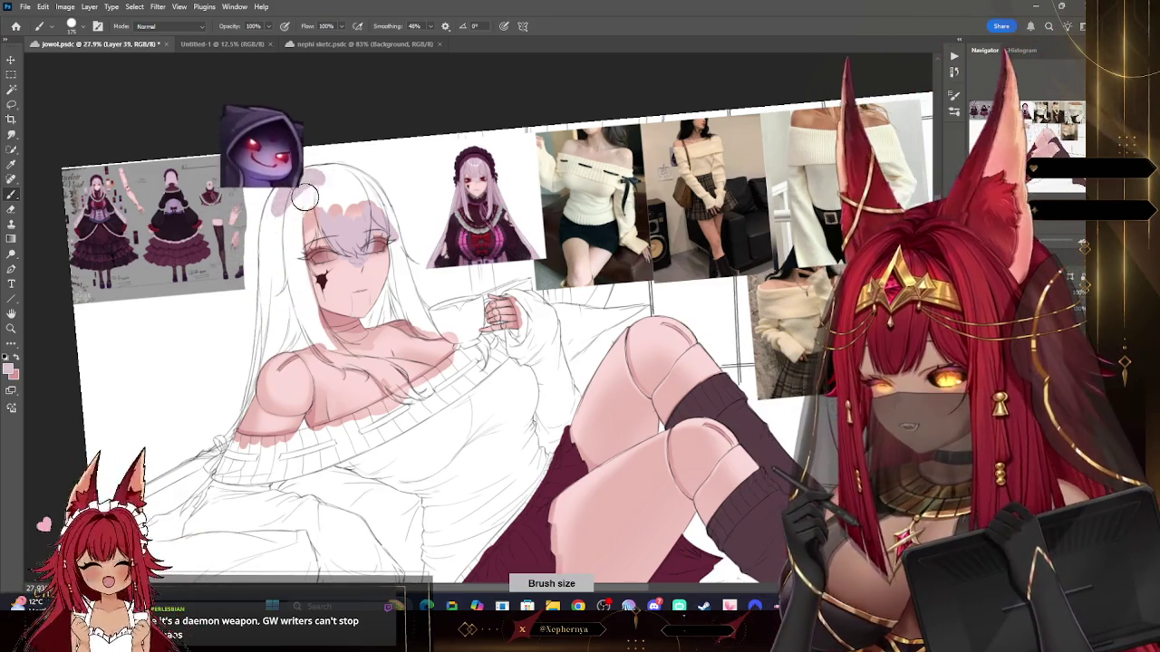
pyautogui.moveTo(270, 328); pyautogui.dragTo(277, 187)
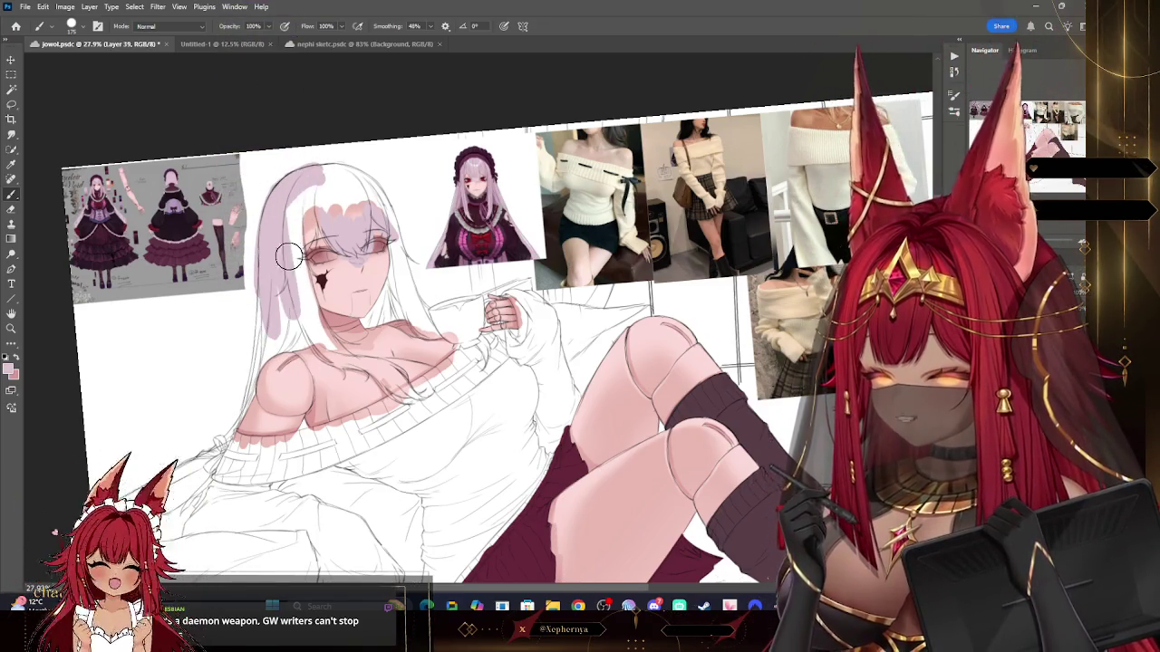
pyautogui.moveTo(288, 257); pyautogui.dragTo(304, 274)
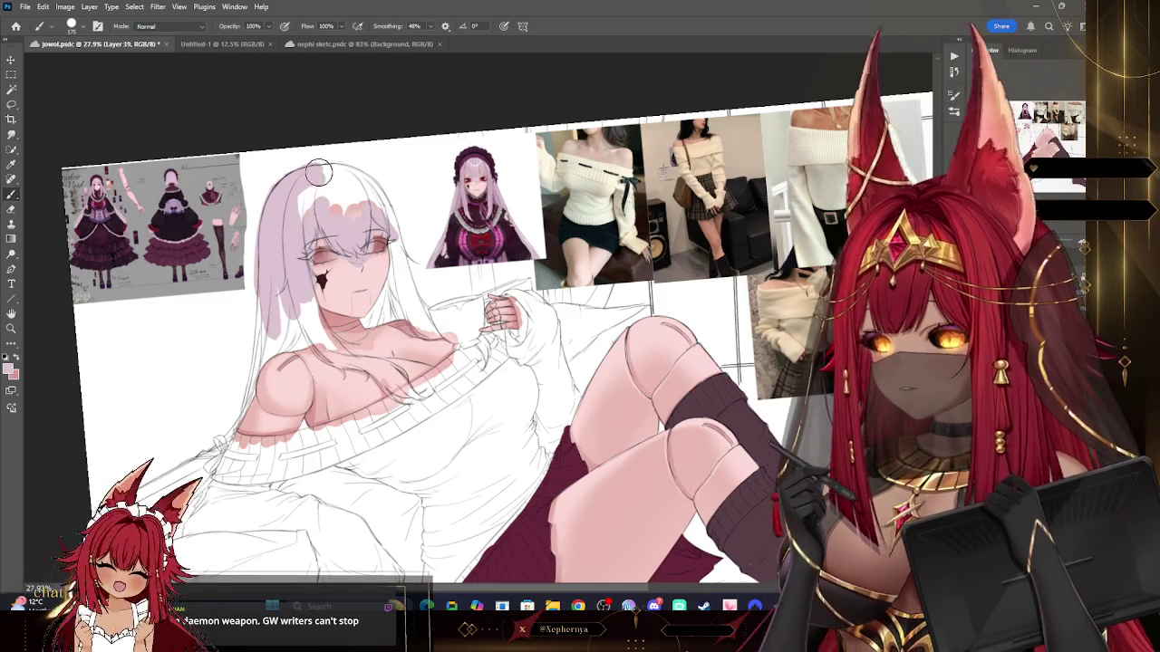
pyautogui.moveTo(303, 222); pyautogui.dragTo(314, 186)
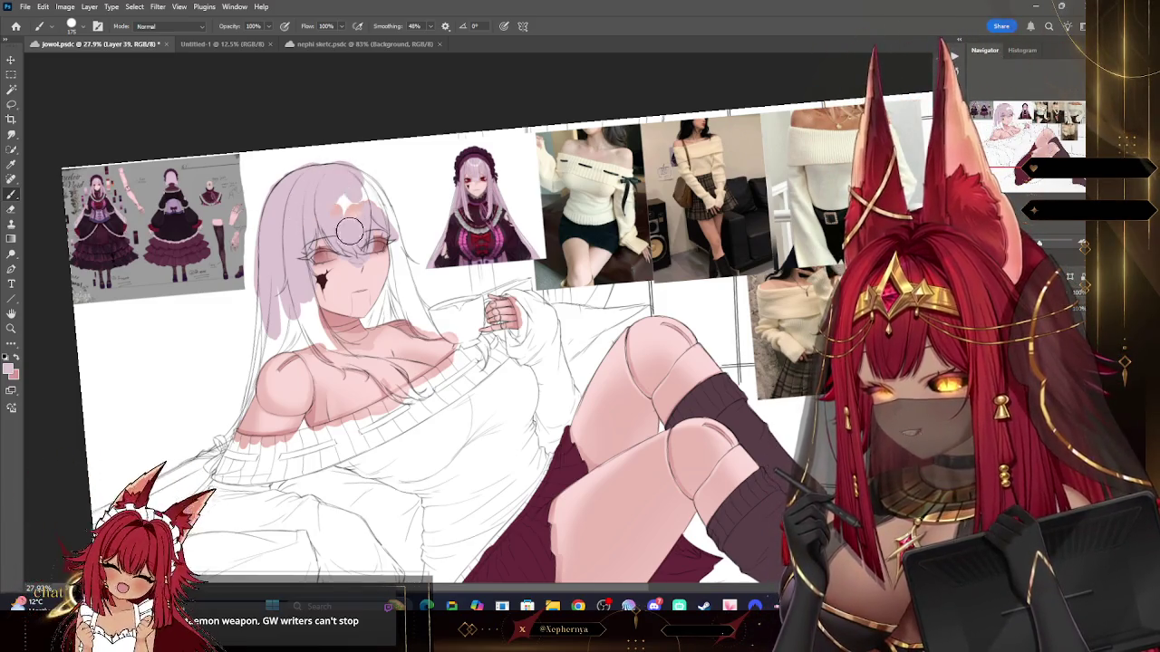
pyautogui.moveTo(372, 172); pyautogui.dragTo(447, 344)
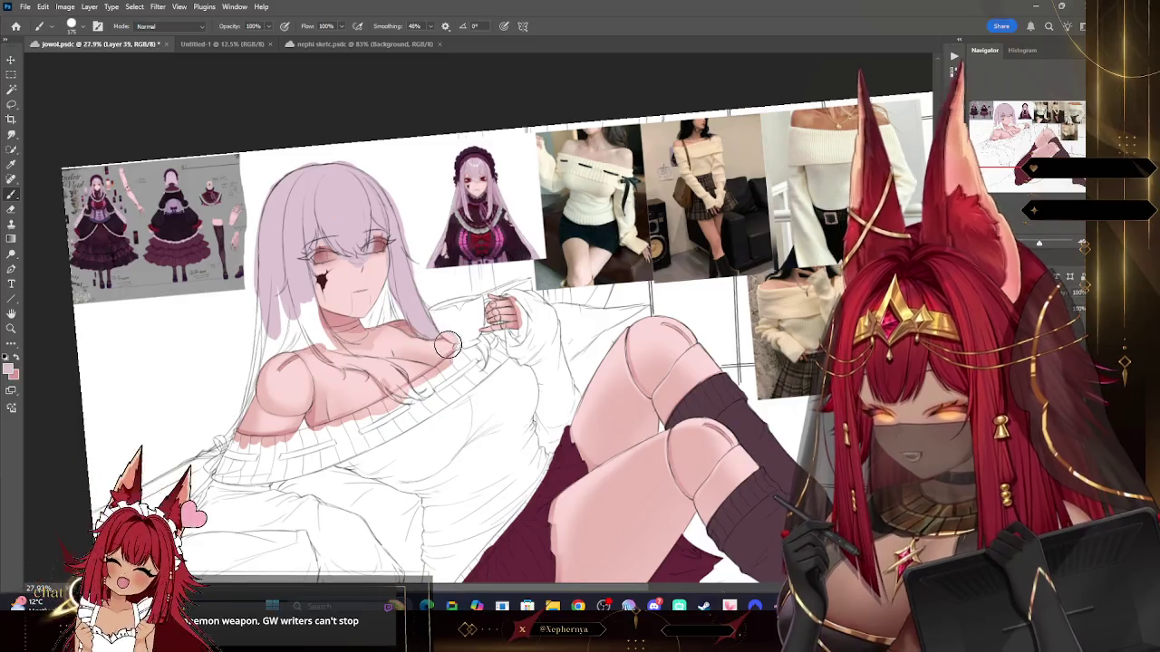
pyautogui.press('[')
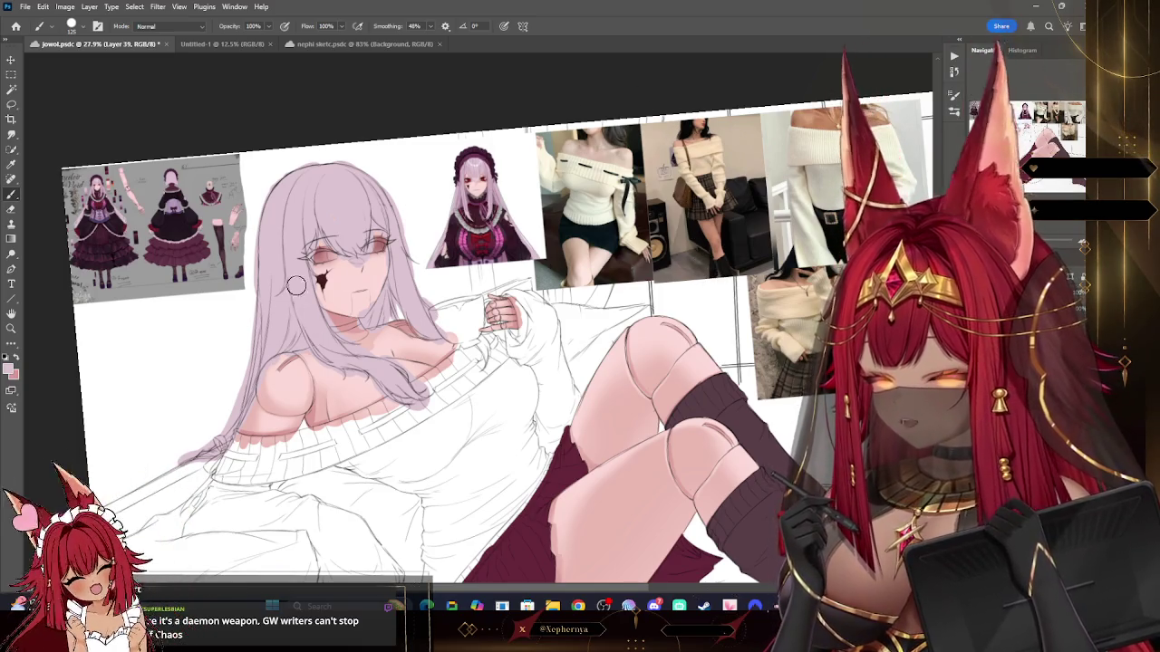
pyautogui.press('z')
pyautogui.moveTo(472, 344); pyautogui.dragTo(381, 344)
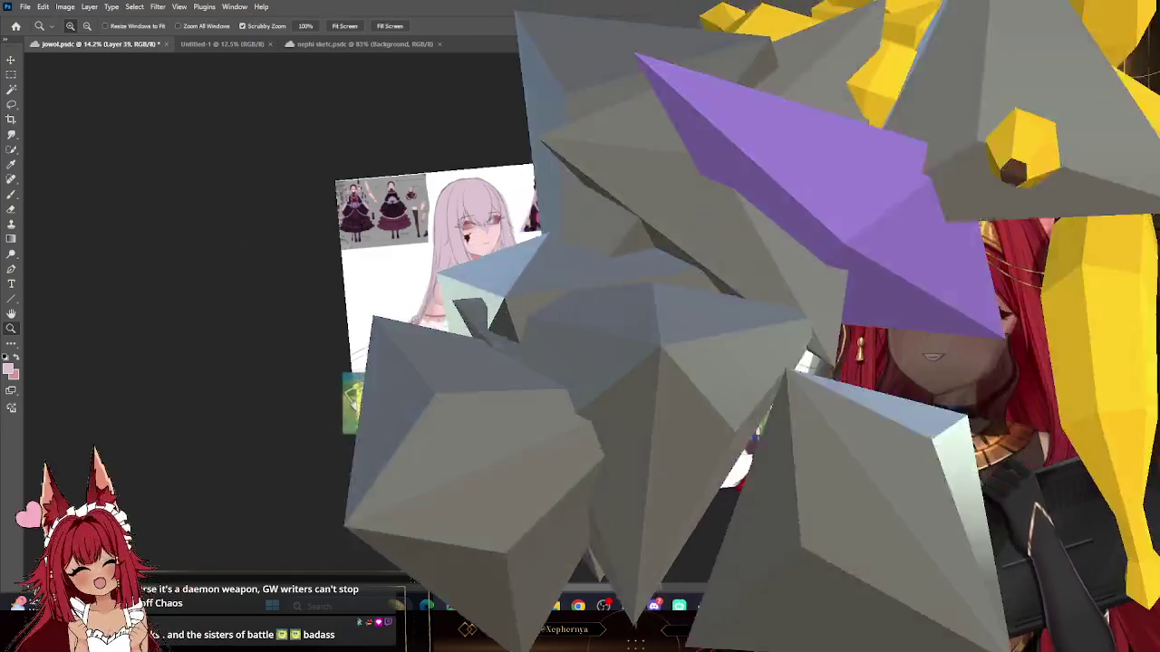
# Step: Zoom in on the girl's head and shoulders and switch to the Eraser
pyautogui.moveTo(583, 301); pyautogui.dragTo(725, 300)
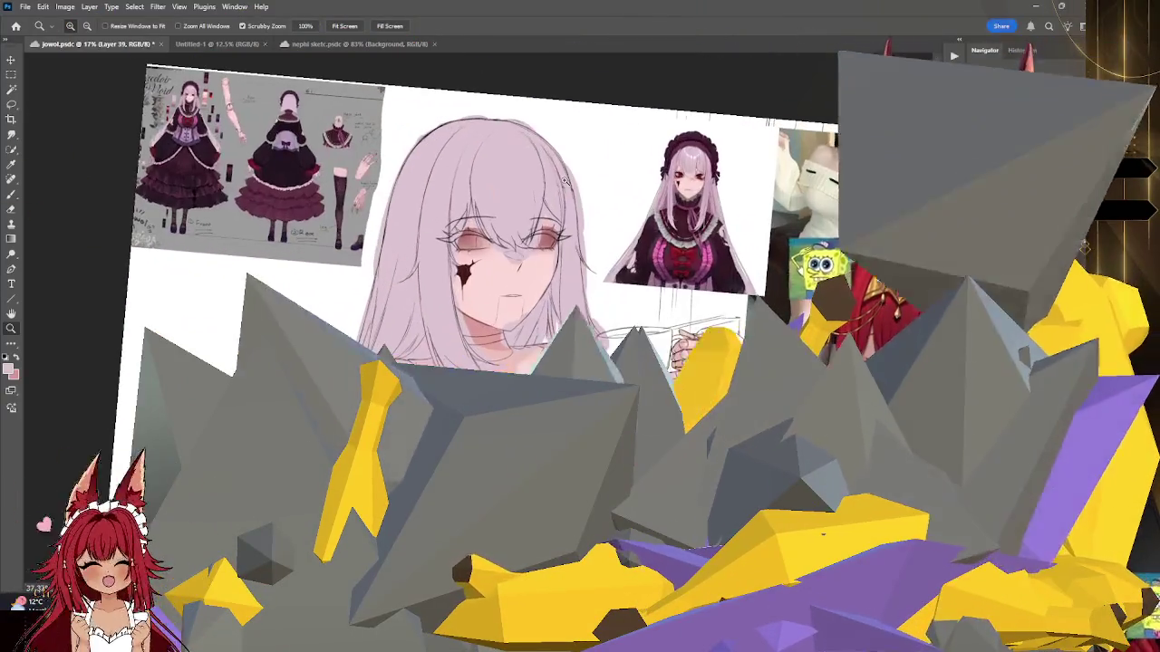
pyautogui.press('e')
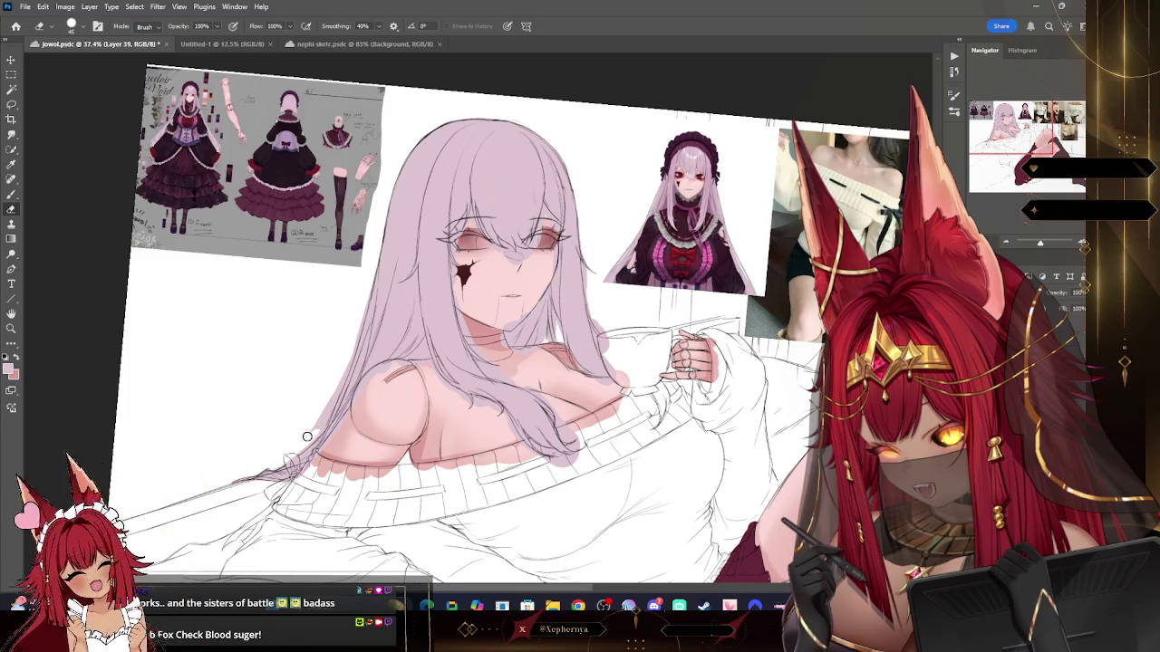
# Step: Erase lavender overflow from the girl's face, resizing the eraser and undoing one stroke
pyautogui.press('[')
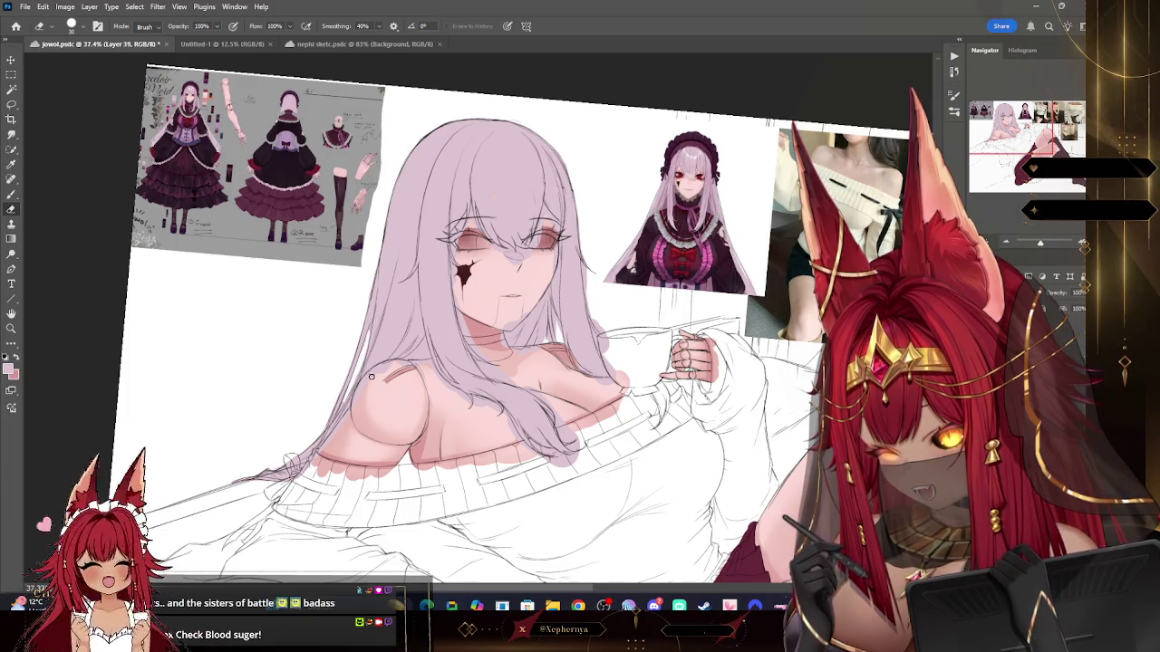
pyautogui.press('[')
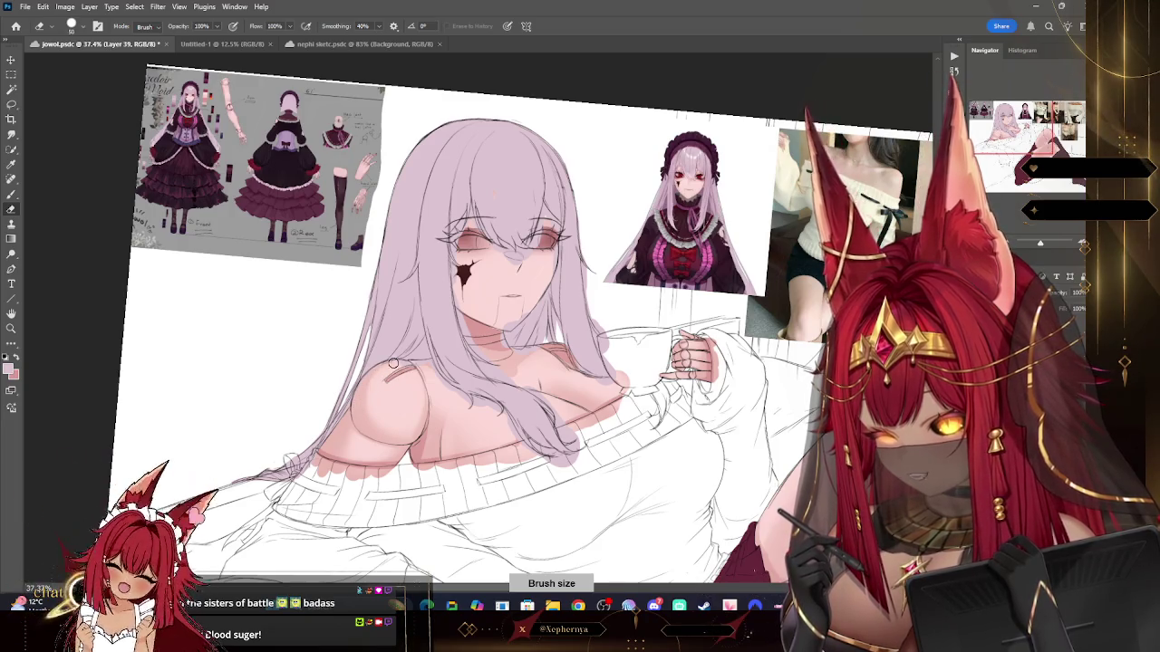
pyautogui.hotkey('ctrl', 'z')
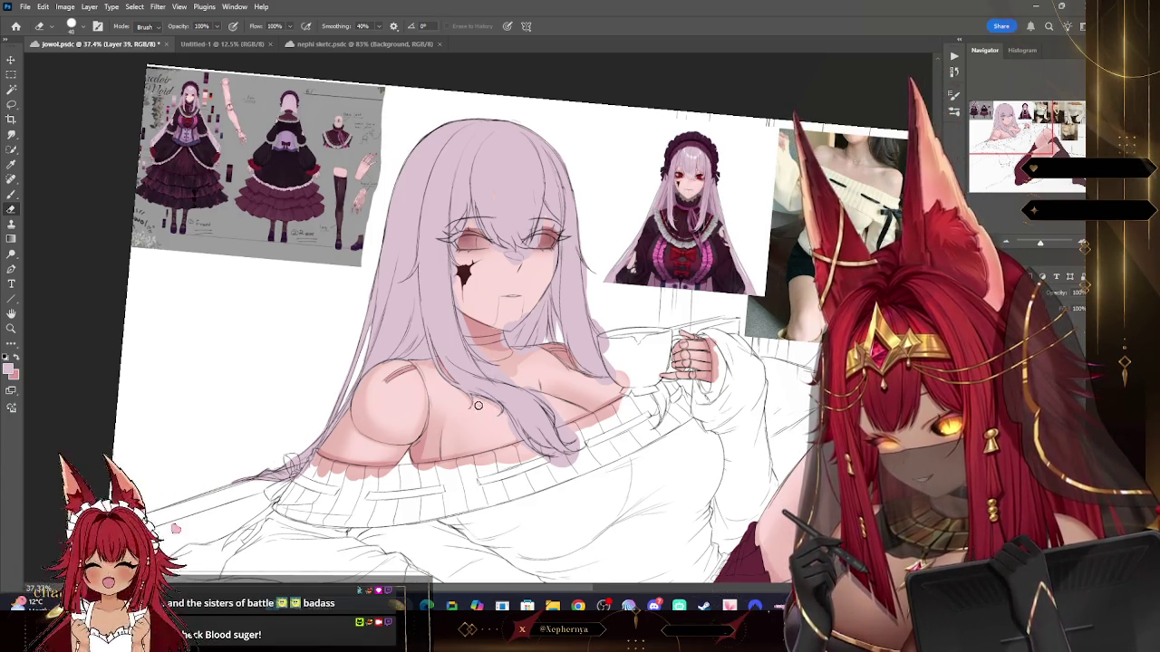
pyautogui.press(']')
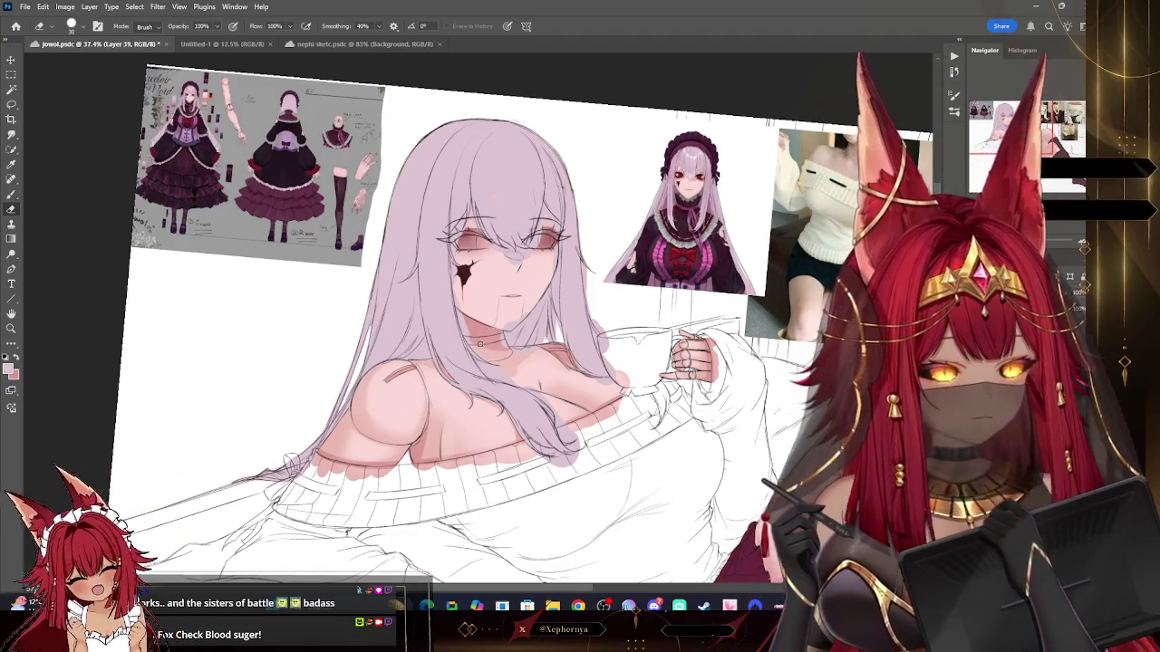
pyautogui.press(']')
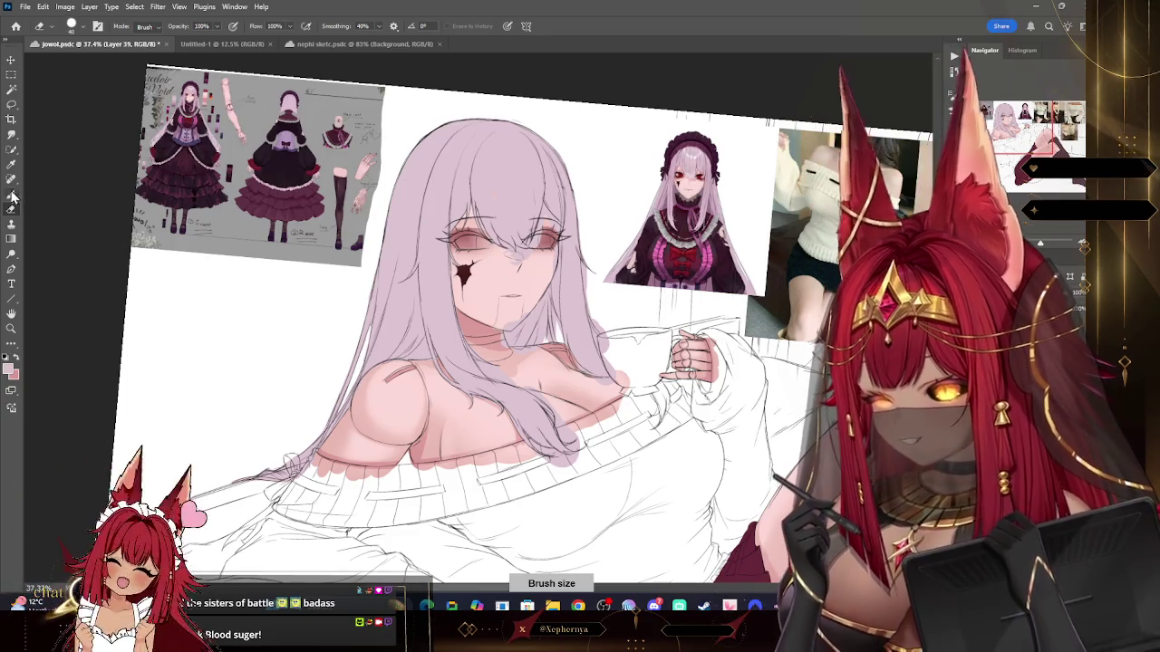
pyautogui.press('b')
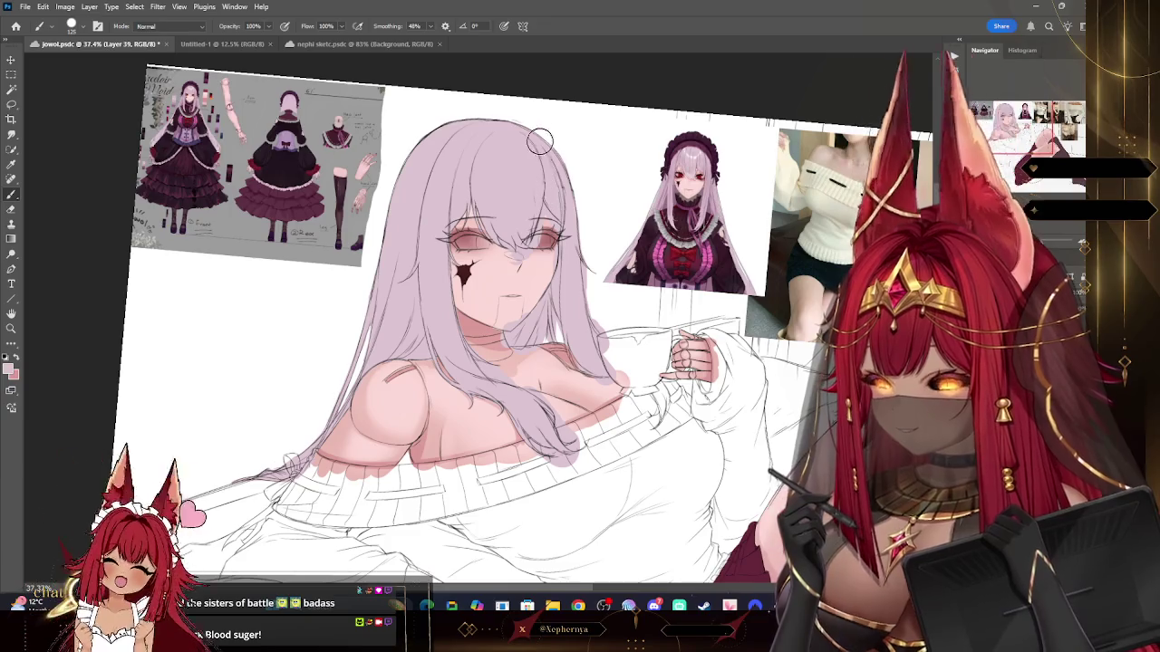
pyautogui.press('e')
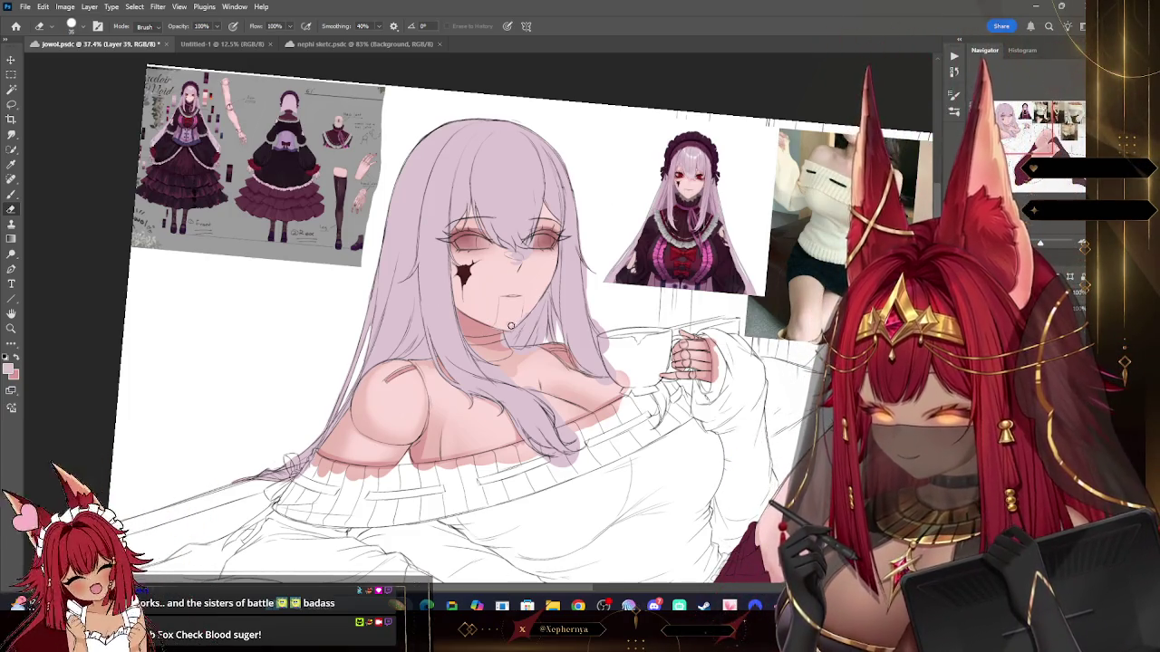
# Step: Tidy the hair and skin edges around the shoulders, alternating brush and eraser
pyautogui.press(']')
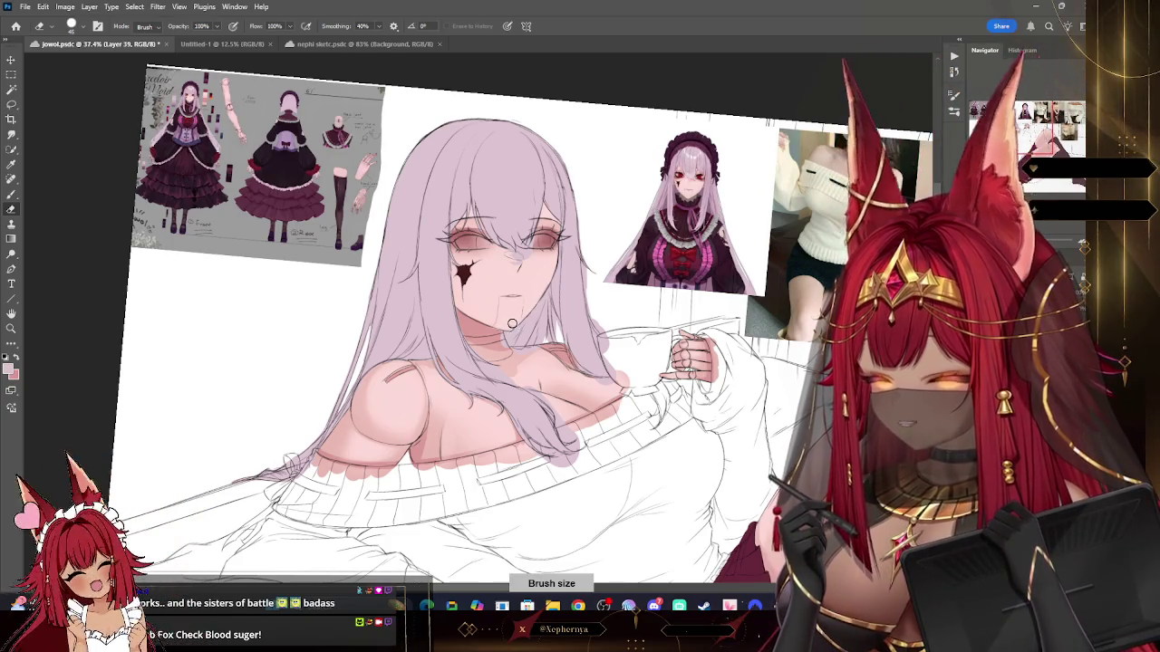
pyautogui.click(11, 193)
pyautogui.press(']')
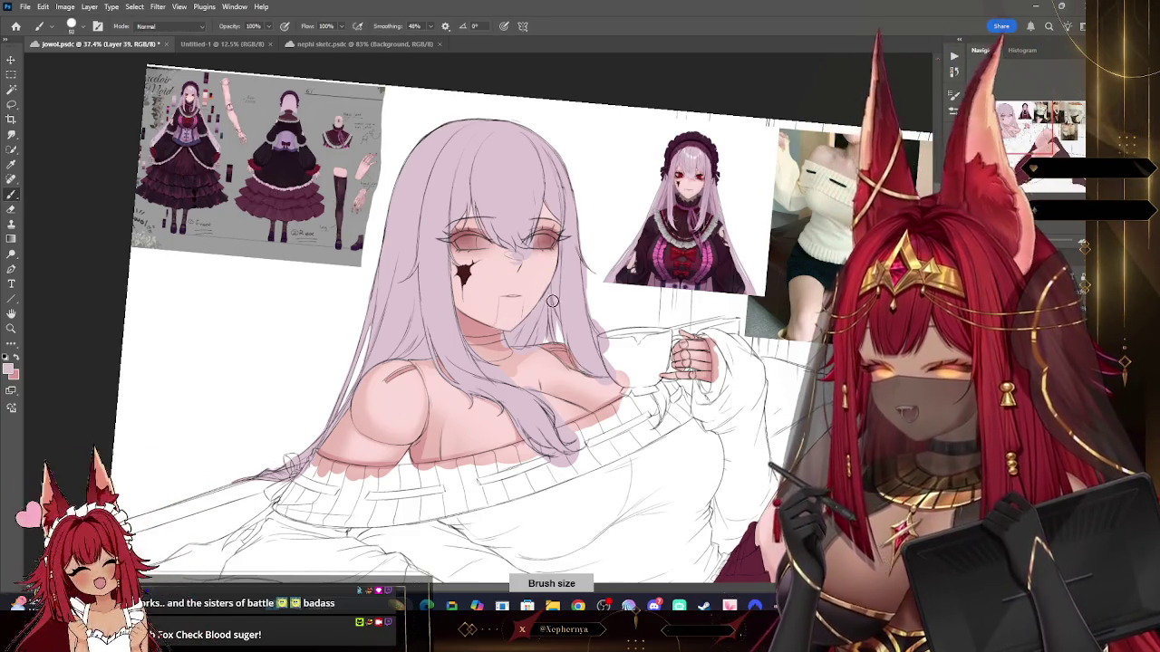
pyautogui.click(11, 210)
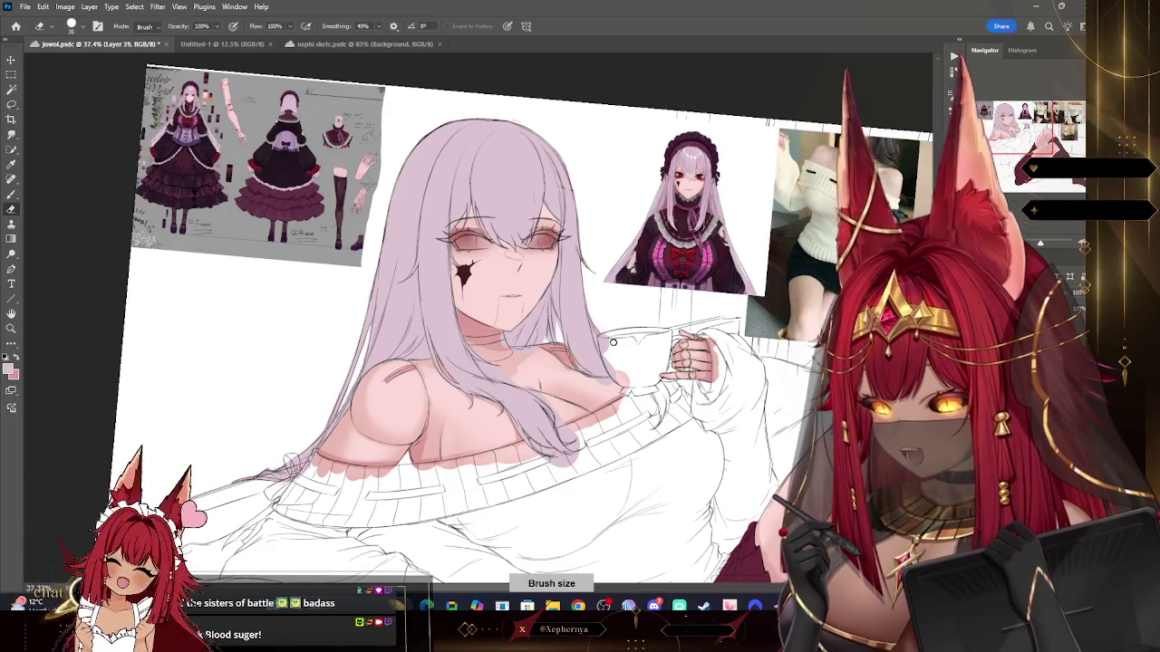
pyautogui.press('[')
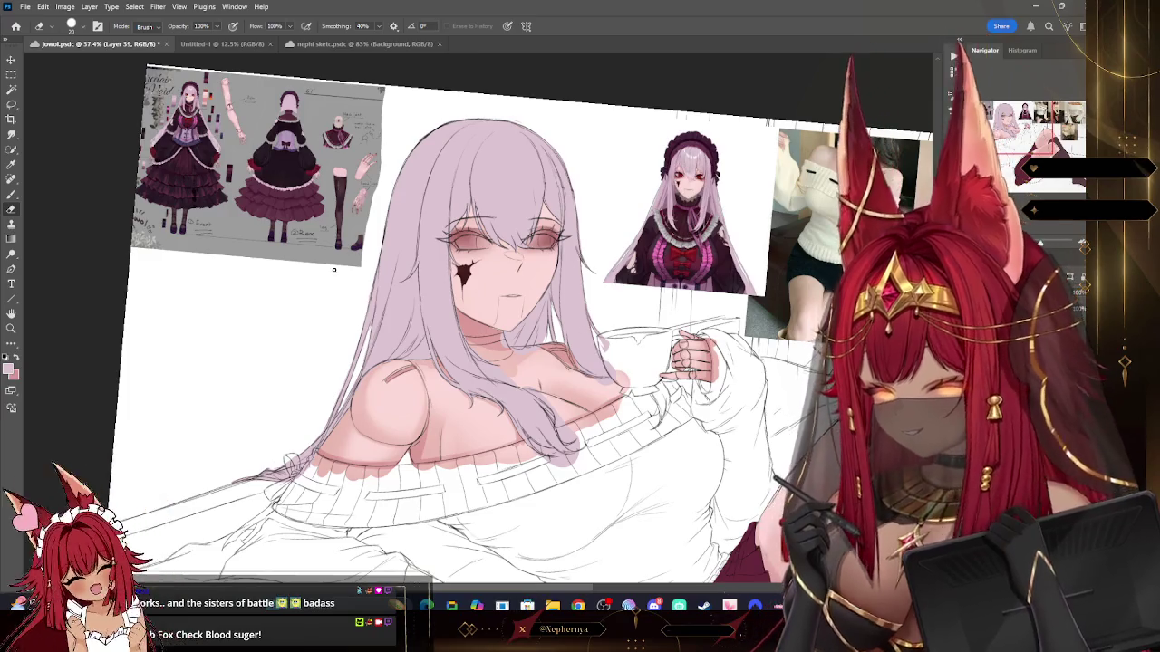
pyautogui.click(12, 194)
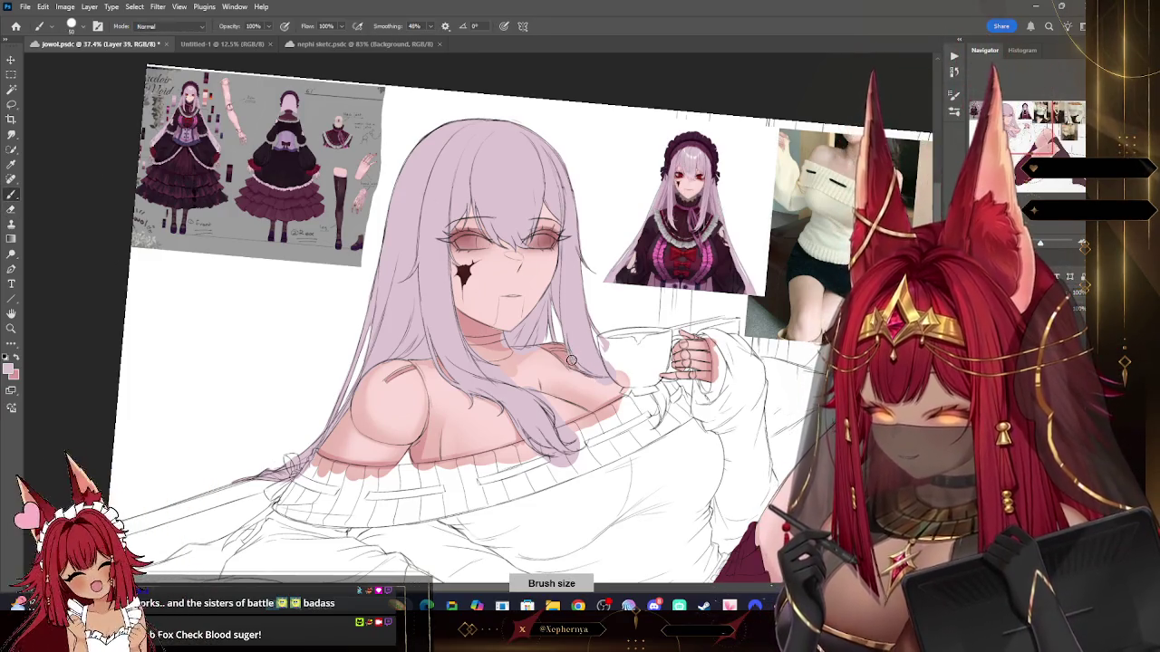
pyautogui.press('e')
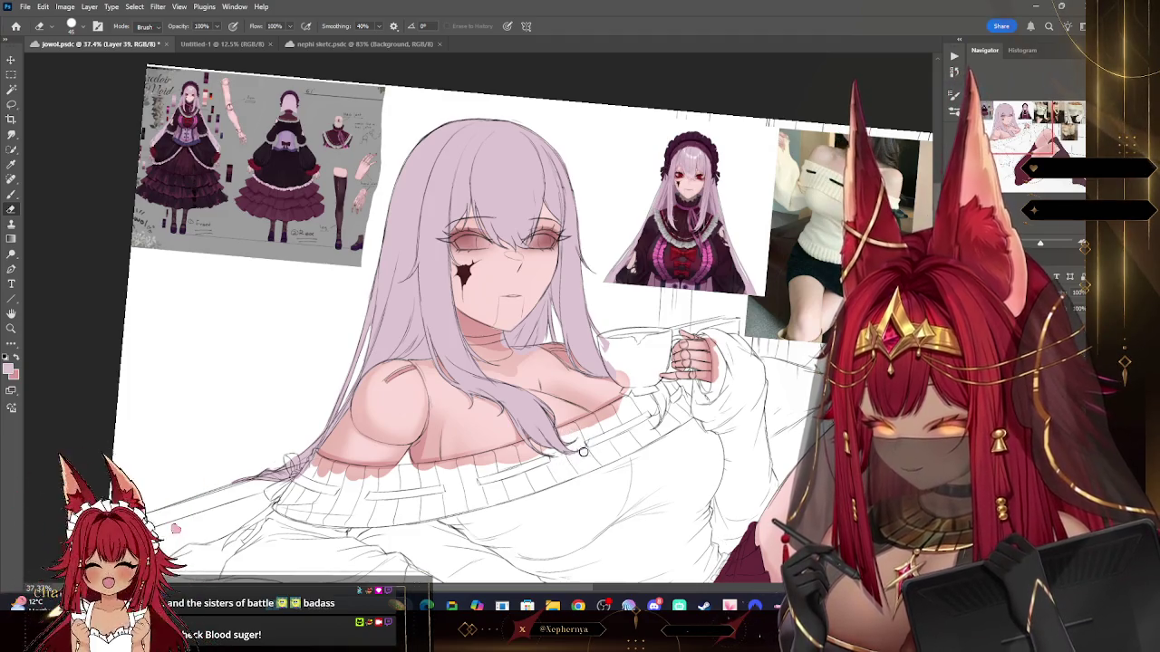
# Step: Zoom out and back in, toggle the skirt and stockings layer, and rotate the canvas upright
pyautogui.press('z')
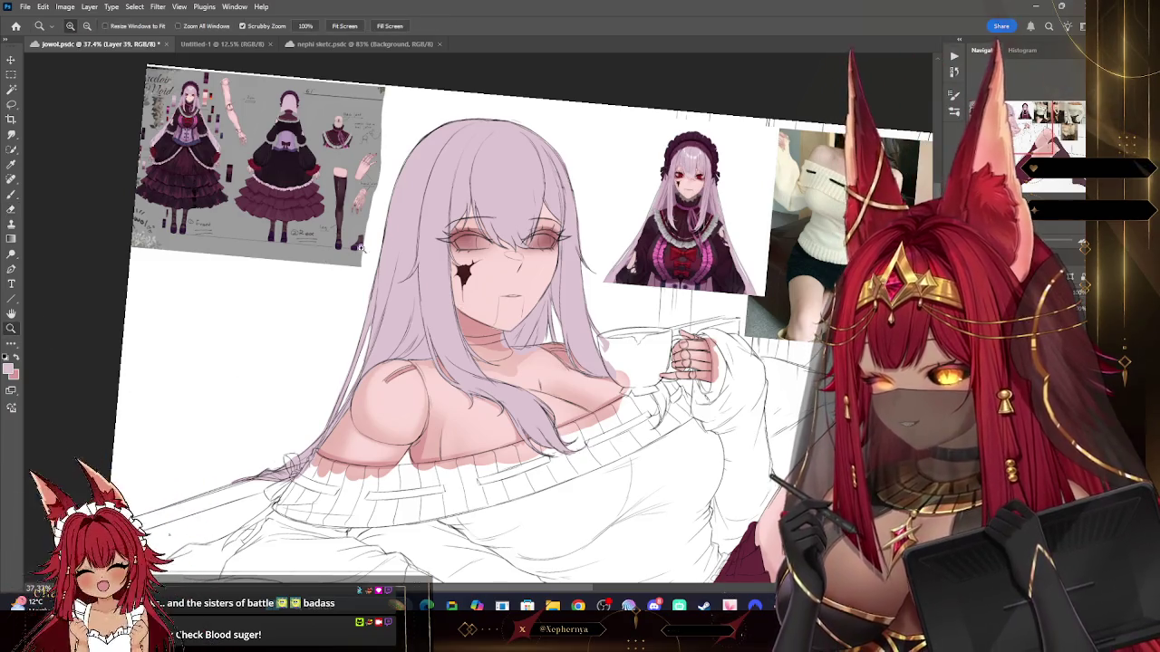
pyautogui.moveTo(598, 226); pyautogui.dragTo(543, 229)
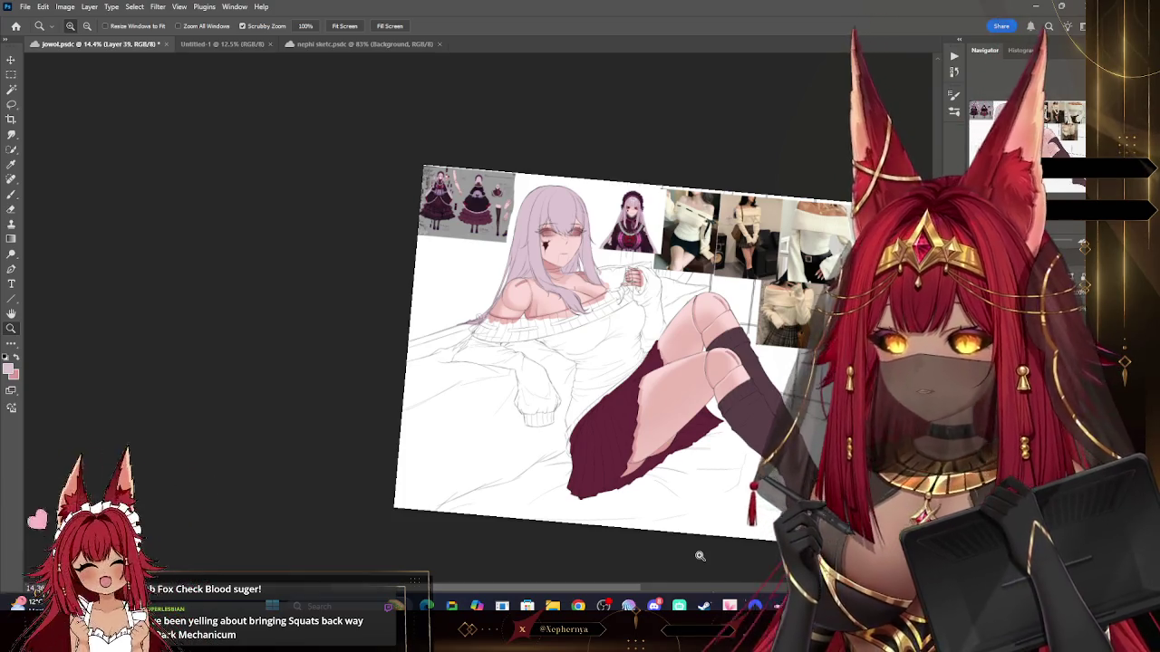
pyautogui.click(692, 335)
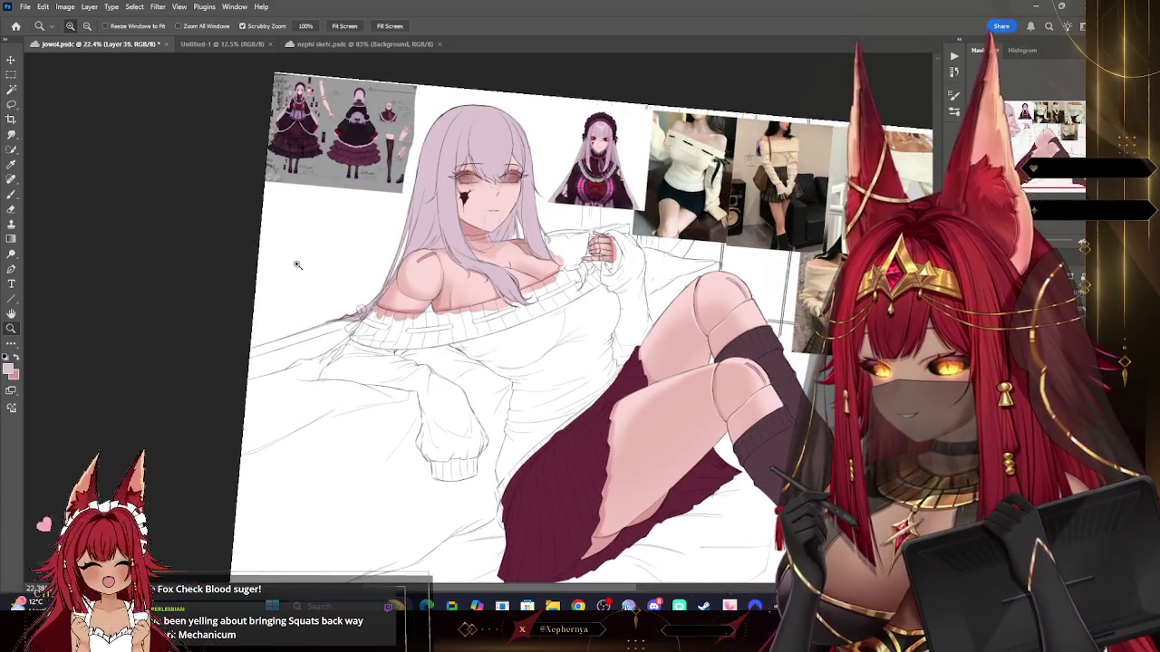
pyautogui.press('i')
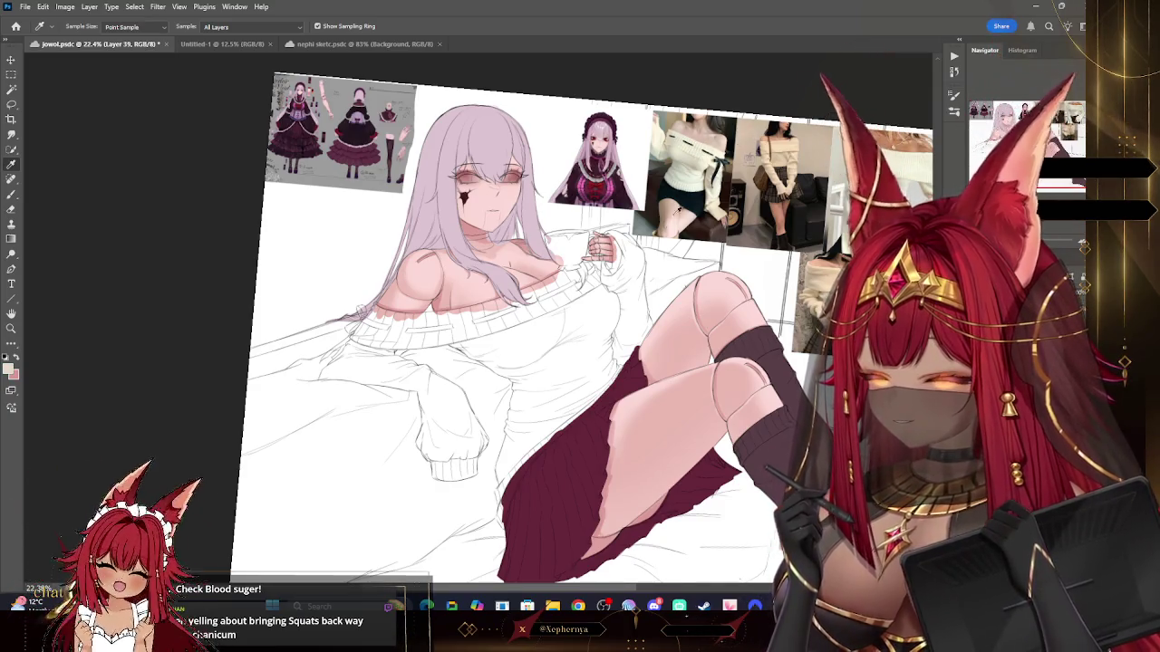
pyautogui.hotkey('ctrl', ',')
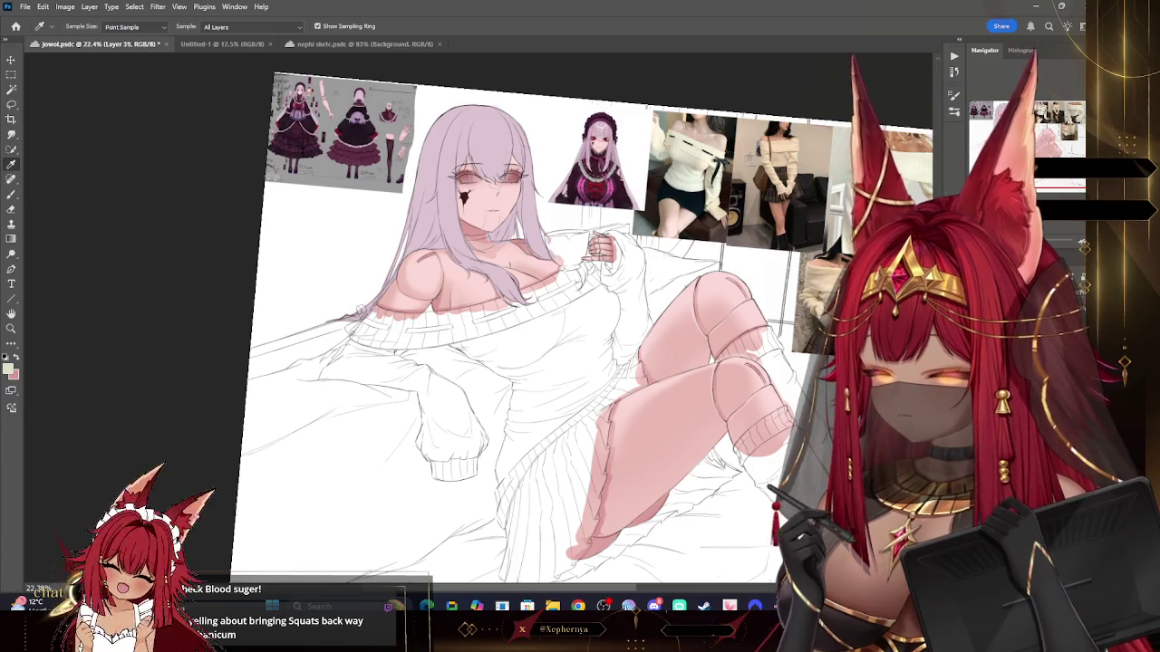
pyautogui.hotkey('ctrl', ',')
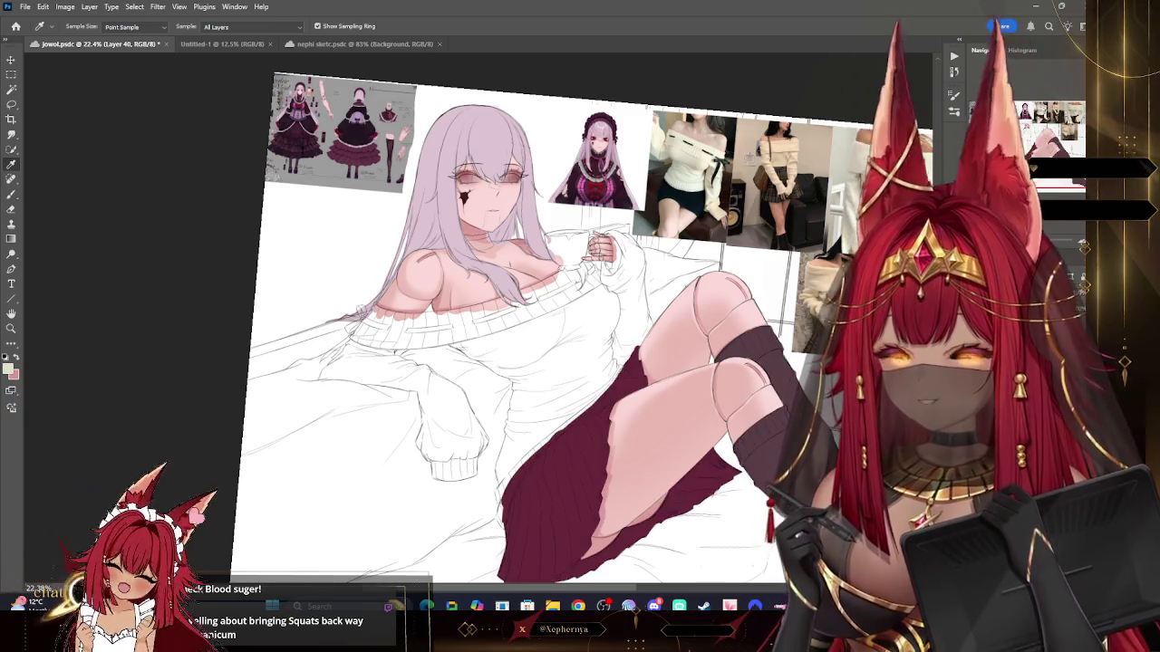
pyautogui.press('r')
pyautogui.click(11, 194)
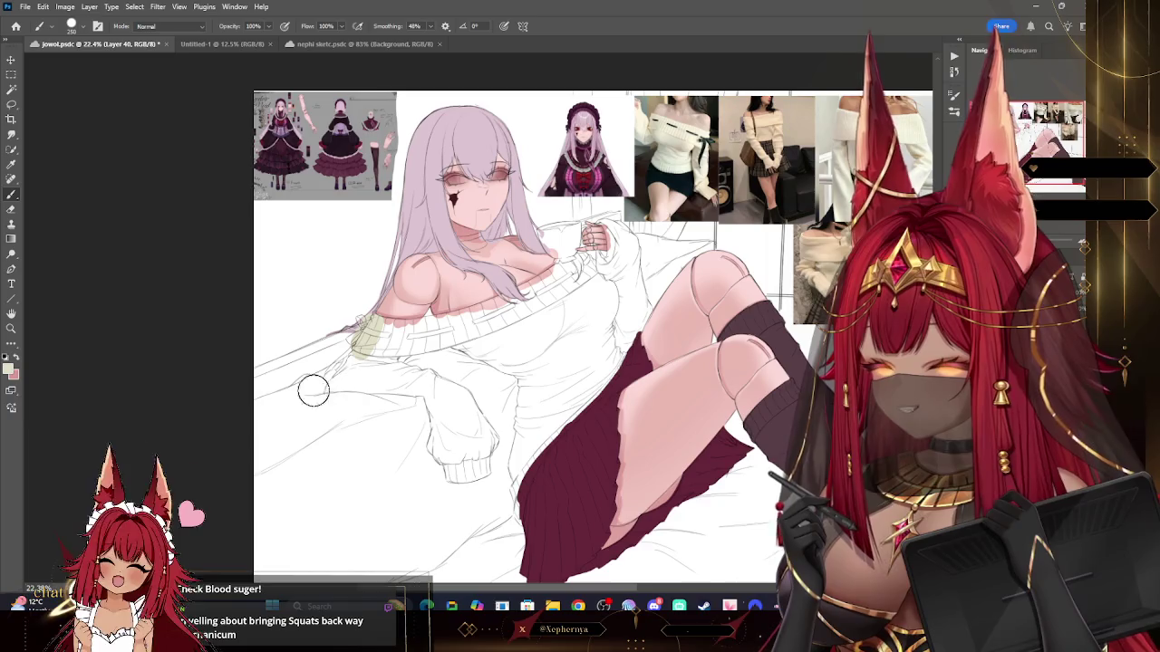
# Step: Pick pale cream and paint it over the sweater from collar to hem with a larger brush
pyautogui.click(11, 367)
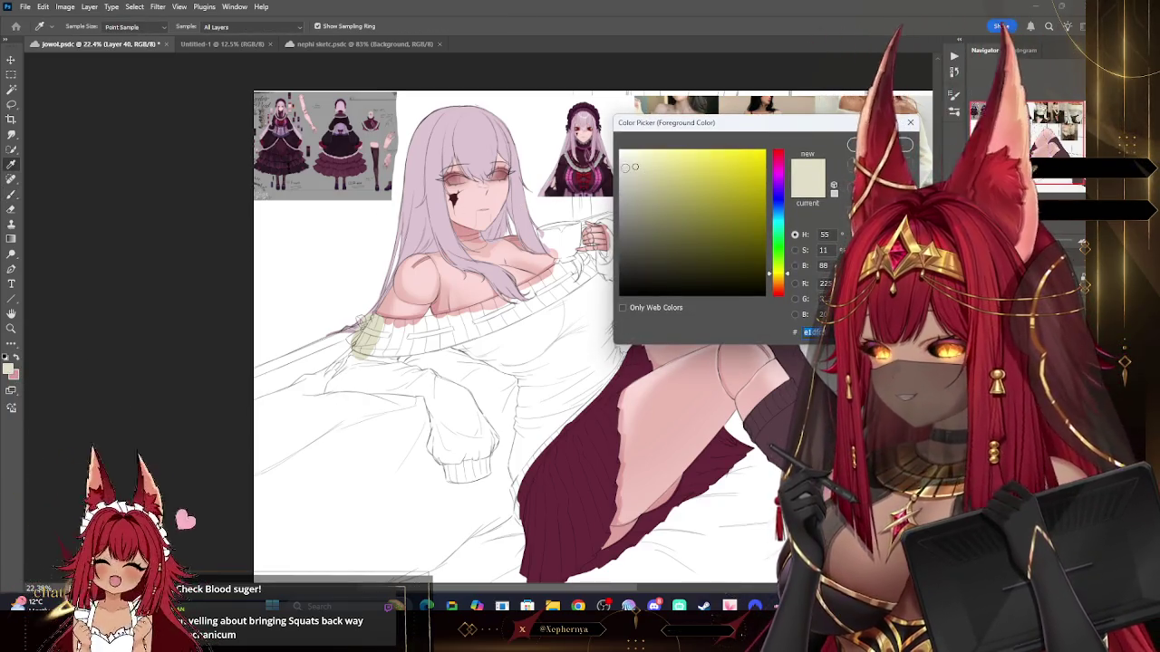
pyautogui.press('Return')
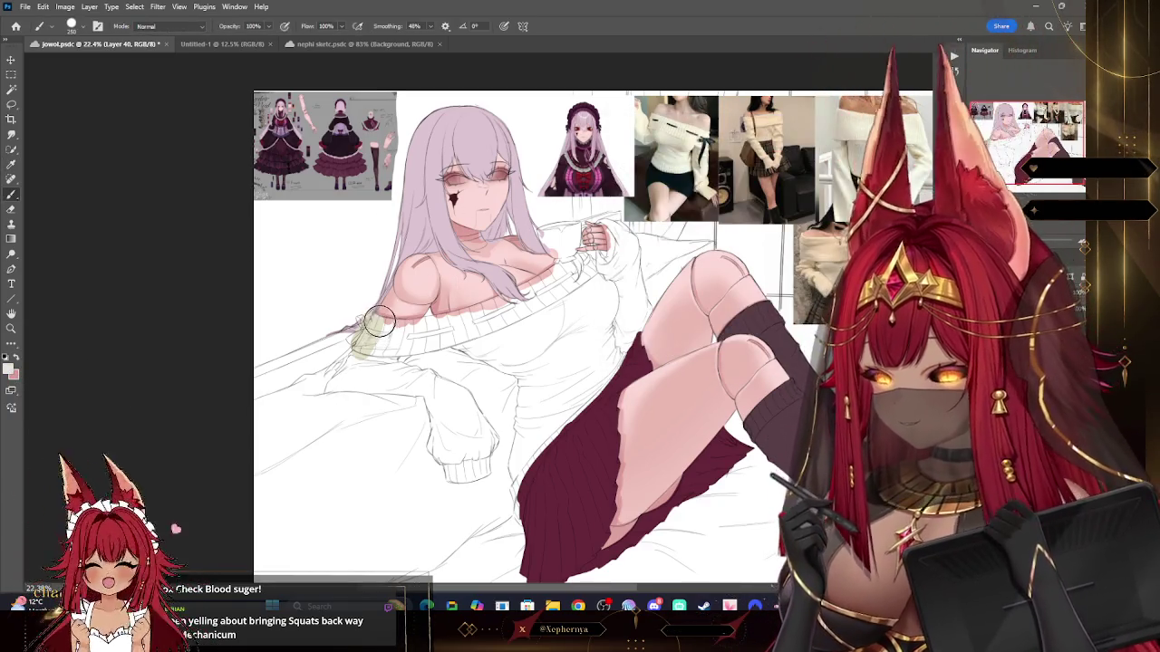
pyautogui.click(11, 370)
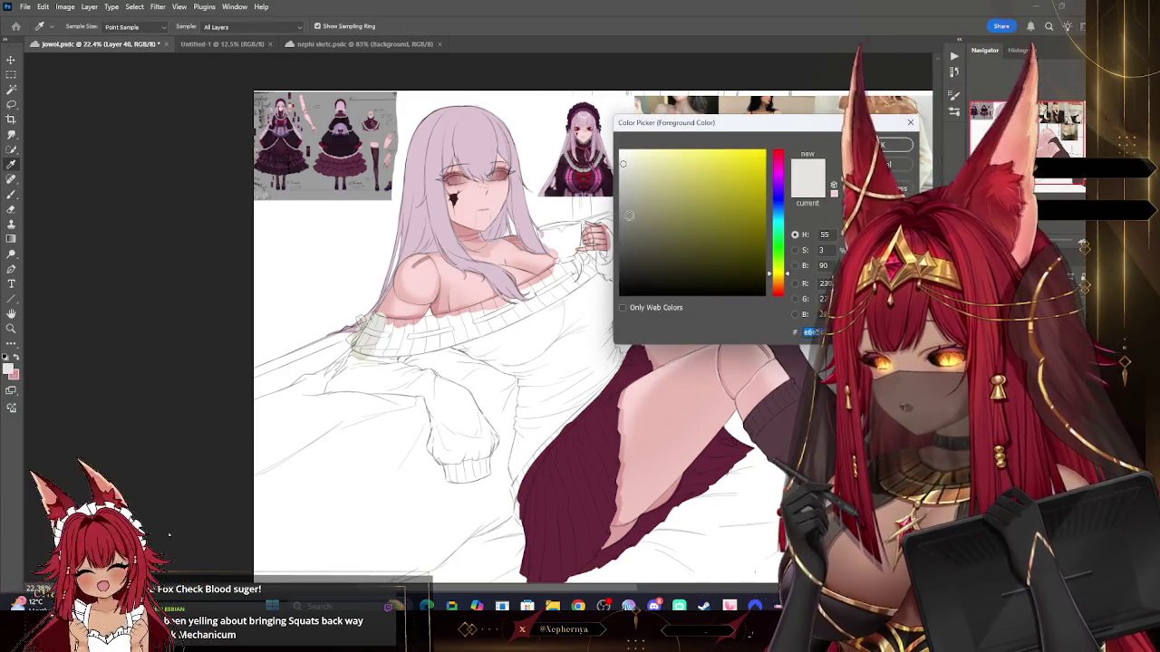
pyautogui.press('Return')
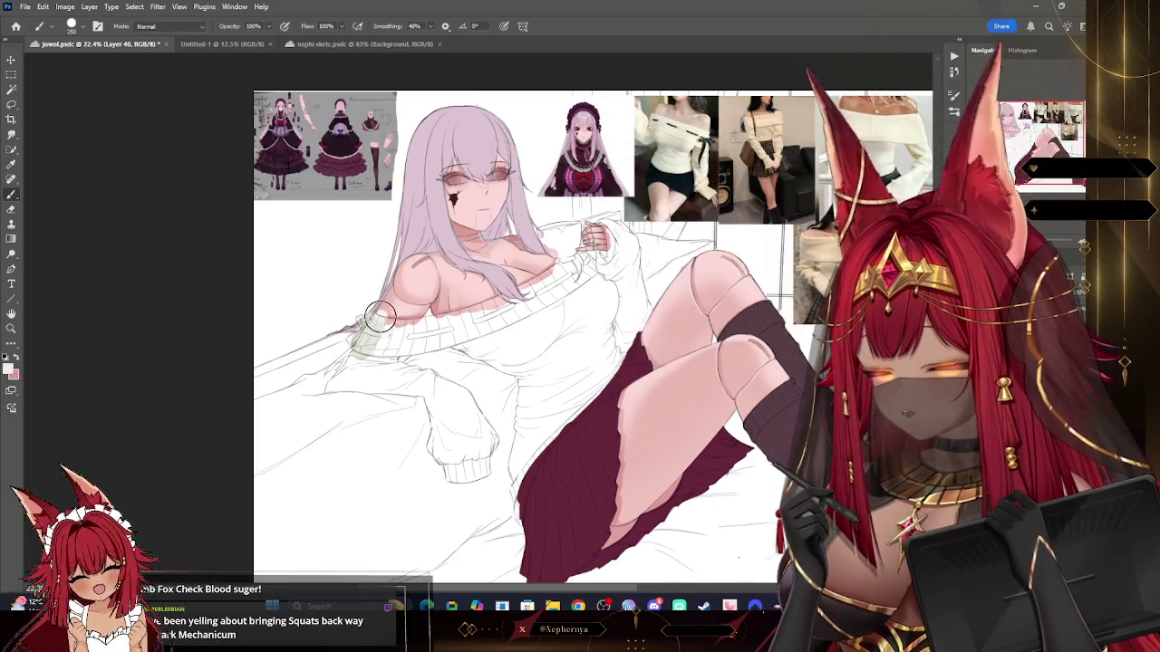
pyautogui.moveTo(379, 318)
pyautogui.mouseDown()
pyautogui.moveTo(499, 306)
pyautogui.moveTo(362, 339)
pyautogui.moveTo(519, 304)
pyautogui.mouseUp()
pyautogui.press(']')
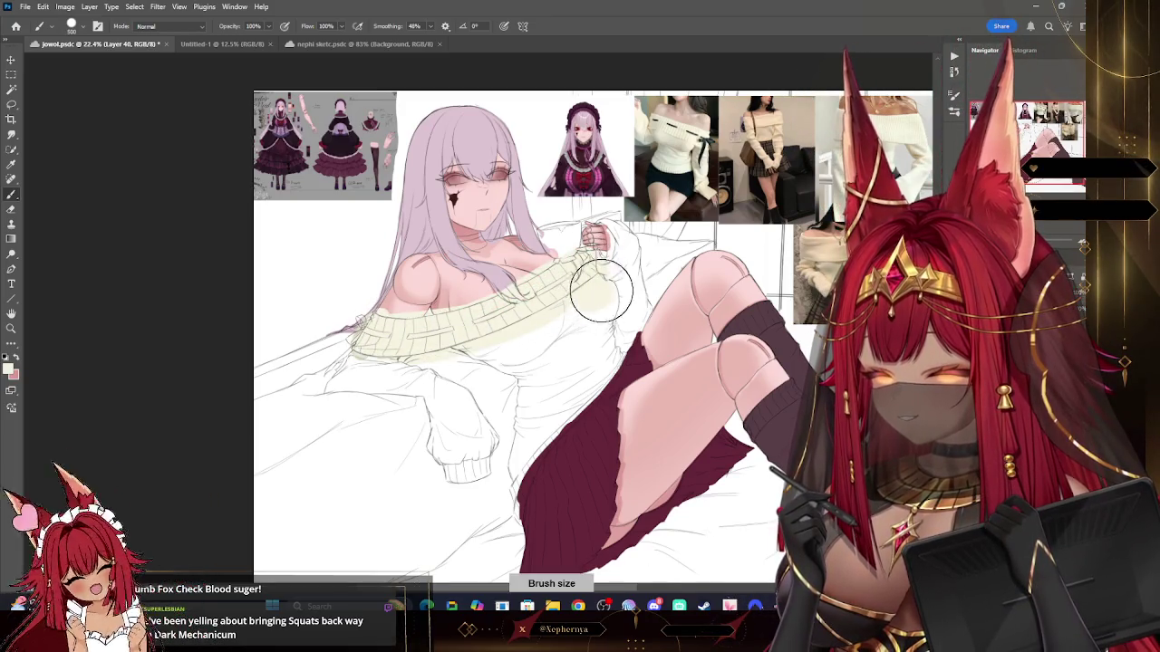
pyautogui.moveTo(602, 358); pyautogui.dragTo(524, 514)
pyautogui.moveTo(522, 438)
pyautogui.mouseDown()
pyautogui.moveTo(479, 345)
pyautogui.moveTo(531, 407)
pyautogui.moveTo(620, 367)
pyautogui.moveTo(540, 330)
pyautogui.mouseUp()
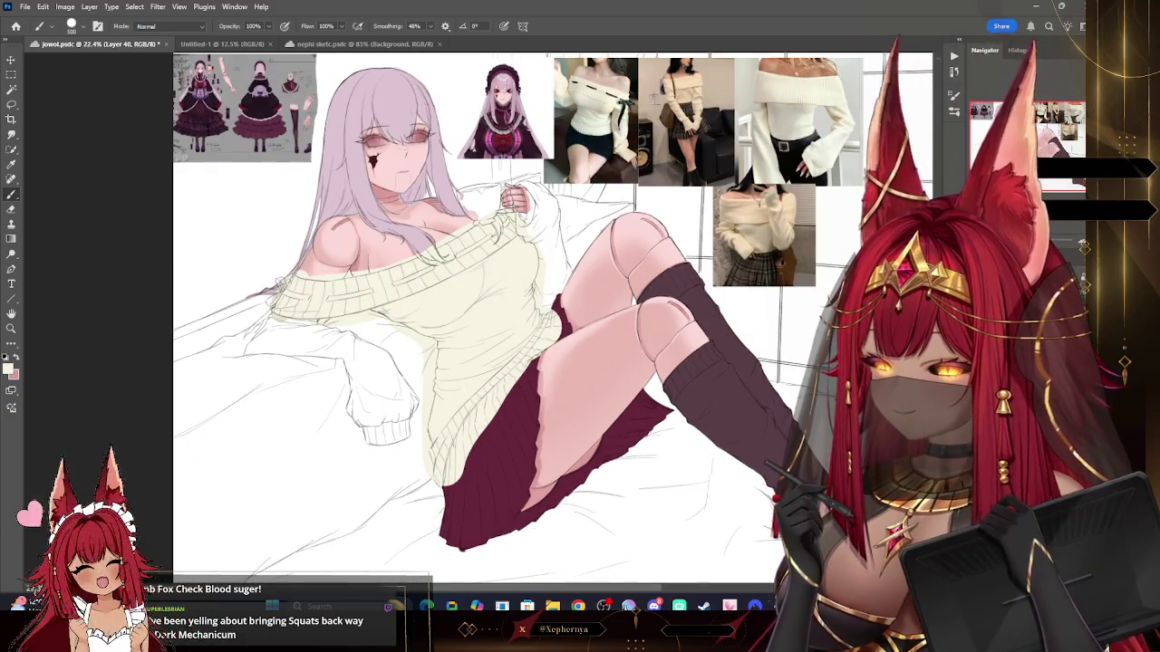
# Step: Zoom into the reference sheet's colour swatches and sample the lilac as the painting colour
pyautogui.press('z')
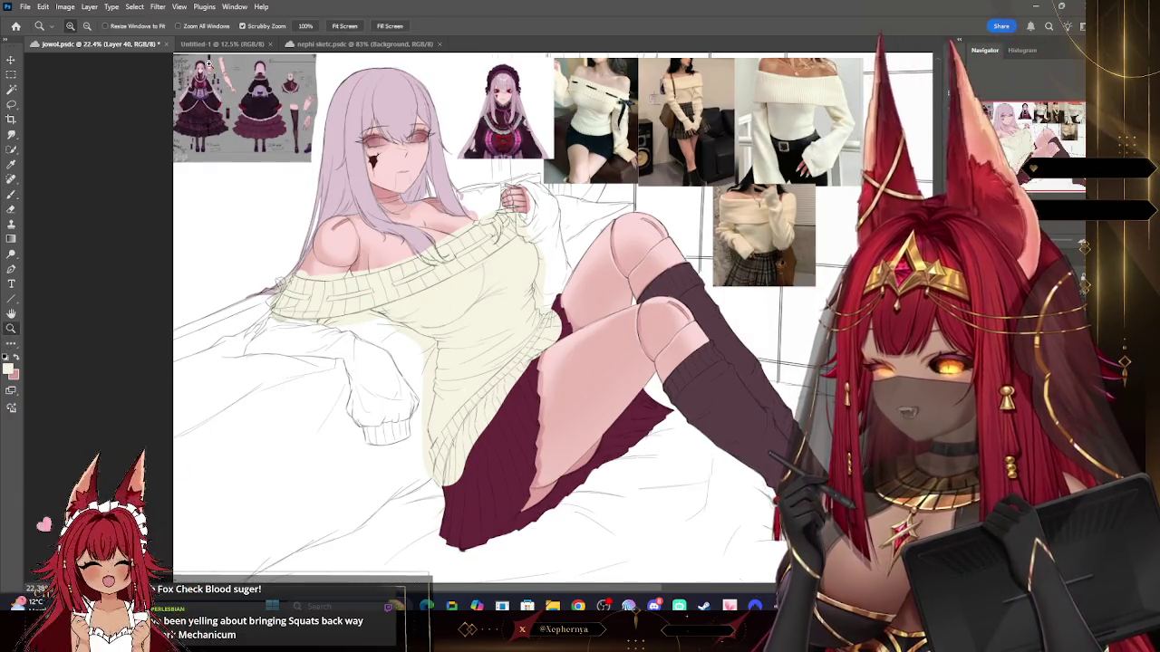
pyautogui.moveTo(207, 62); pyautogui.dragTo(374, 191)
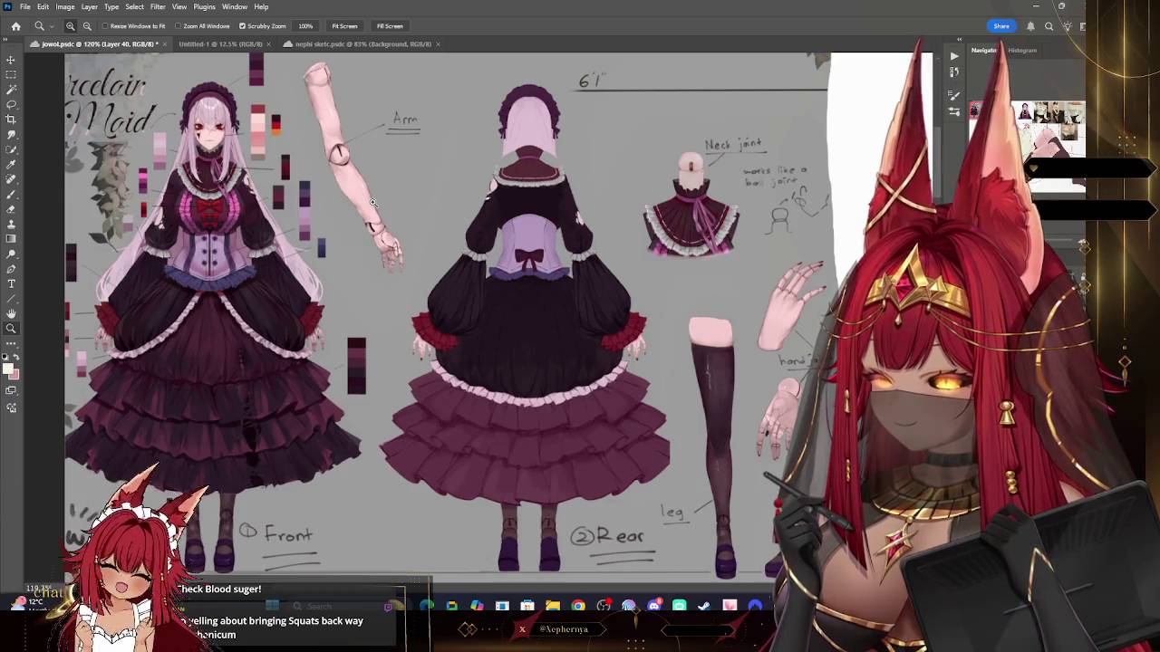
pyautogui.moveTo(371, 202); pyautogui.dragTo(326, 199)
pyautogui.moveTo(335, 106)
pyautogui.mouseDown()
pyautogui.moveTo(369, 106)
pyautogui.moveTo(290, 104)
pyautogui.mouseUp()
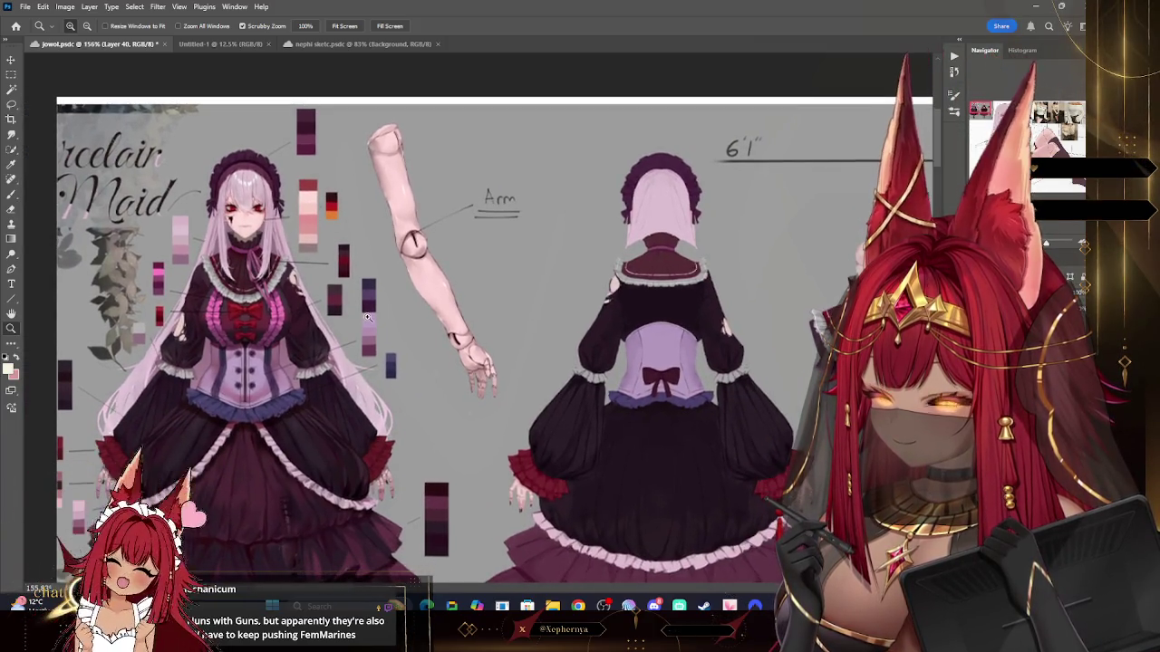
pyautogui.moveTo(367, 316); pyautogui.dragTo(426, 317)
pyautogui.press('i')
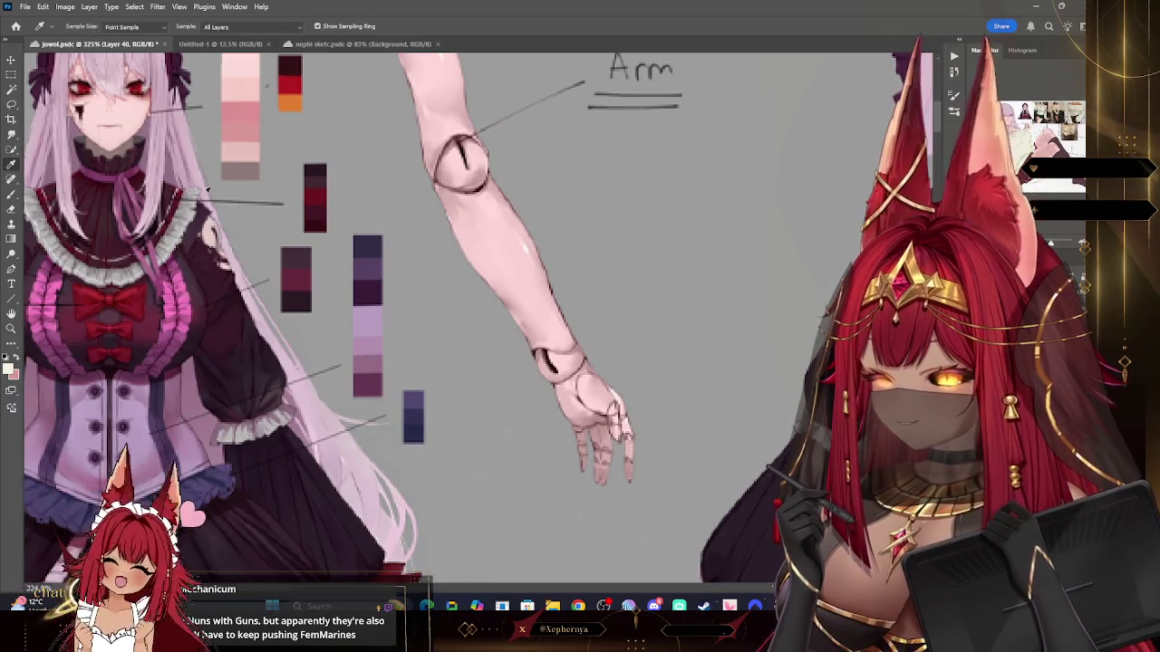
pyautogui.click(11, 328)
pyautogui.scroll(-10, 746, 354)
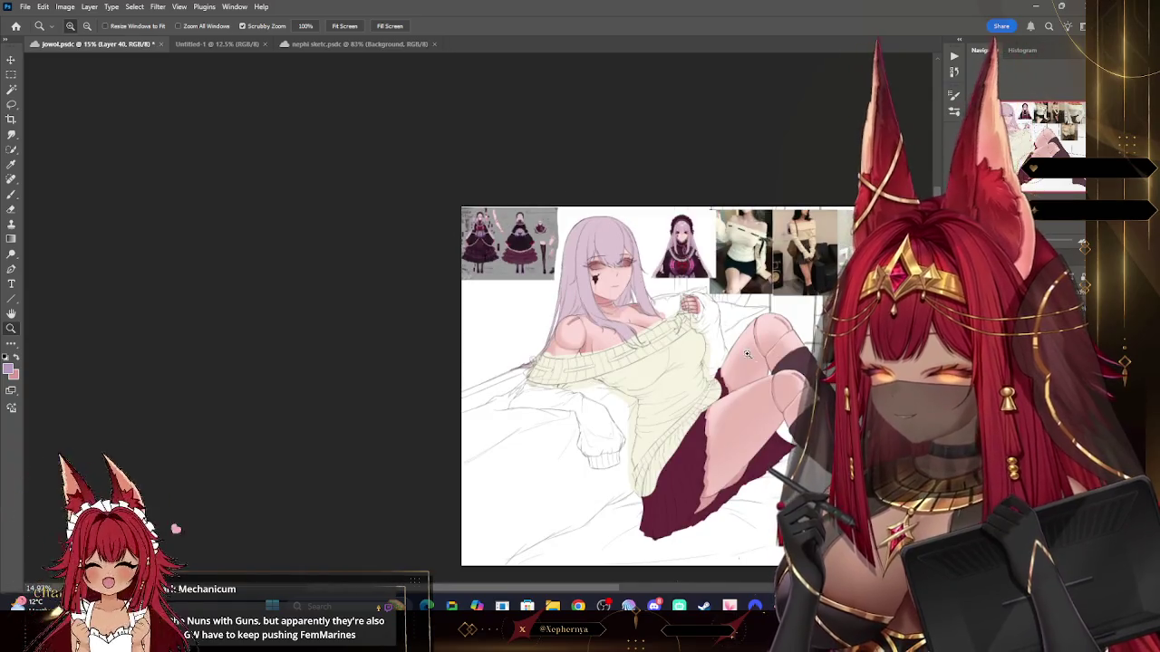
pyautogui.scroll(3, 747, 353)
# Step: Paint flat lilac across the sweater's shoulder band, torso, right sleeve and left sleeve
pyautogui.press('b')
pyautogui.moveTo(409, 334)
pyautogui.mouseDown()
pyautogui.moveTo(383, 344)
pyautogui.moveTo(474, 344)
pyautogui.moveTo(602, 288)
pyautogui.moveTo(652, 241)
pyautogui.moveTo(672, 367)
pyautogui.mouseUp()
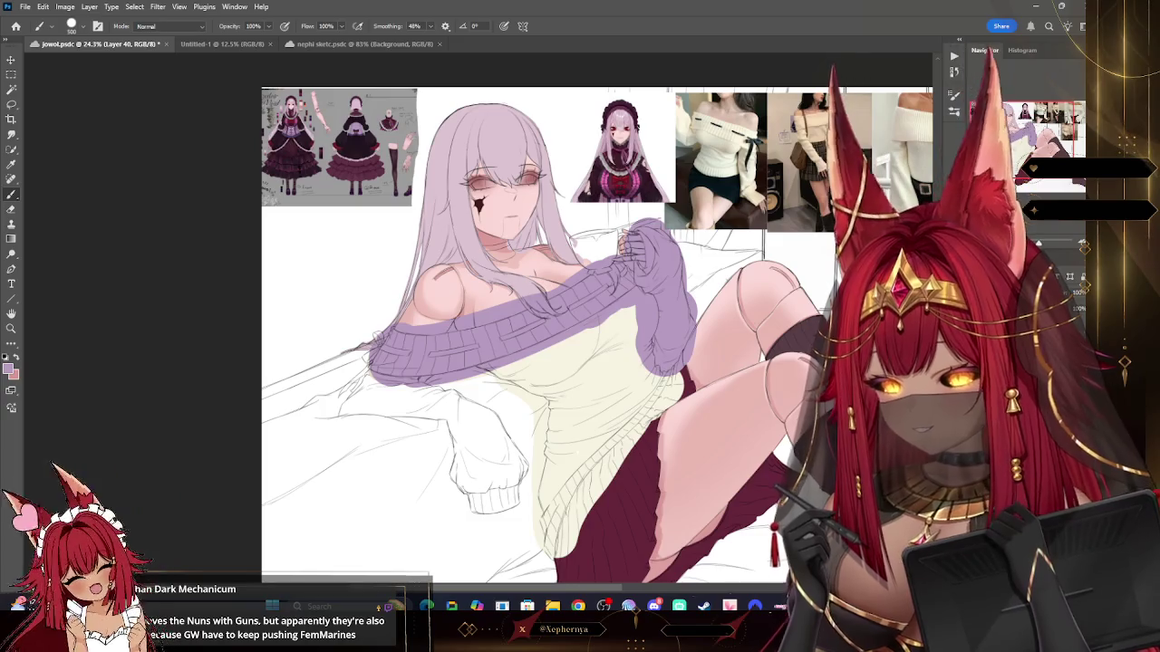
pyautogui.moveTo(668, 379); pyautogui.dragTo(623, 426)
pyautogui.moveTo(591, 470)
pyautogui.mouseDown()
pyautogui.moveTo(544, 530)
pyautogui.moveTo(556, 415)
pyautogui.moveTo(535, 362)
pyautogui.moveTo(563, 435)
pyautogui.moveTo(625, 381)
pyautogui.mouseUp()
pyautogui.moveTo(399, 363)
pyautogui.mouseDown()
pyautogui.moveTo(341, 426)
pyautogui.moveTo(426, 412)
pyautogui.moveTo(484, 435)
pyautogui.moveTo(507, 489)
pyautogui.mouseUp()
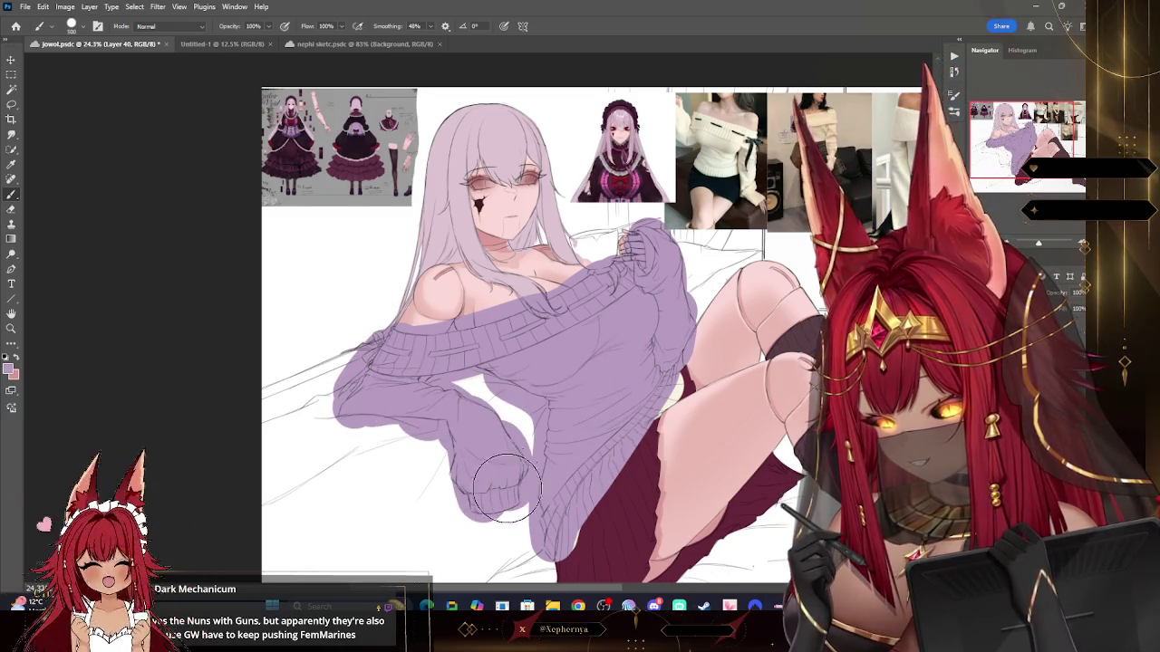
pyautogui.click(11, 328)
pyautogui.moveTo(631, 253)
pyautogui.mouseDown()
pyautogui.moveTo(585, 217)
pyautogui.moveTo(642, 257)
pyautogui.mouseUp()
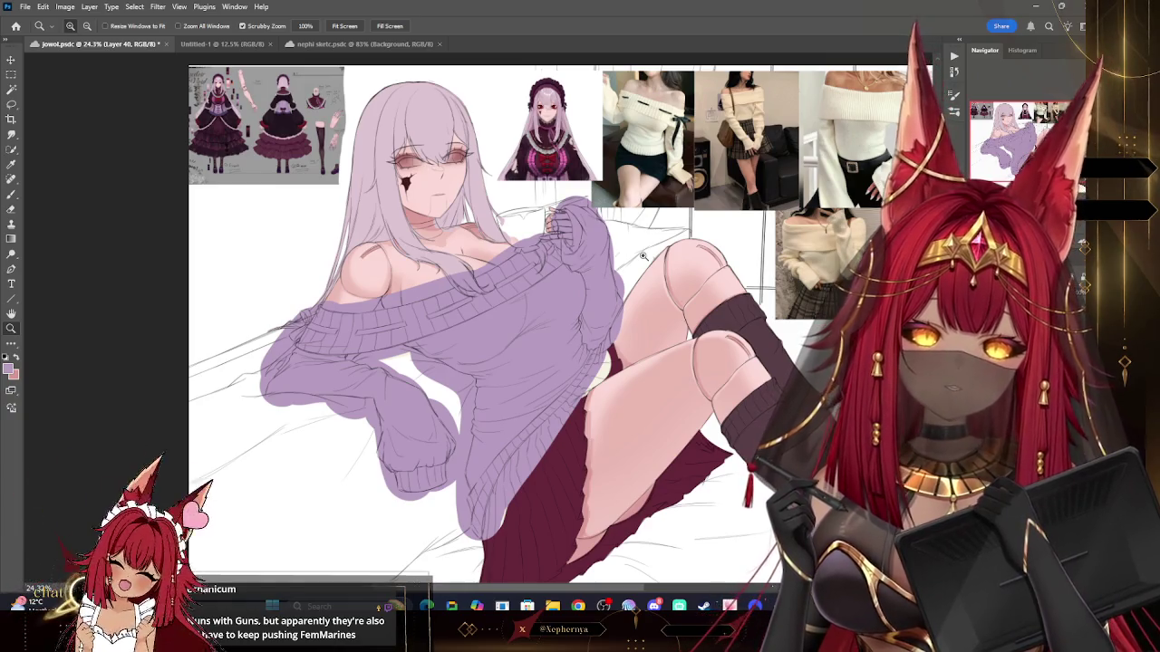
pyautogui.click(349, 234)
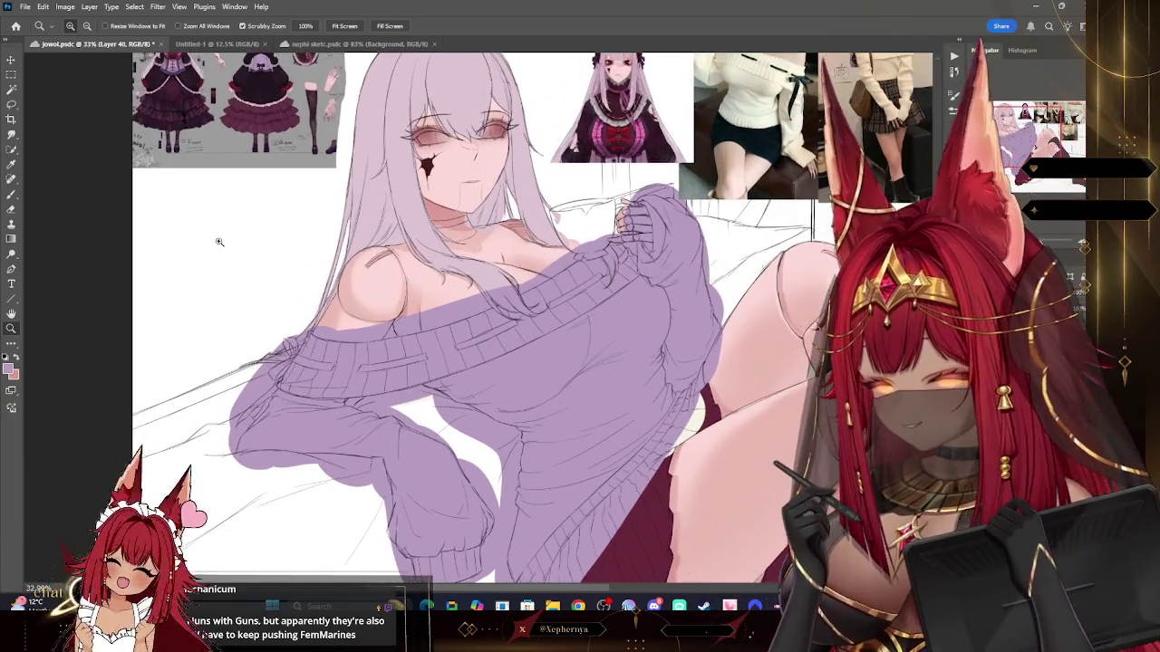
# Step: Undo the stray lilac stroke across the chest and set the eraser to about 40
pyautogui.press('e')
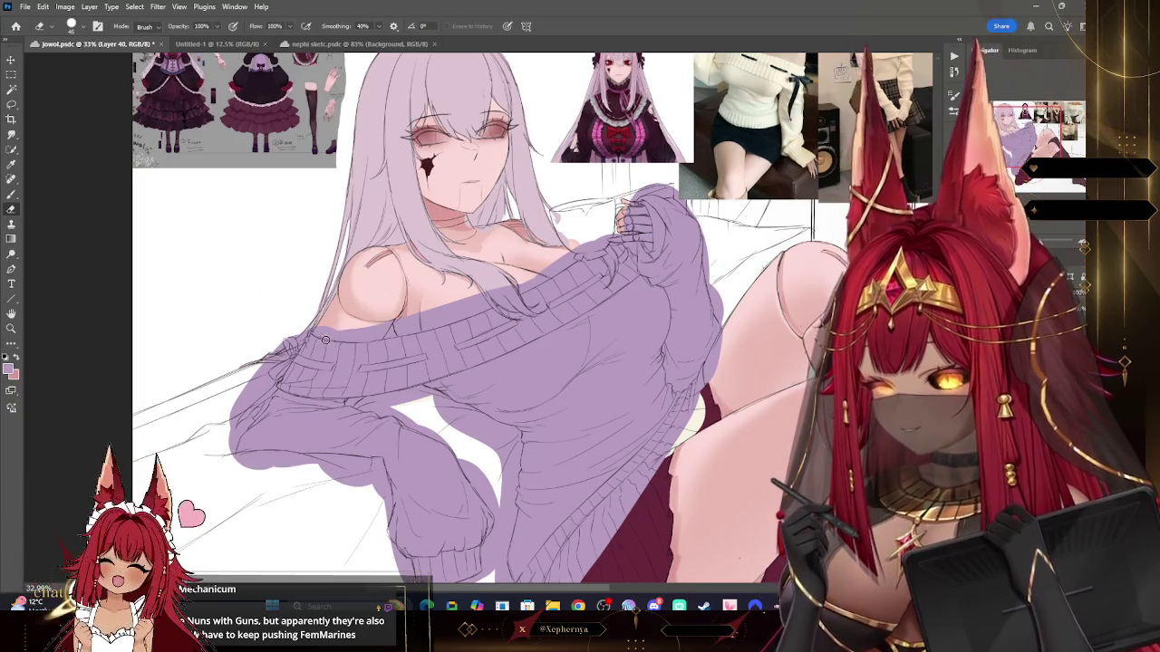
pyautogui.press('[')
pyautogui.press(']')
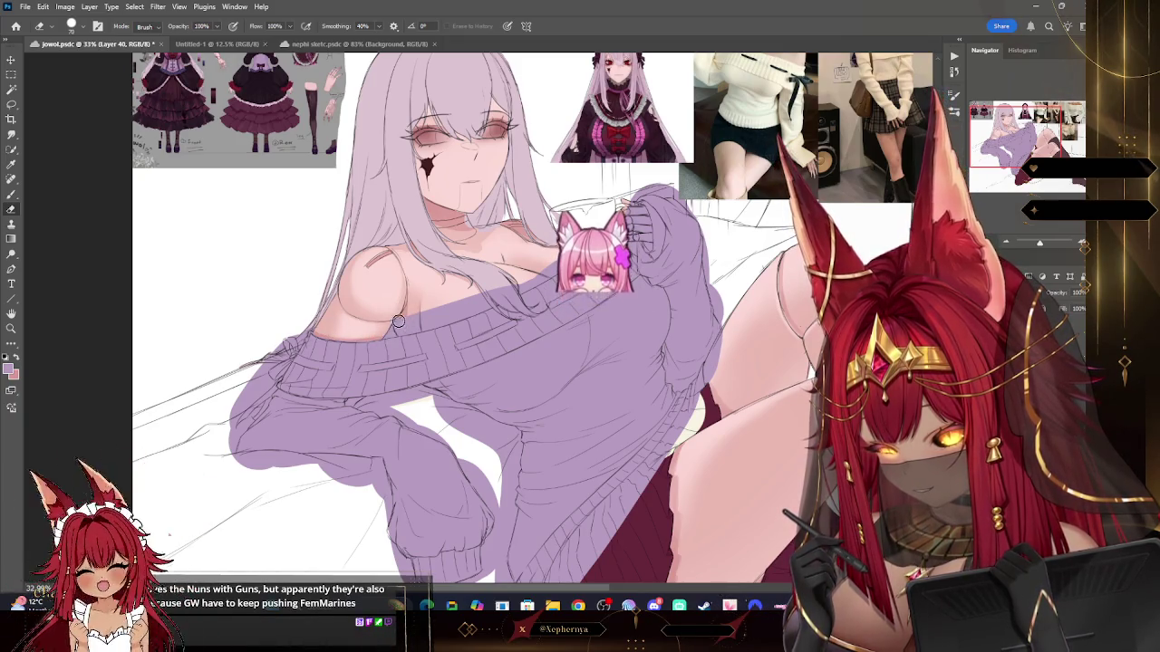
pyautogui.press(']')
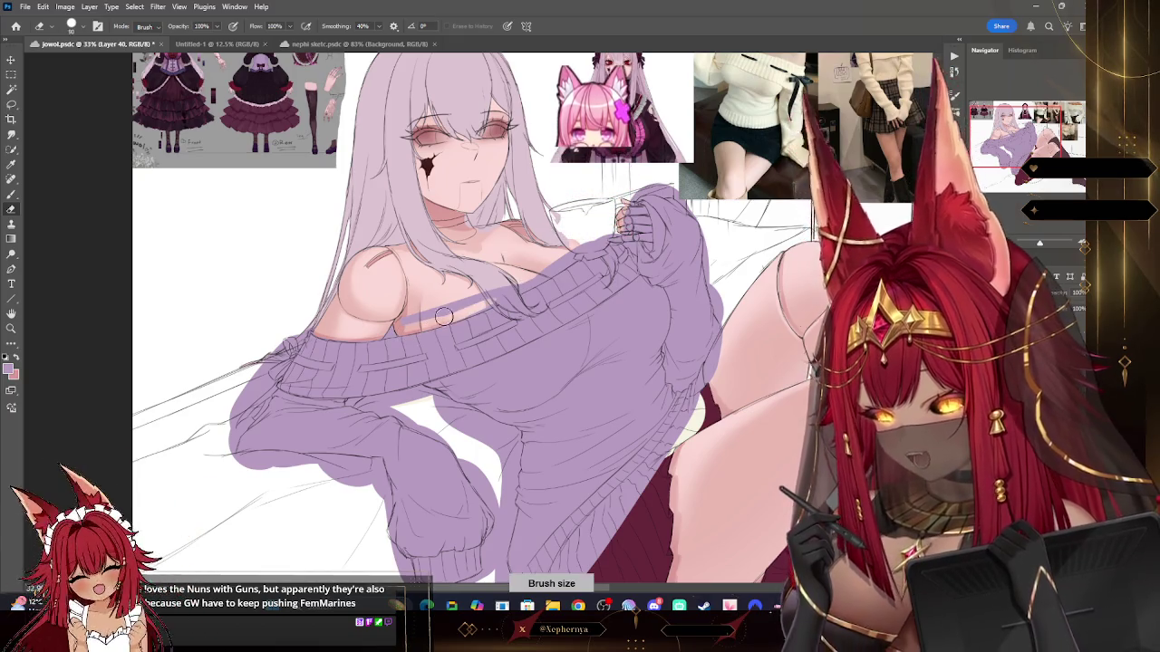
pyautogui.hotkey('ctrl', 'z')
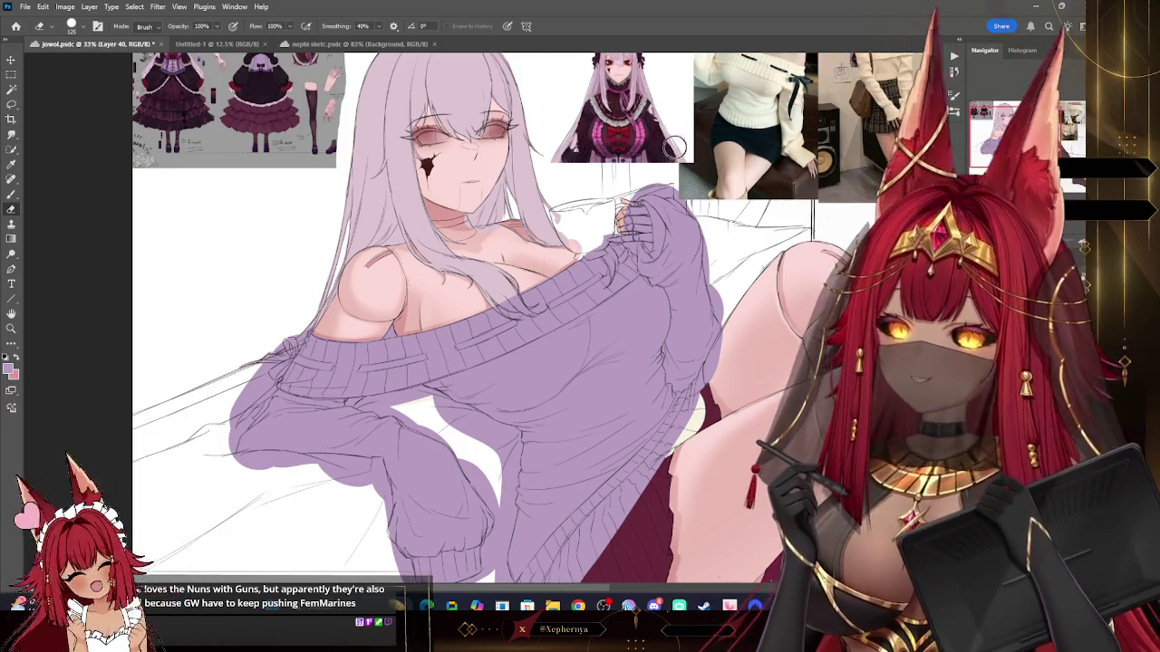
pyautogui.press('[')
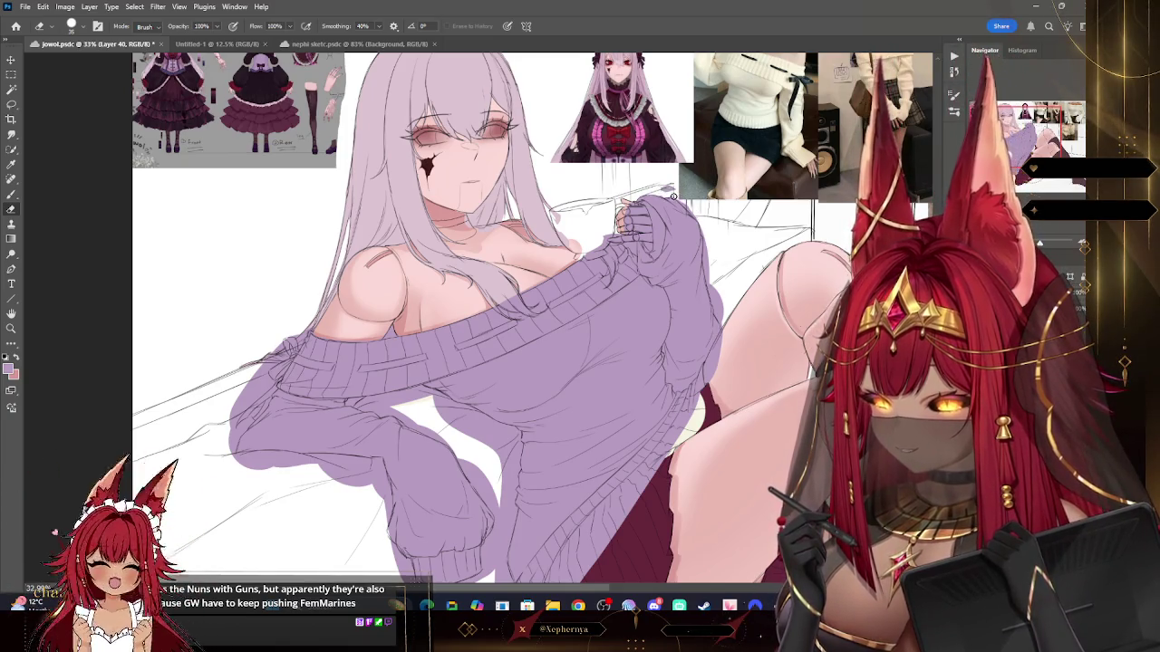
pyautogui.press(']')
pyautogui.press(']')
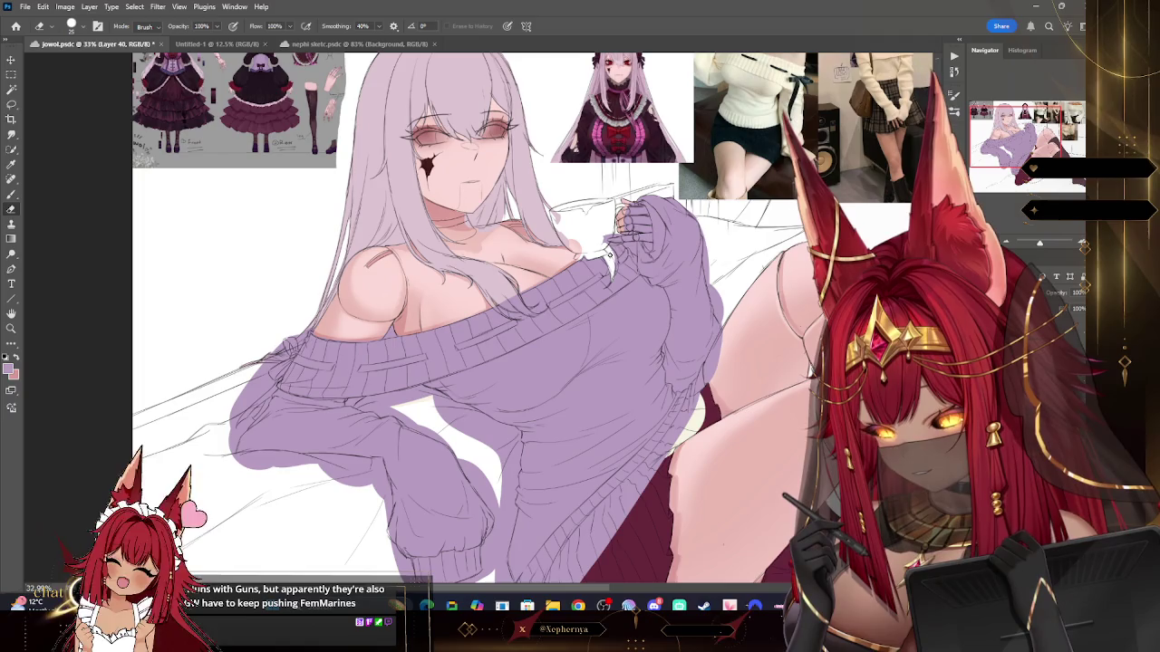
pyautogui.press(']')
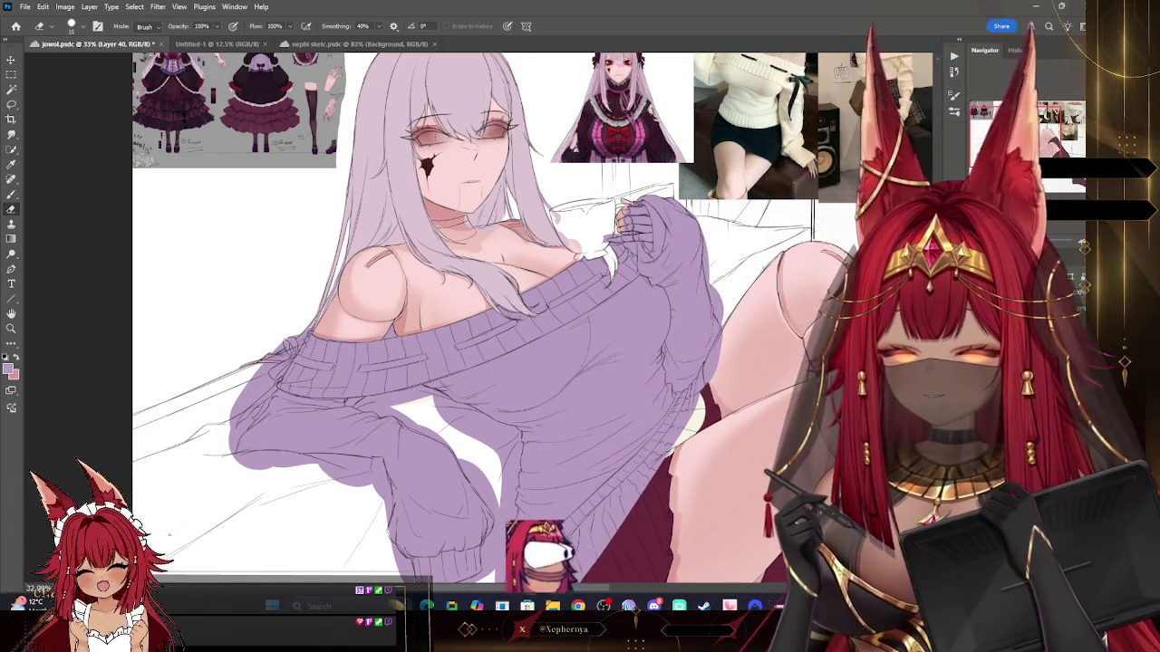
# Step: Move to the layer beneath the sweater and sample a colour from the canvas
pyautogui.hotkey('ctrl', 'e')
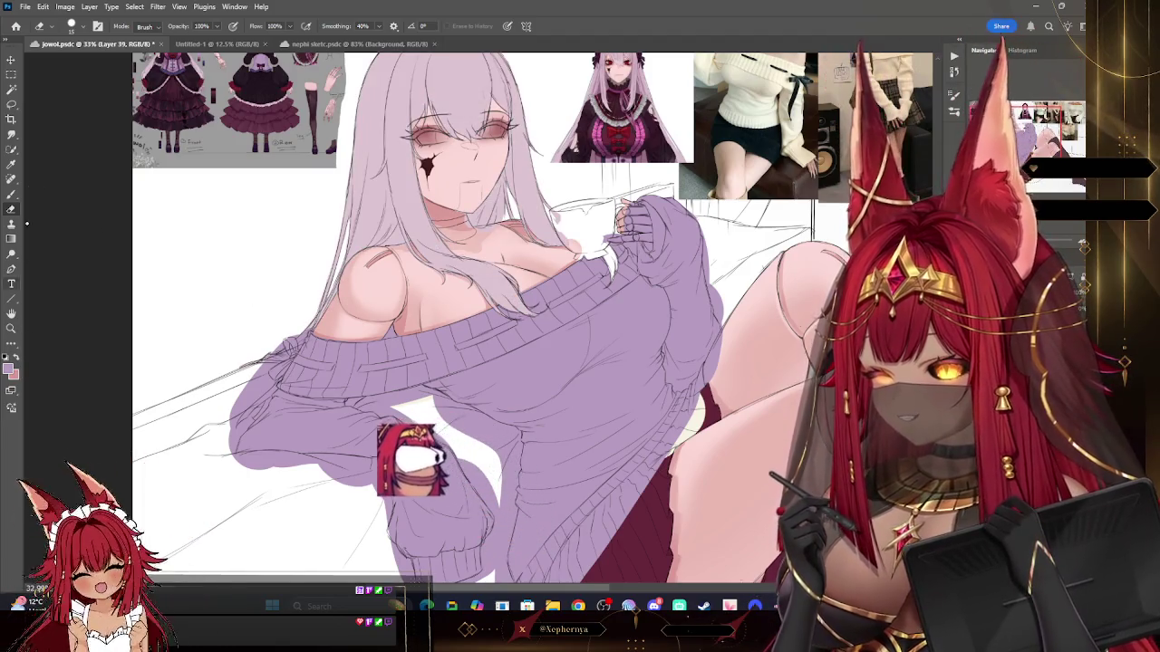
pyautogui.press('i')
pyautogui.click(12, 194)
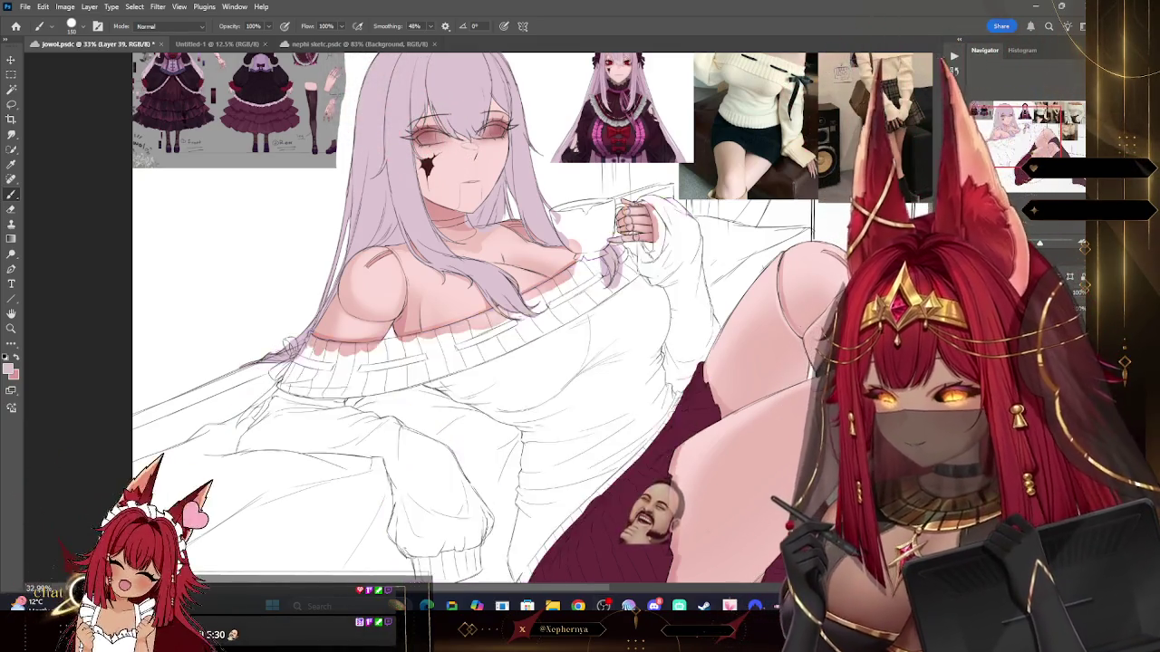
# Step: Return to the lilac sweater layer and size the eraser around 40 for clearing the cup
pyautogui.hotkey('ctrl', 'shift', 'alt', 'n')
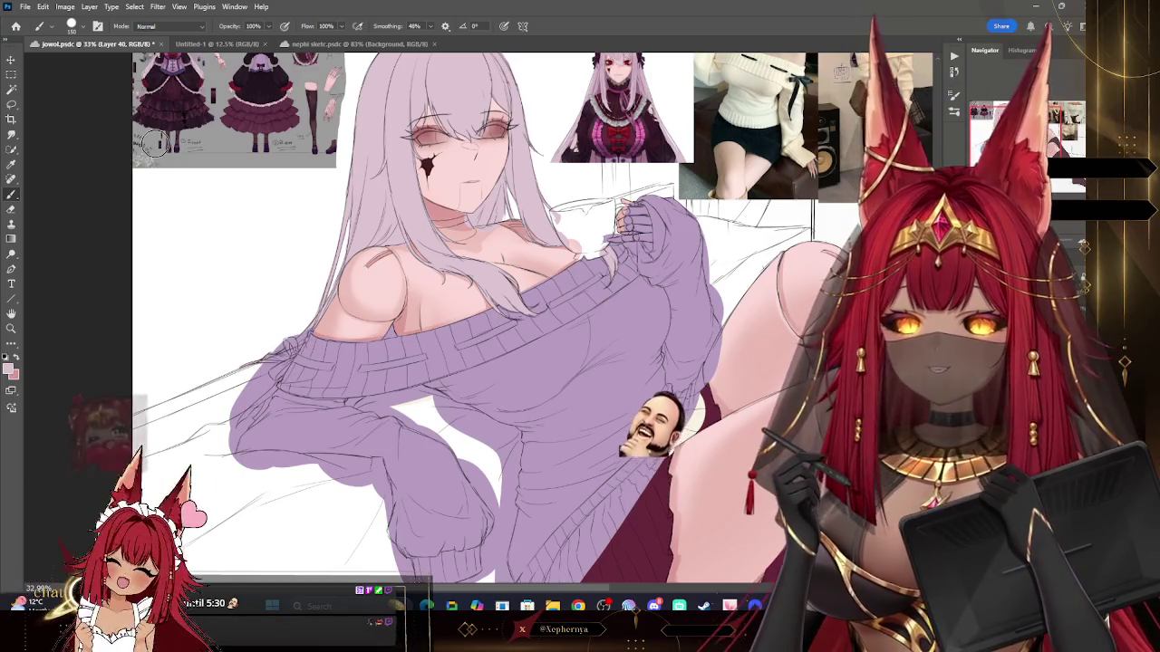
pyautogui.click(11, 209)
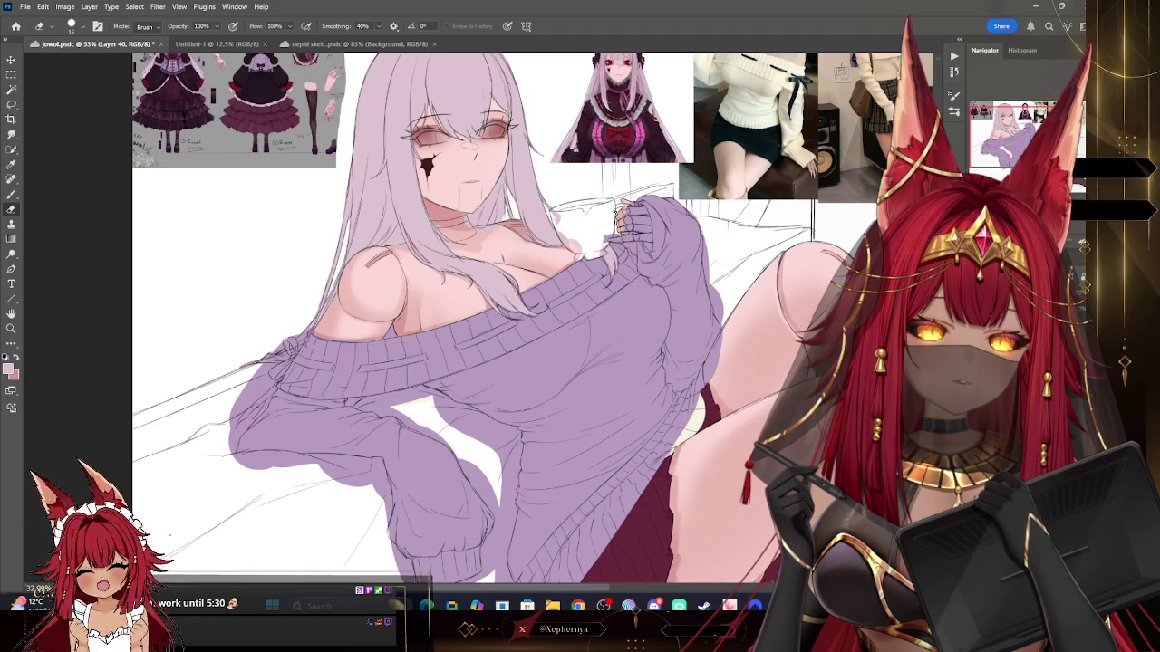
pyautogui.press(']')
pyautogui.press(']')
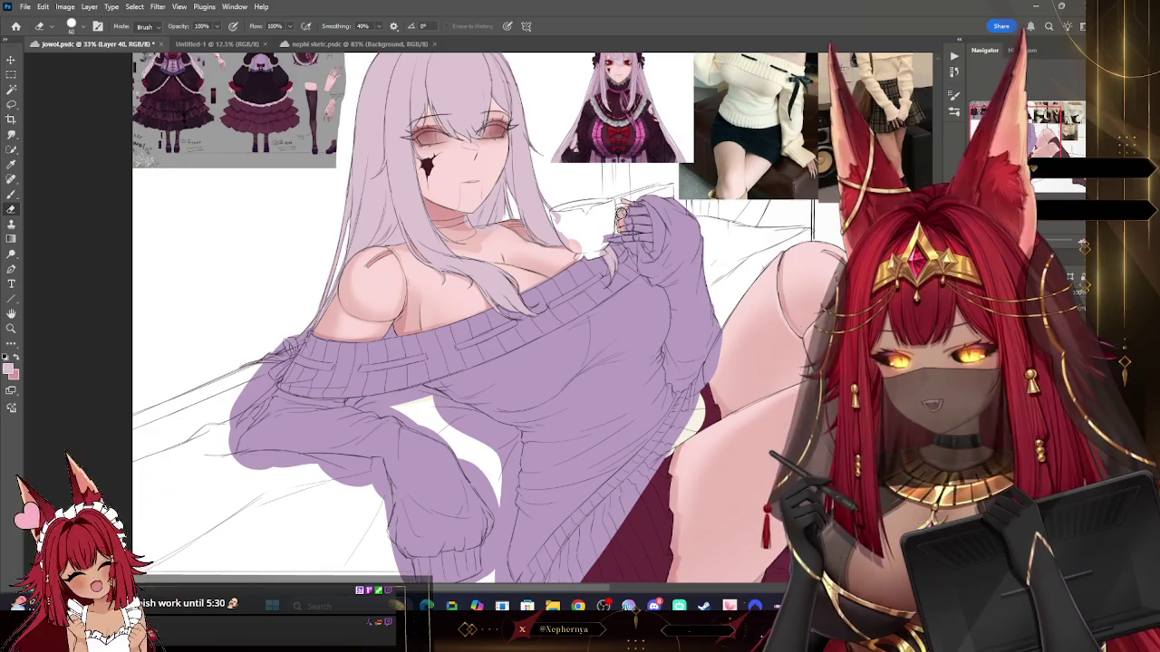
pyautogui.press('[')
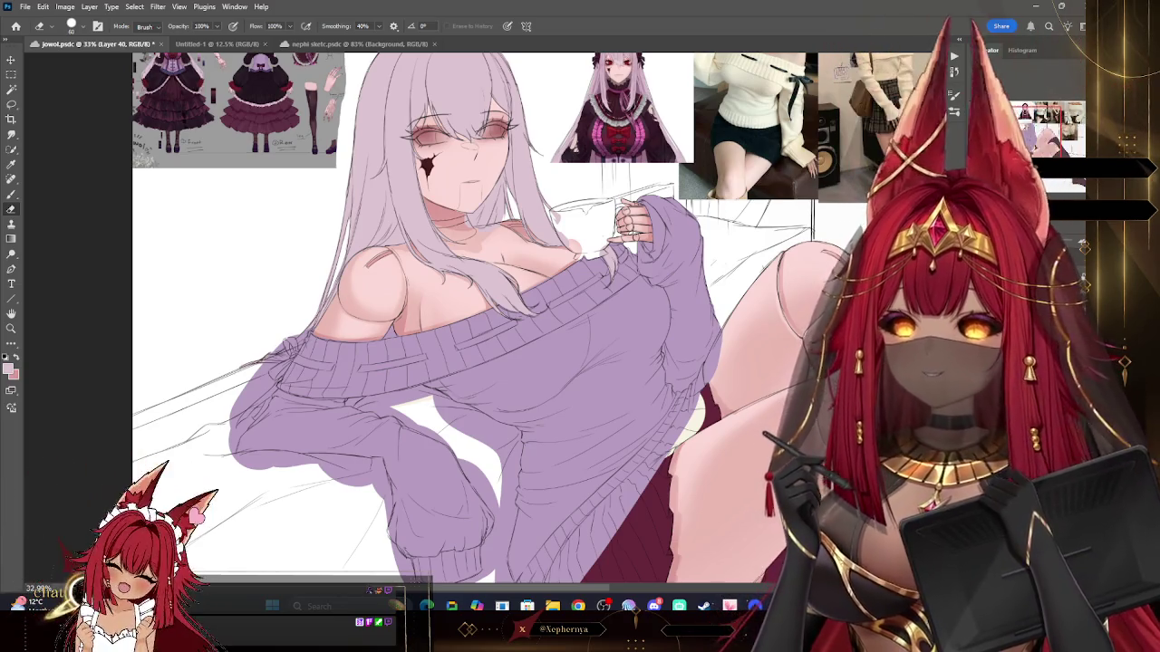
pyautogui.moveTo(693, 399); pyautogui.dragTo(589, 299)
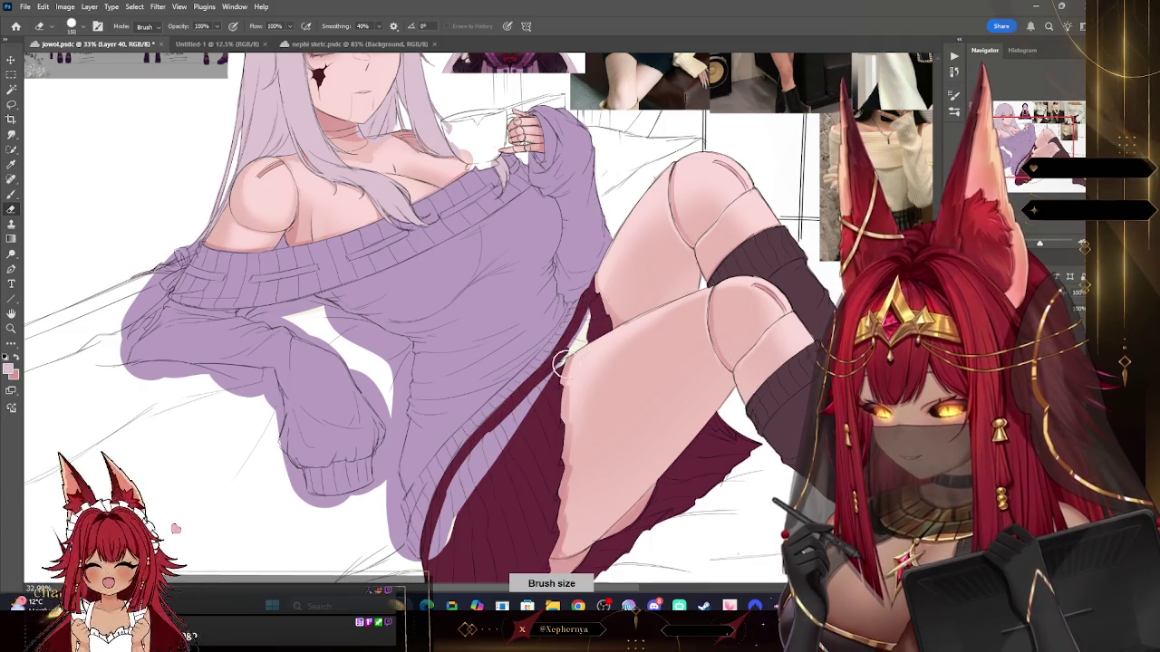
# Step: Erase stray lilac along the edge between the sweater and the skirt
pyautogui.moveTo(487, 455); pyautogui.dragTo(434, 560)
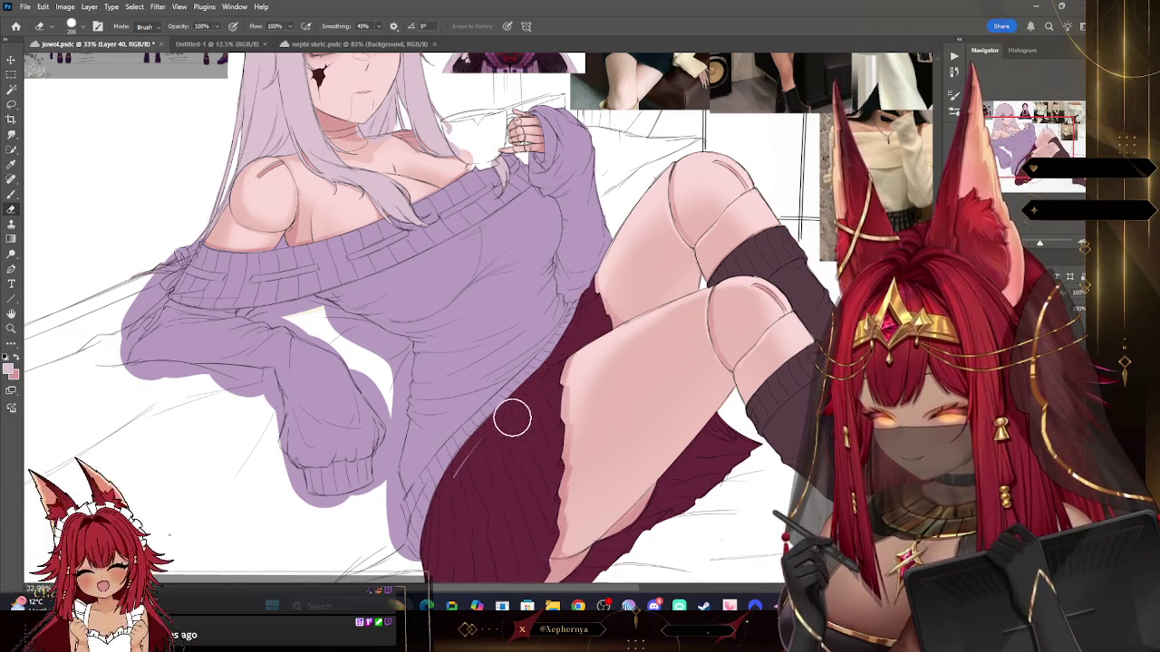
pyautogui.scroll(-5, 486, 509)
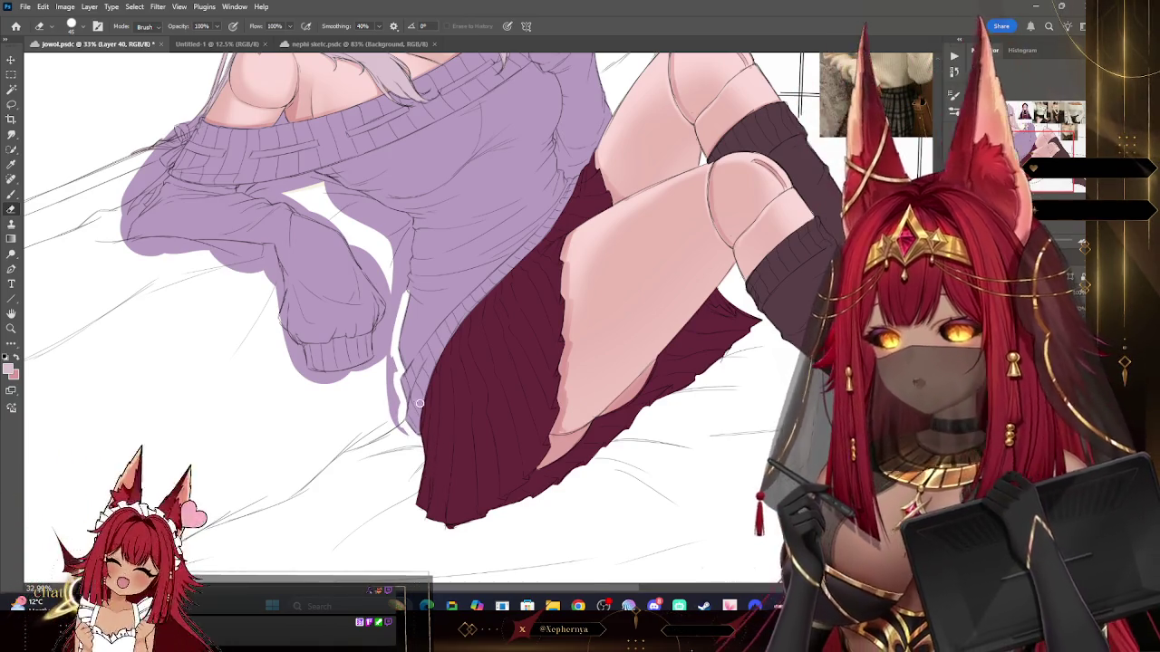
pyautogui.press(']')
pyautogui.press(']')
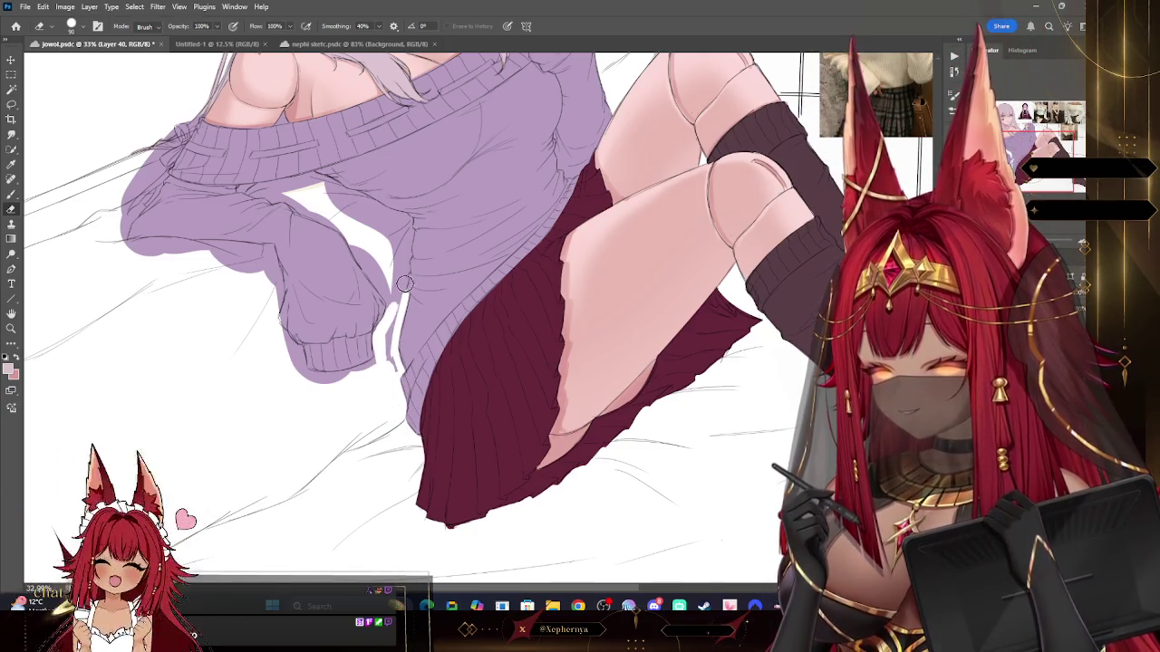
pyautogui.press('[')
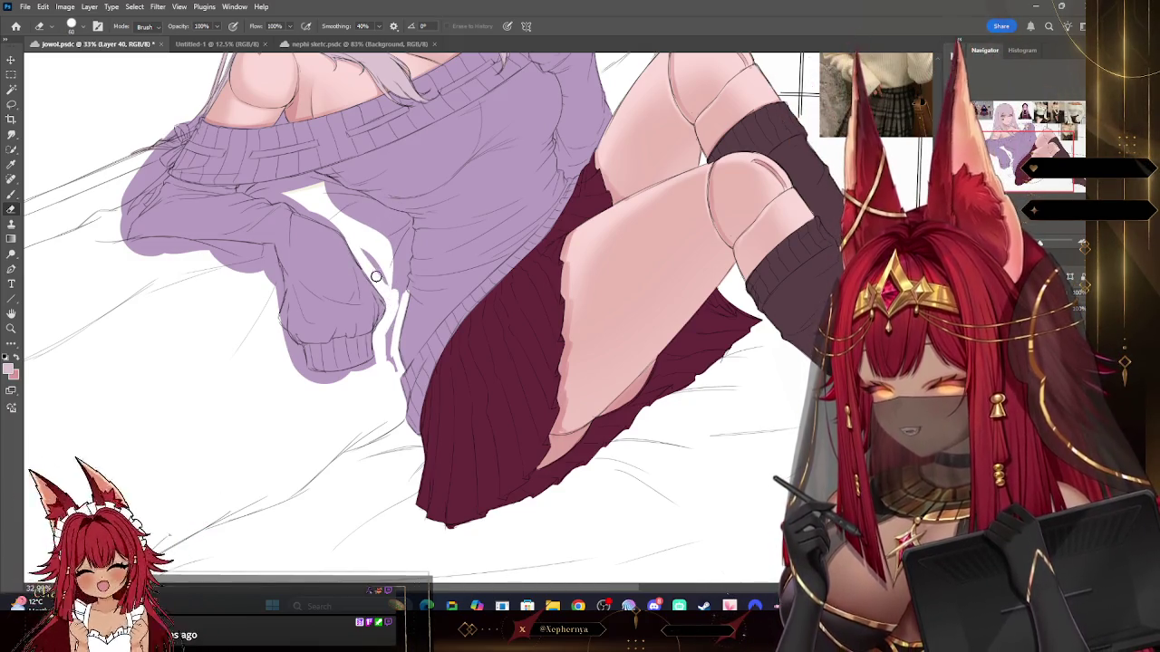
# Step: Fill the white gaps along the sleeve edge with lilac
pyautogui.press(']')
pyautogui.moveTo(395, 376); pyautogui.dragTo(390, 299)
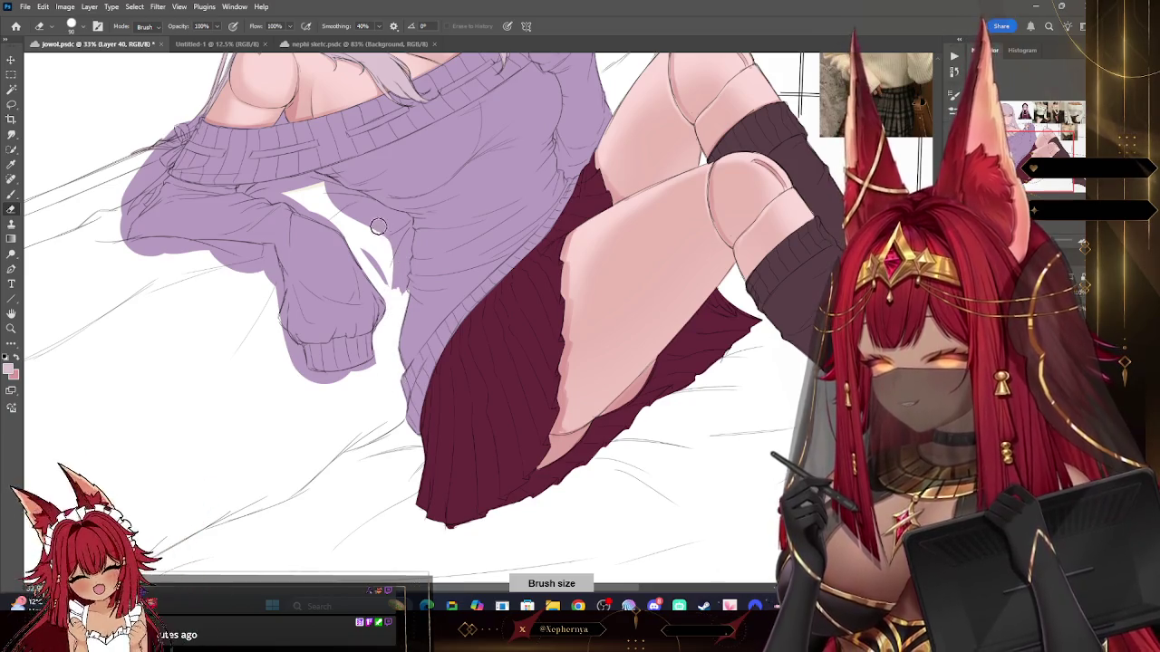
pyautogui.press('i')
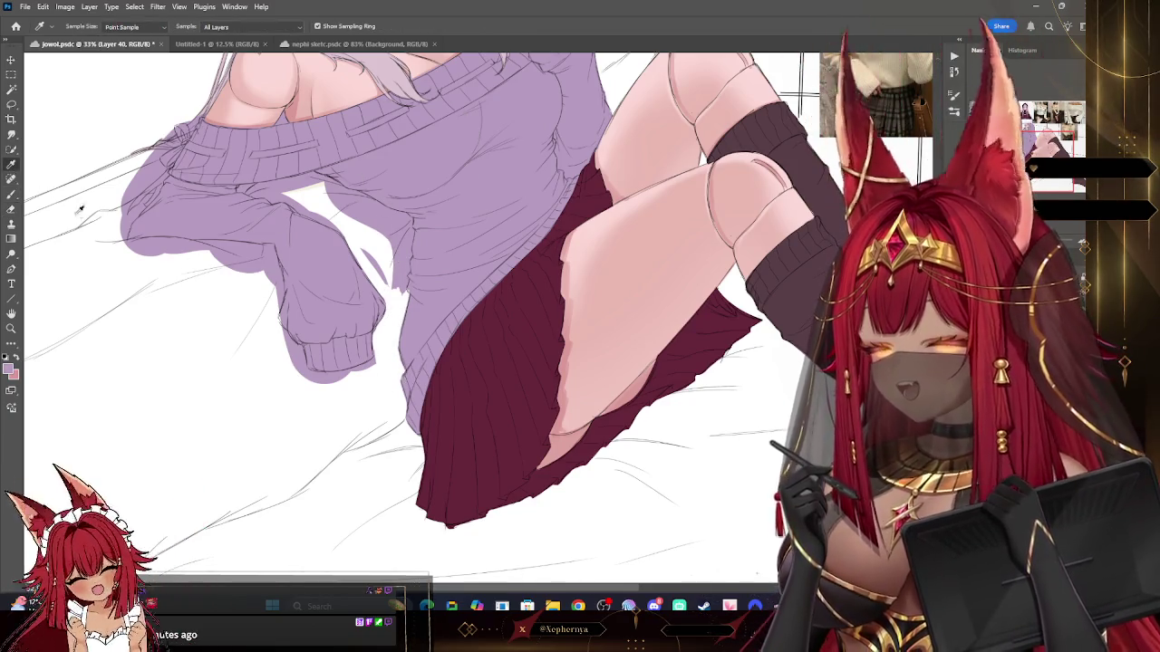
pyautogui.click(78, 181)
pyautogui.press('b')
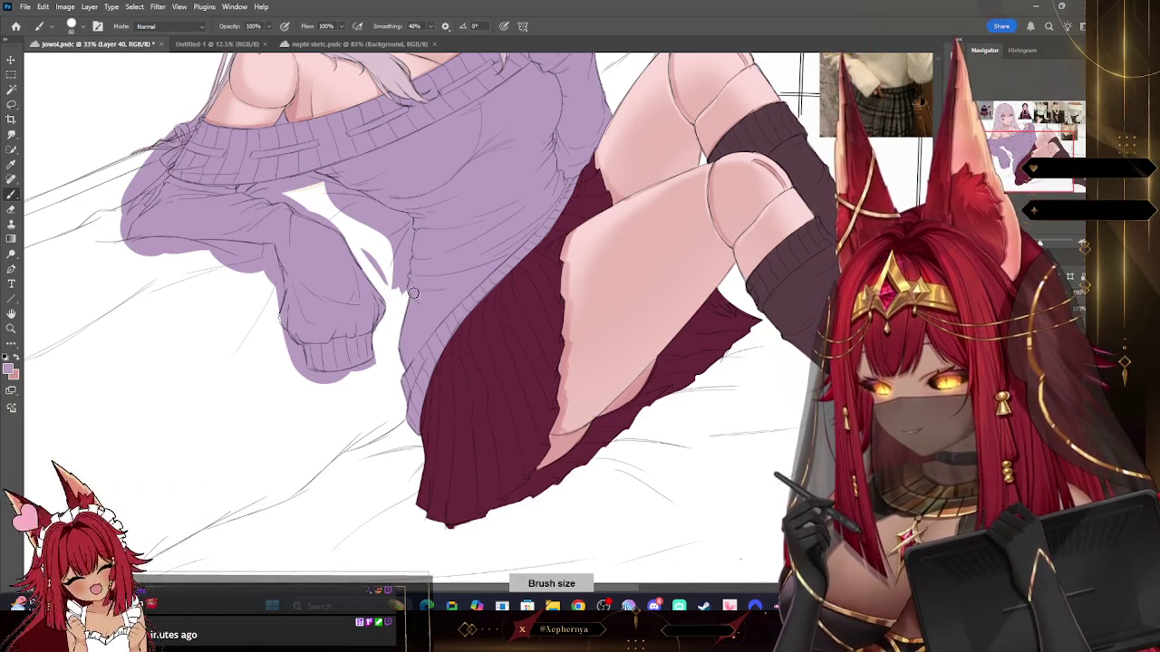
pyautogui.press('e')
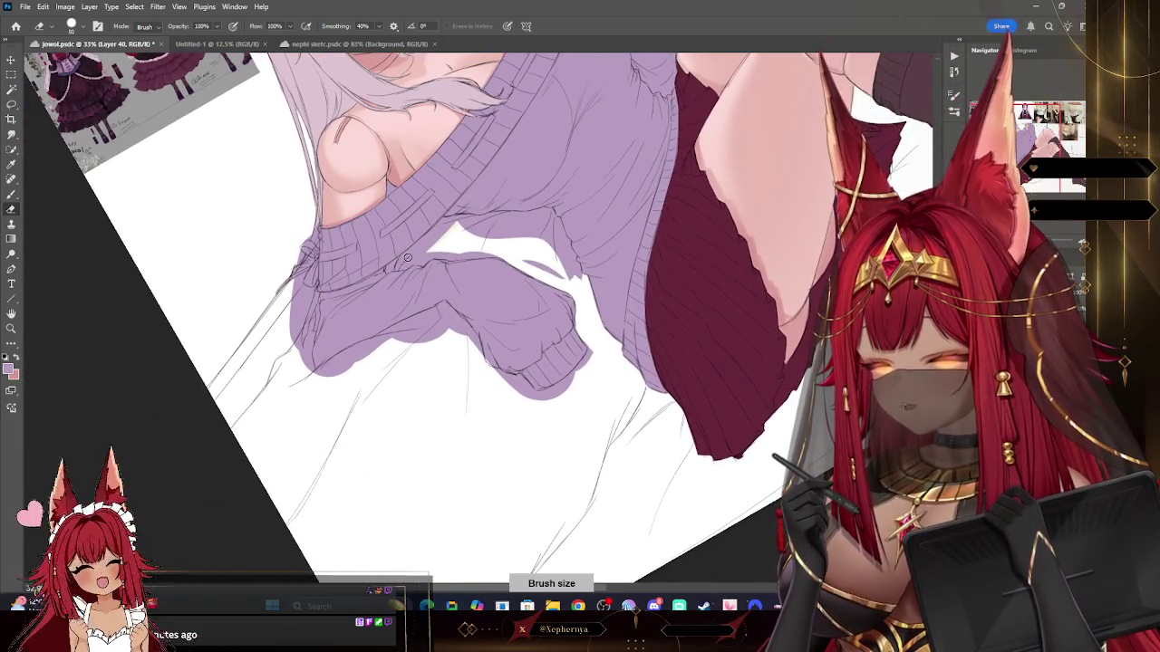
# Step: Erase stray lilac spots and clean the sweater edge between the sleeves
pyautogui.moveTo(393, 268); pyautogui.dragTo(386, 271)
pyautogui.moveTo(438, 233)
pyautogui.mouseDown()
pyautogui.moveTo(398, 257)
pyautogui.moveTo(440, 227)
pyautogui.mouseUp()
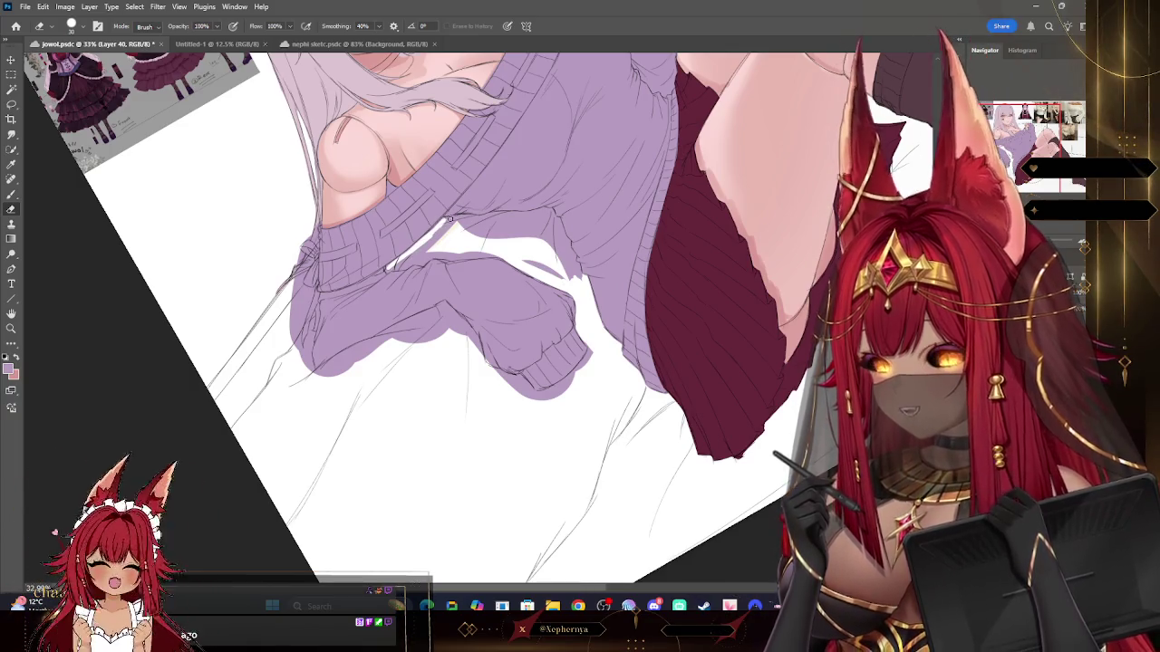
pyautogui.moveTo(449, 220); pyautogui.dragTo(495, 217)
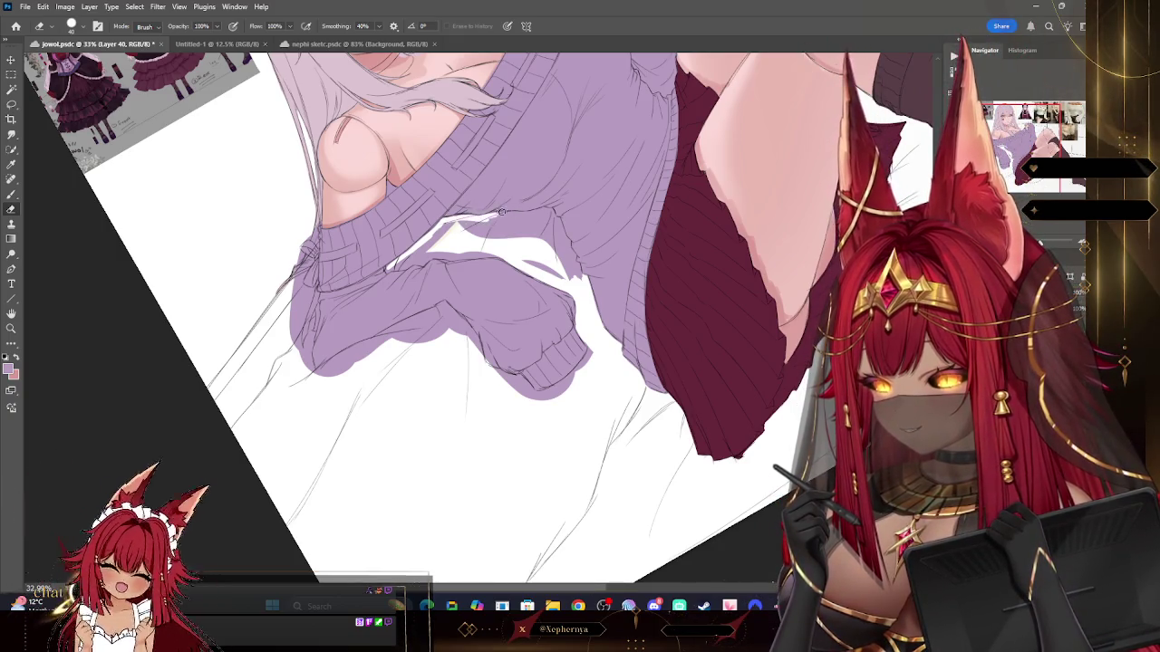
pyautogui.moveTo(399, 270); pyautogui.dragTo(436, 253)
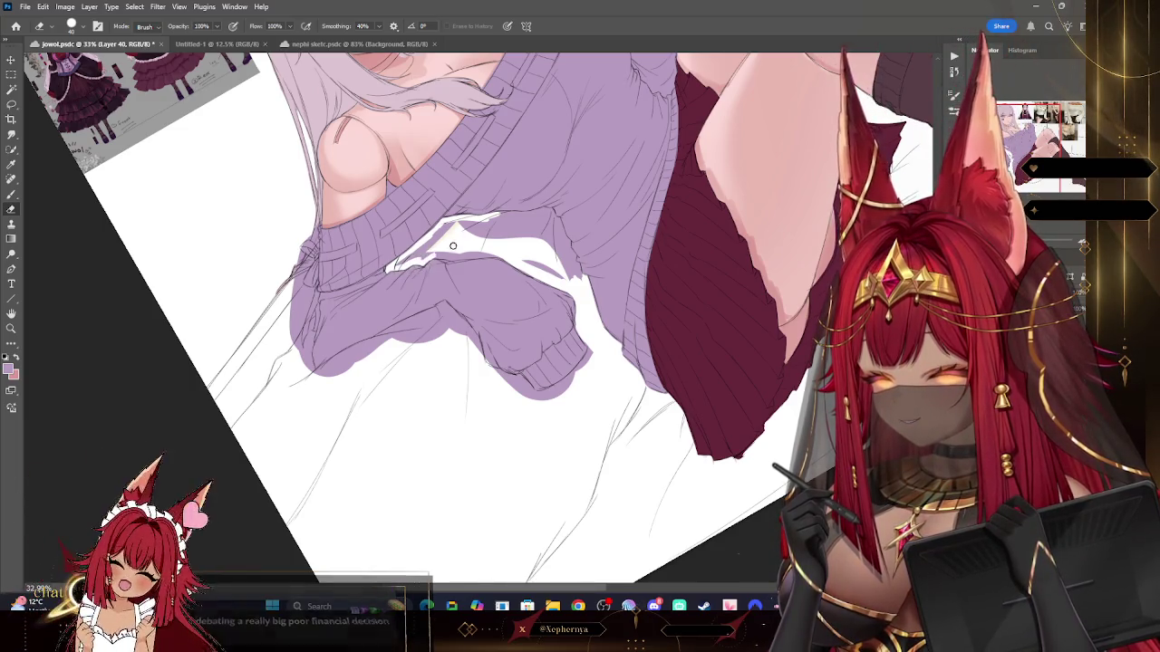
pyautogui.hotkey('ctrl', 'z')
pyautogui.hotkey('ctrl', 'shift', 'z')
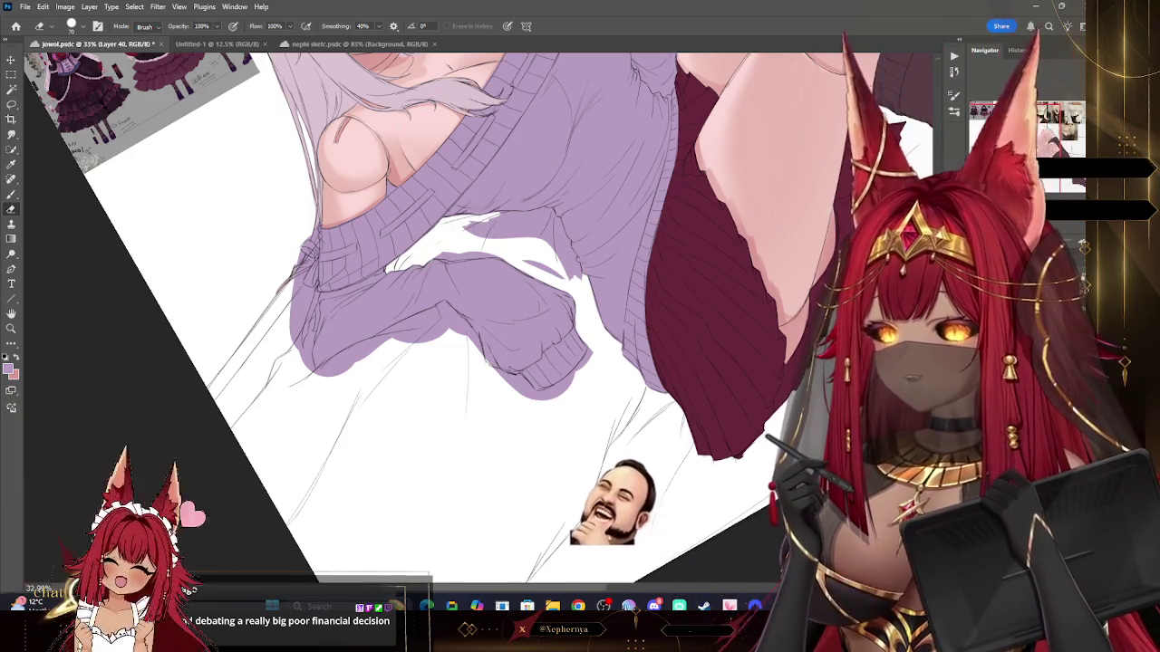
# Step: Rotate the canvas to a workable angle, resize the eraser and select Layer 40
pyautogui.moveTo(598, 508); pyautogui.dragTo(535, 580)
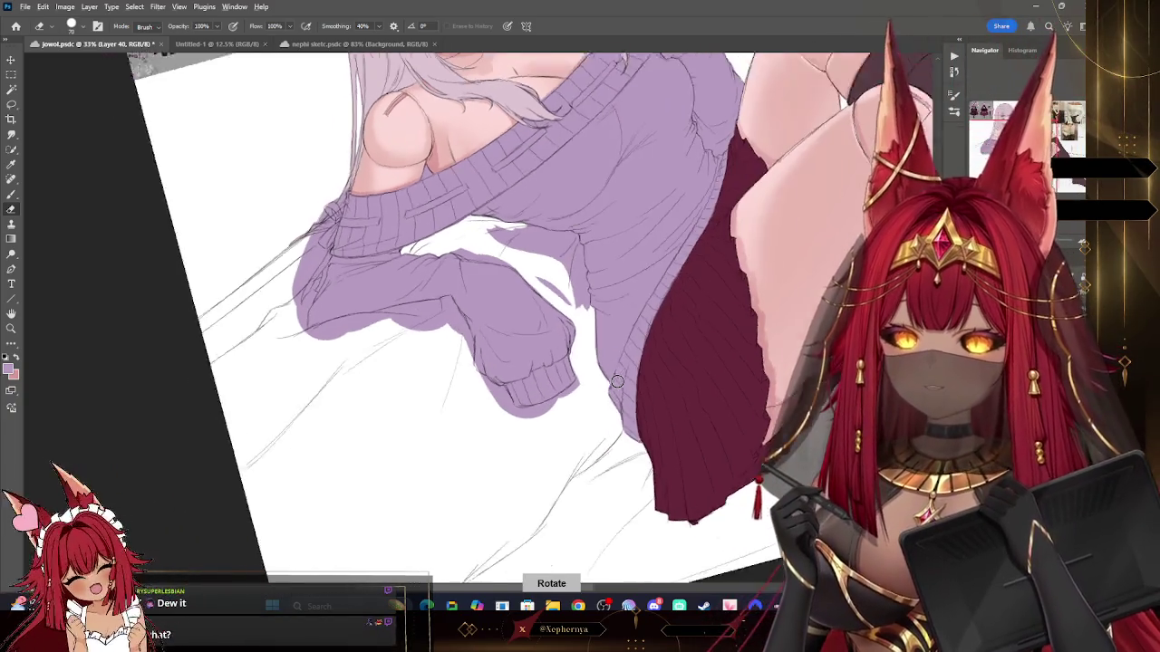
pyautogui.moveTo(617, 382); pyautogui.dragTo(617, 382)
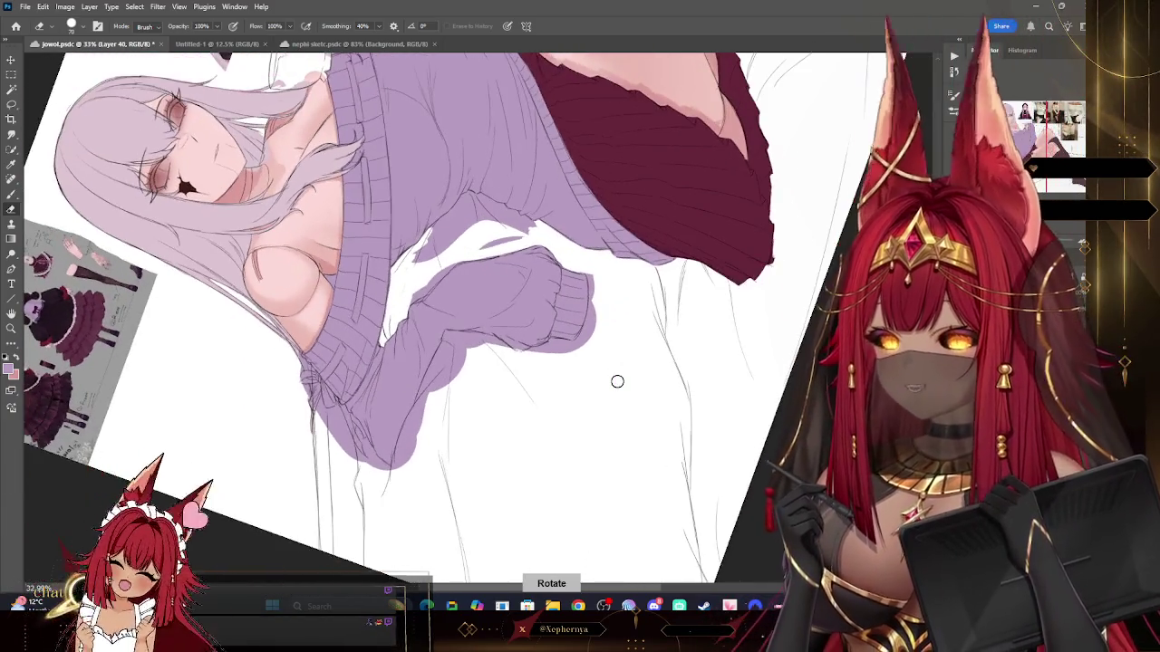
pyautogui.scroll(2, 390, 317)
pyautogui.scroll(1, 390, 317)
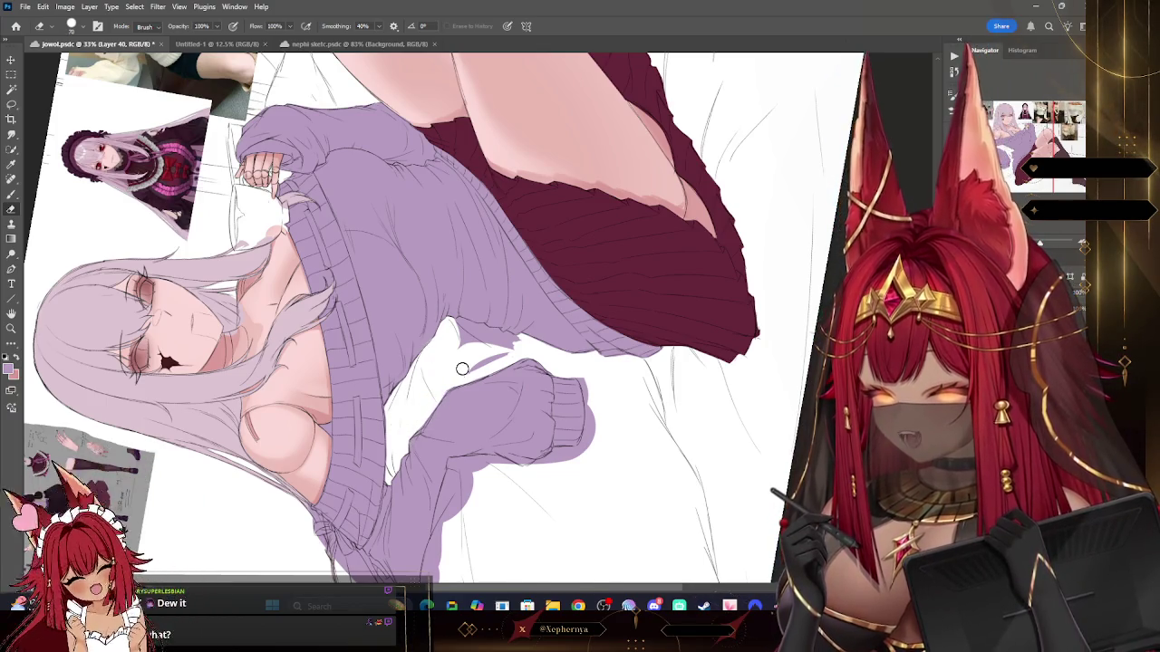
pyautogui.moveTo(542, 313); pyautogui.dragTo(487, 270)
pyautogui.press('[')
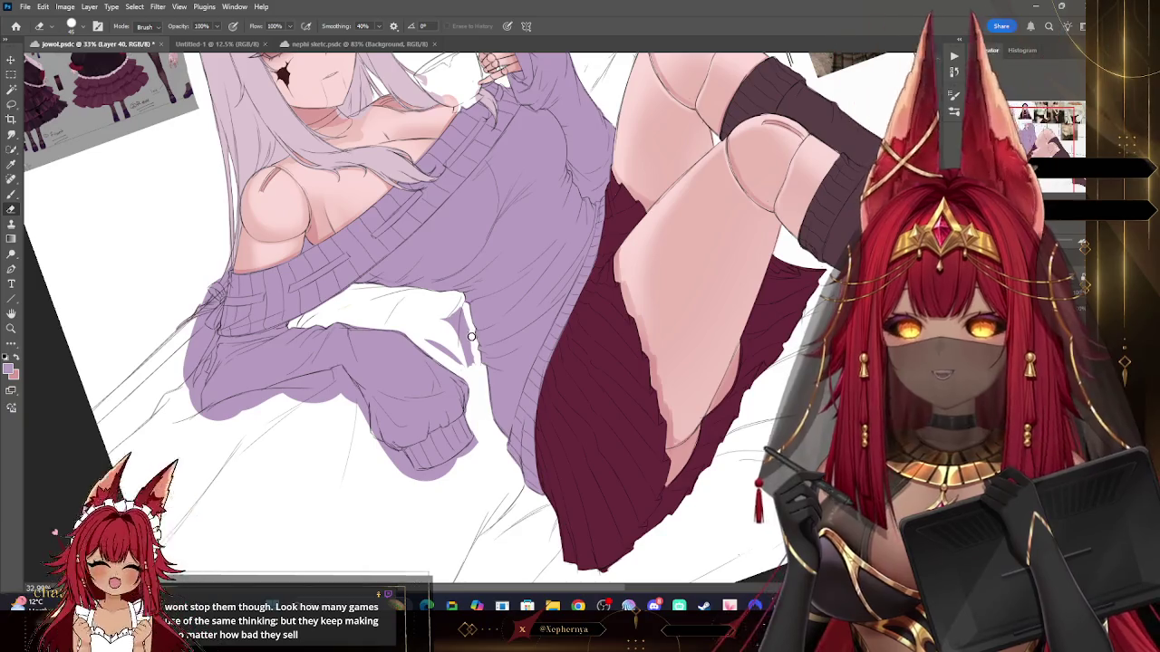
pyautogui.press(']')
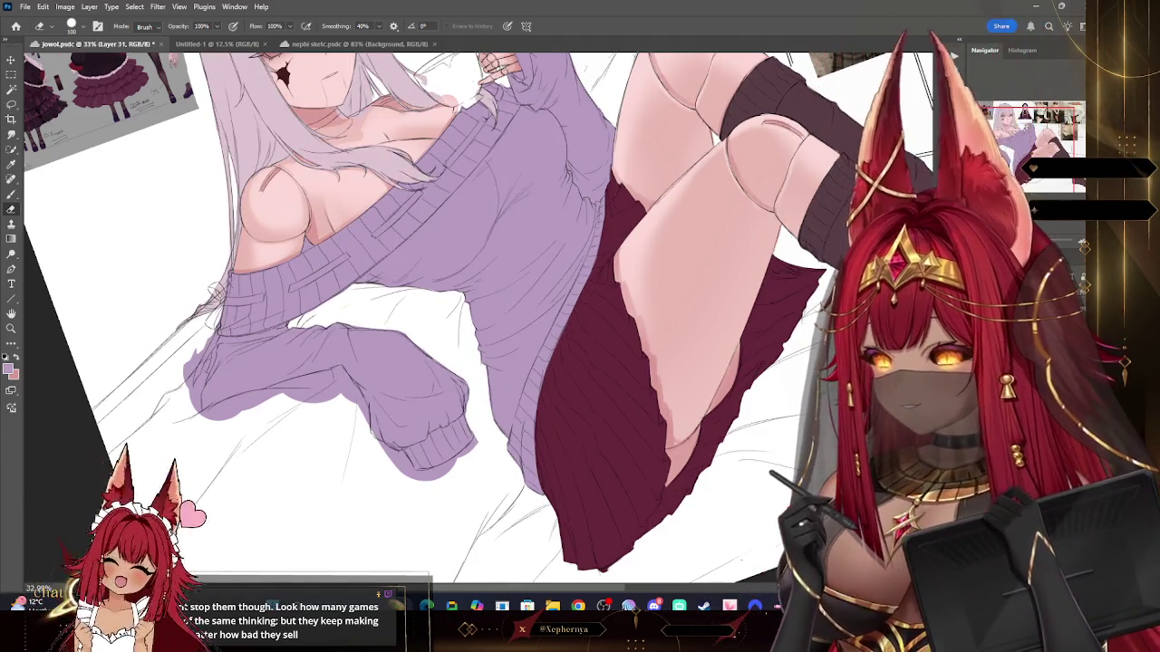
pyautogui.press('[')
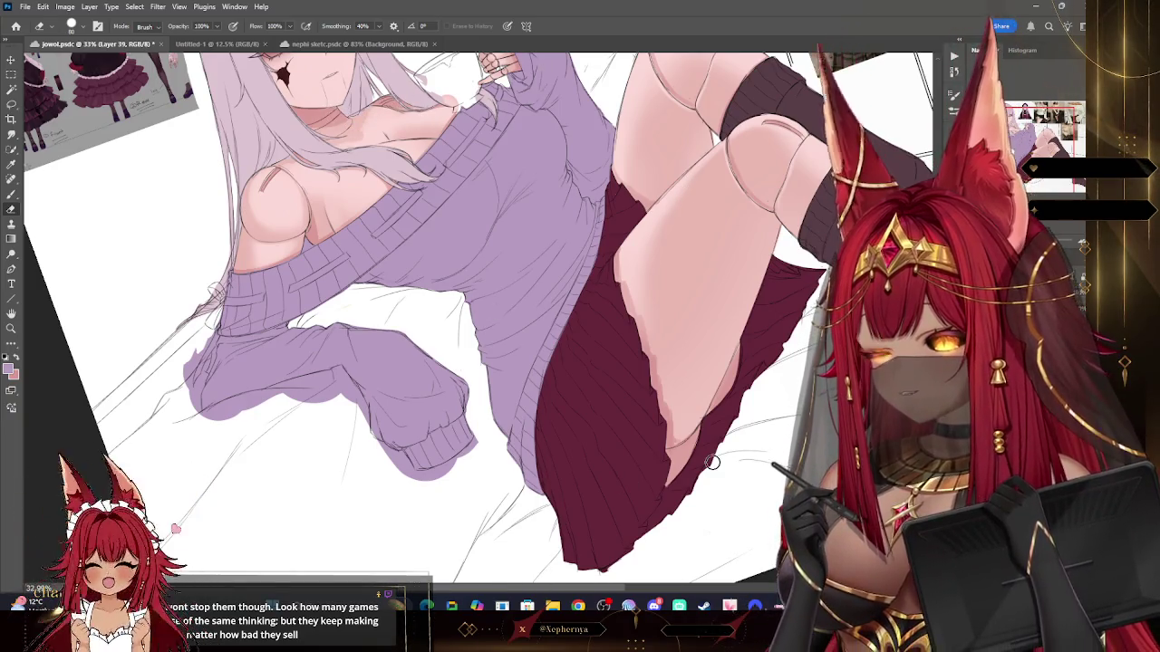
pyautogui.hotkey('ctrl', 'shift', 'alt', 'n')
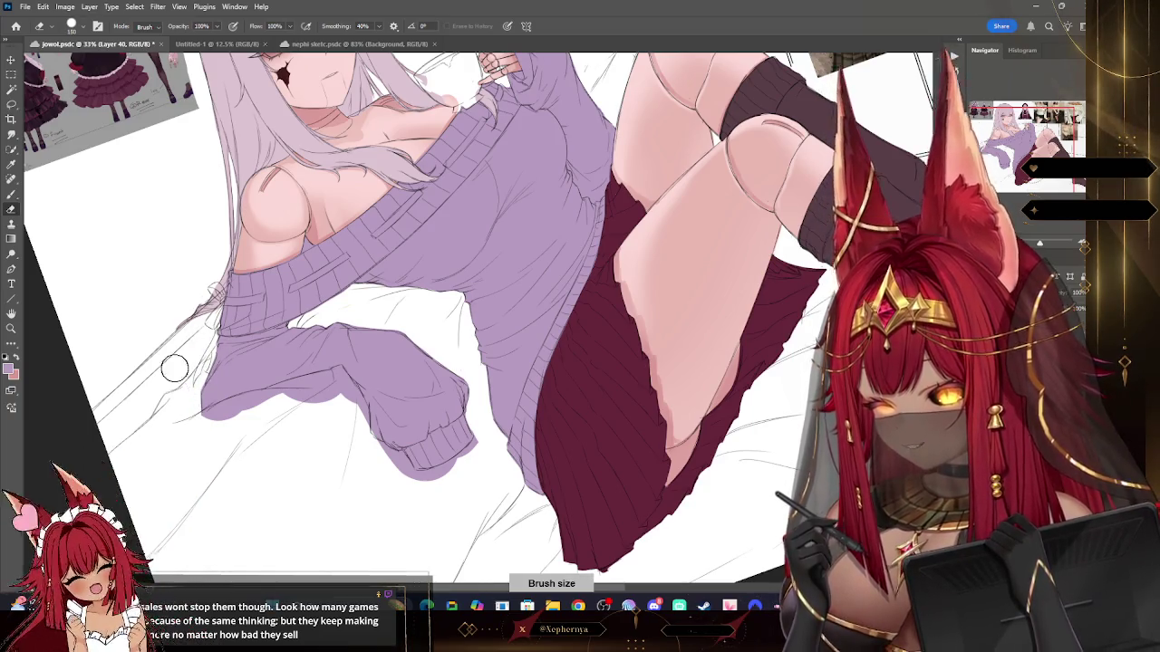
pyautogui.moveTo(836, 245)
pyautogui.mouseDown()
pyautogui.moveTo(820, 154)
pyautogui.moveTo(345, 484)
pyautogui.mouseUp()
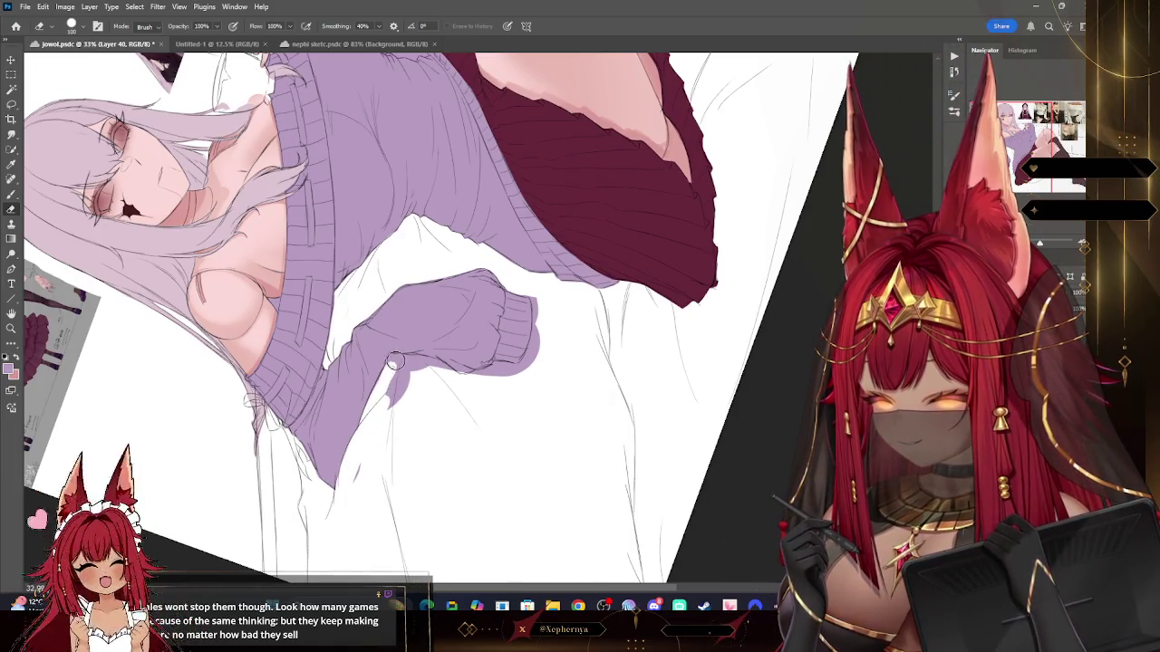
# Step: Erase the lilac overflow below the sleeve and tidy the cuff edge with a 40-size eraser
pyautogui.moveTo(392, 358); pyautogui.dragTo(392, 397)
pyautogui.press(']')
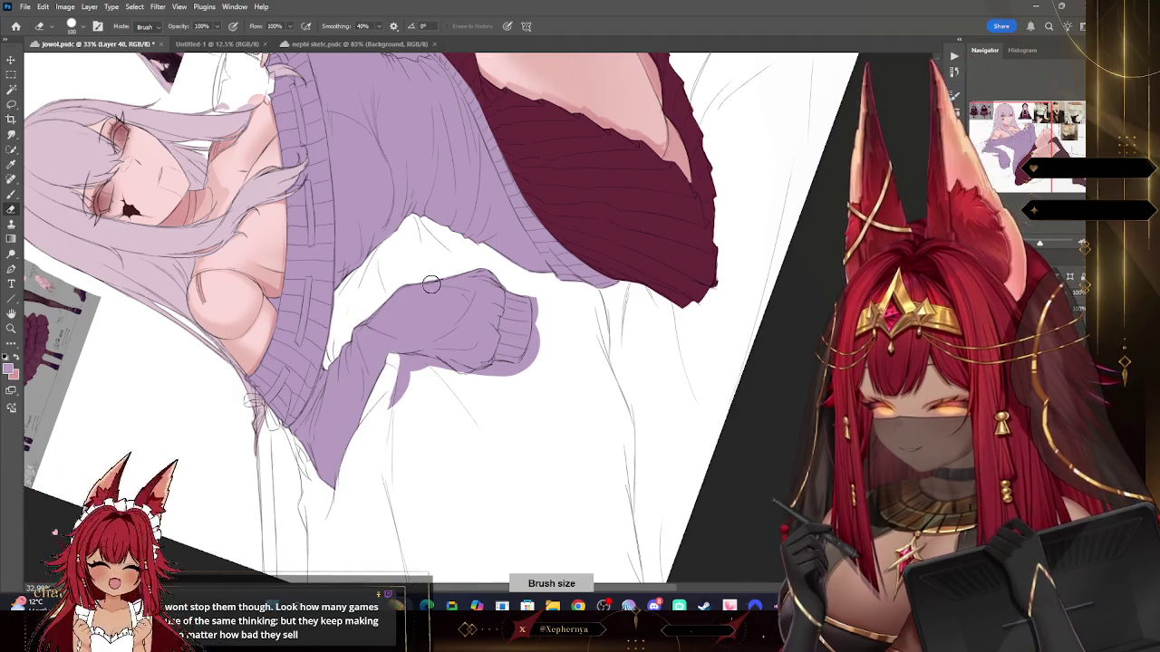
pyautogui.press('r')
pyautogui.moveTo(522, 194)
pyautogui.mouseDown()
pyautogui.moveTo(517, 365)
pyautogui.moveTo(449, 376)
pyautogui.mouseUp()
pyautogui.press(']')
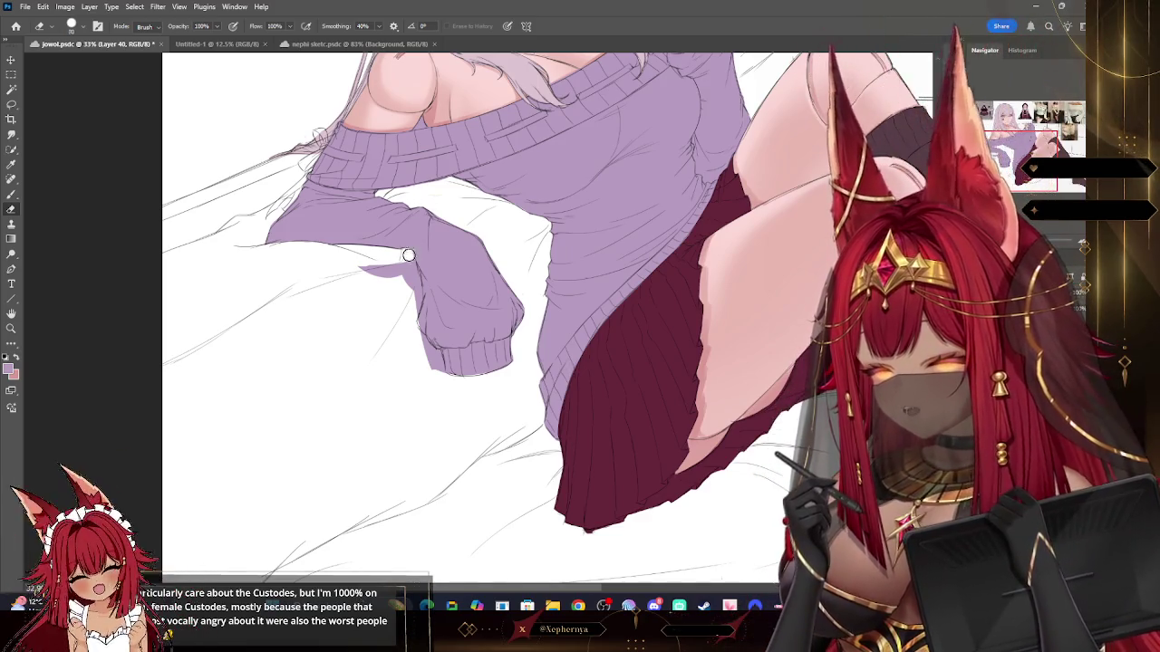
pyautogui.press('[')
pyautogui.press('[')
pyautogui.press('[')
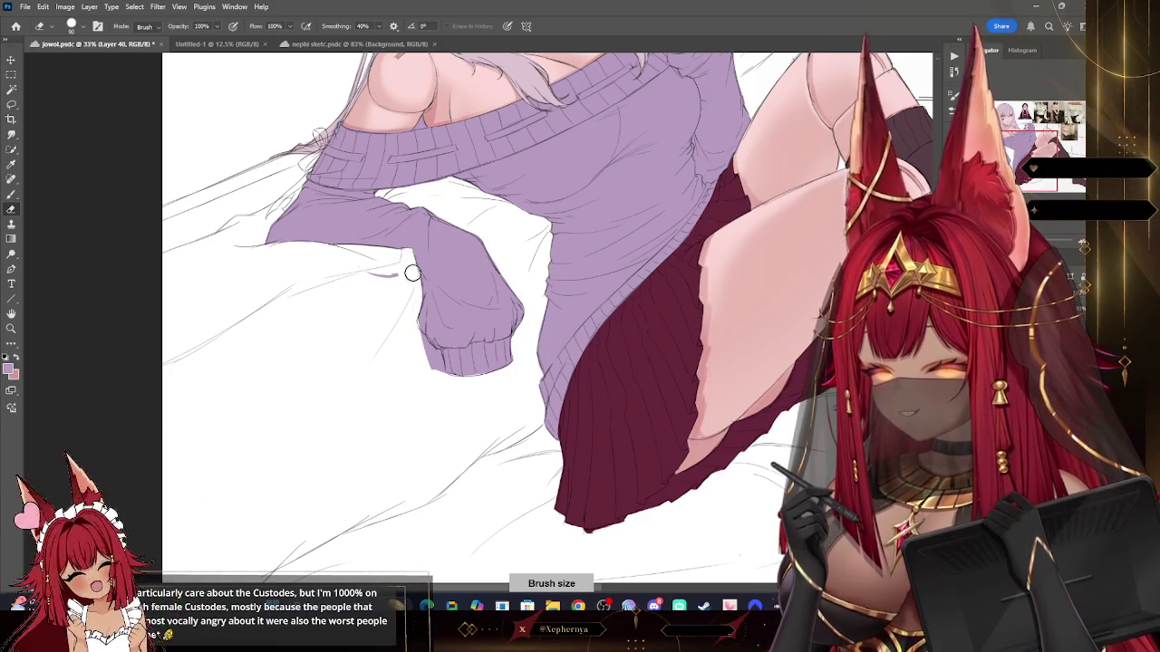
pyautogui.press('[')
pyautogui.press('[')
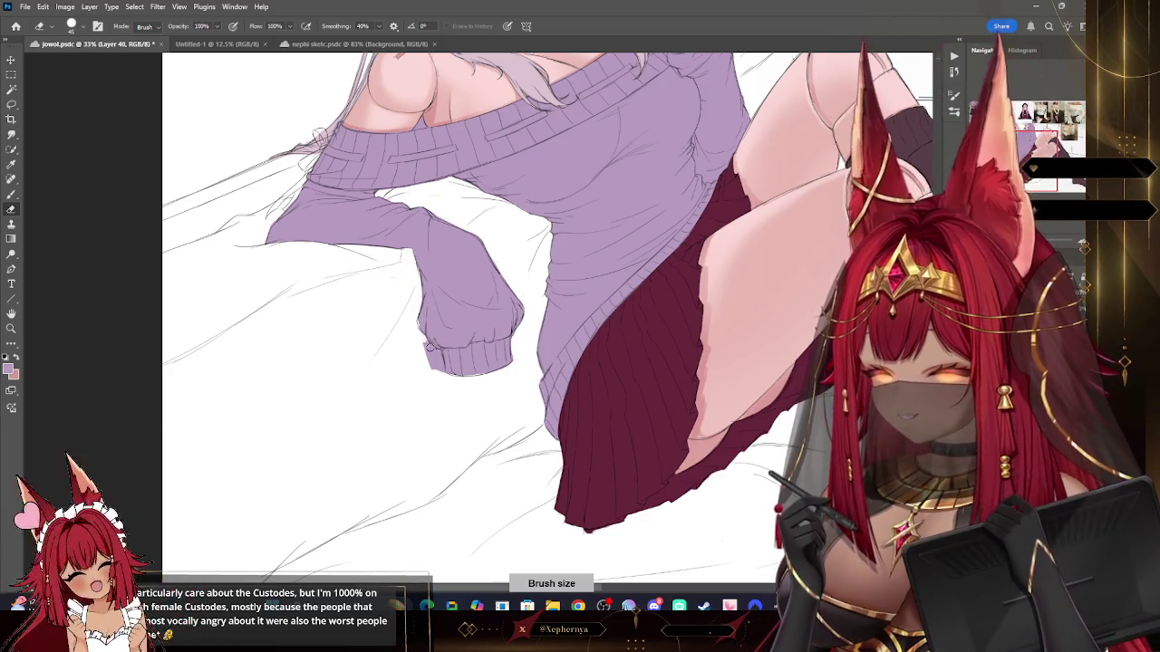
pyautogui.moveTo(437, 355); pyautogui.dragTo(429, 358)
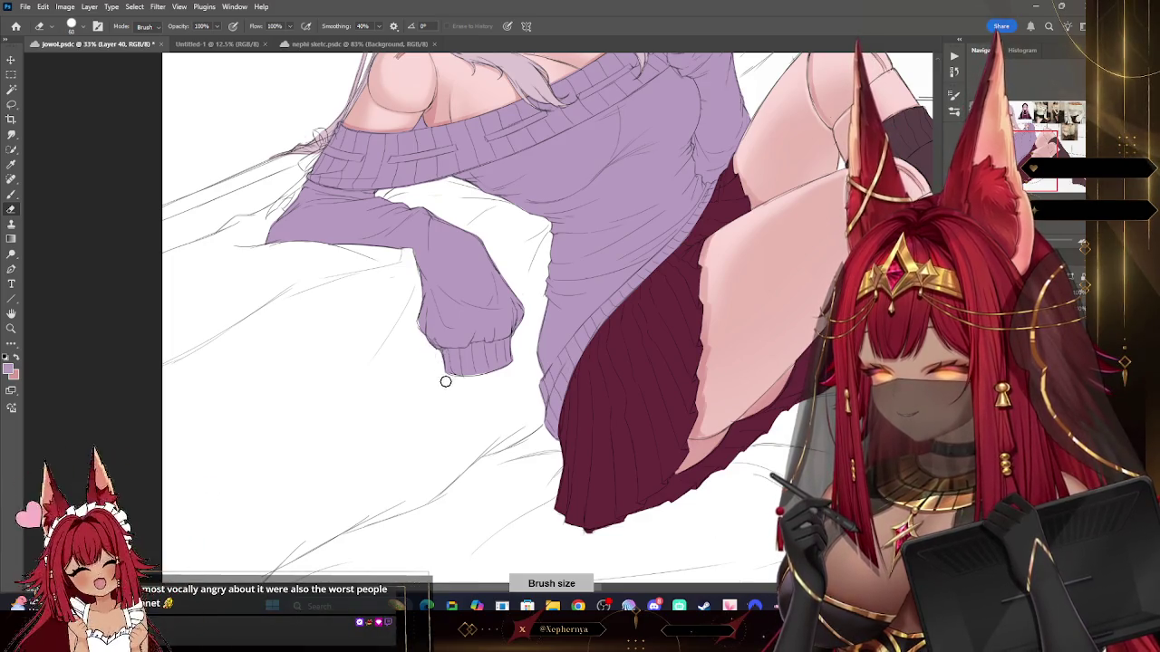
pyautogui.click(10, 164)
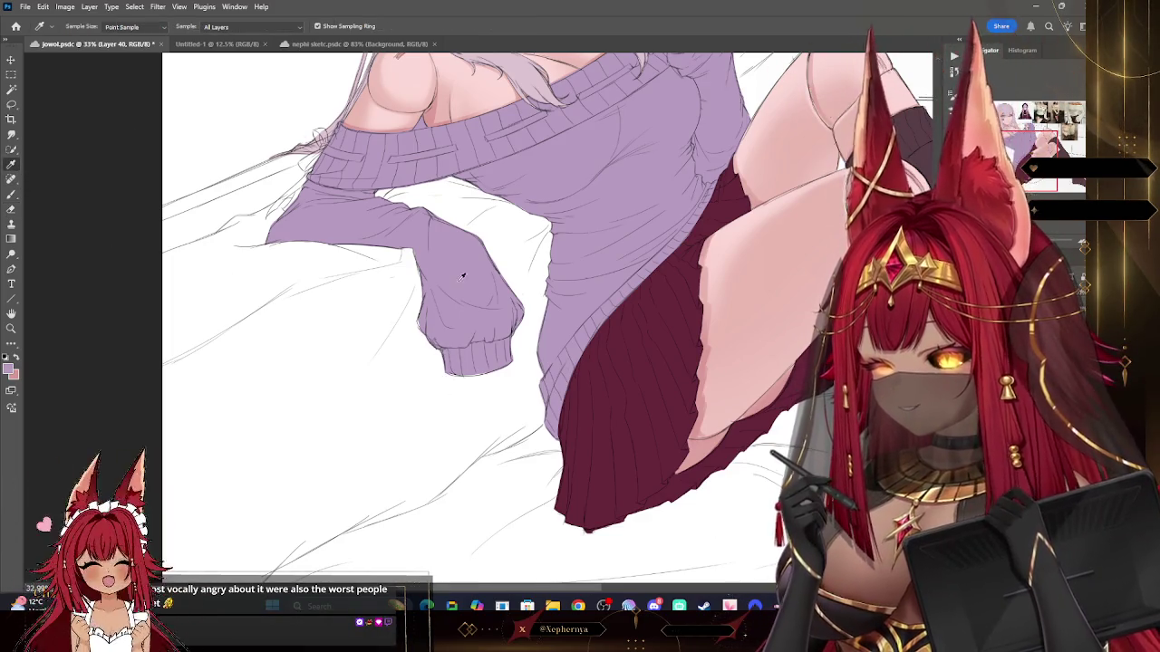
pyautogui.press('b')
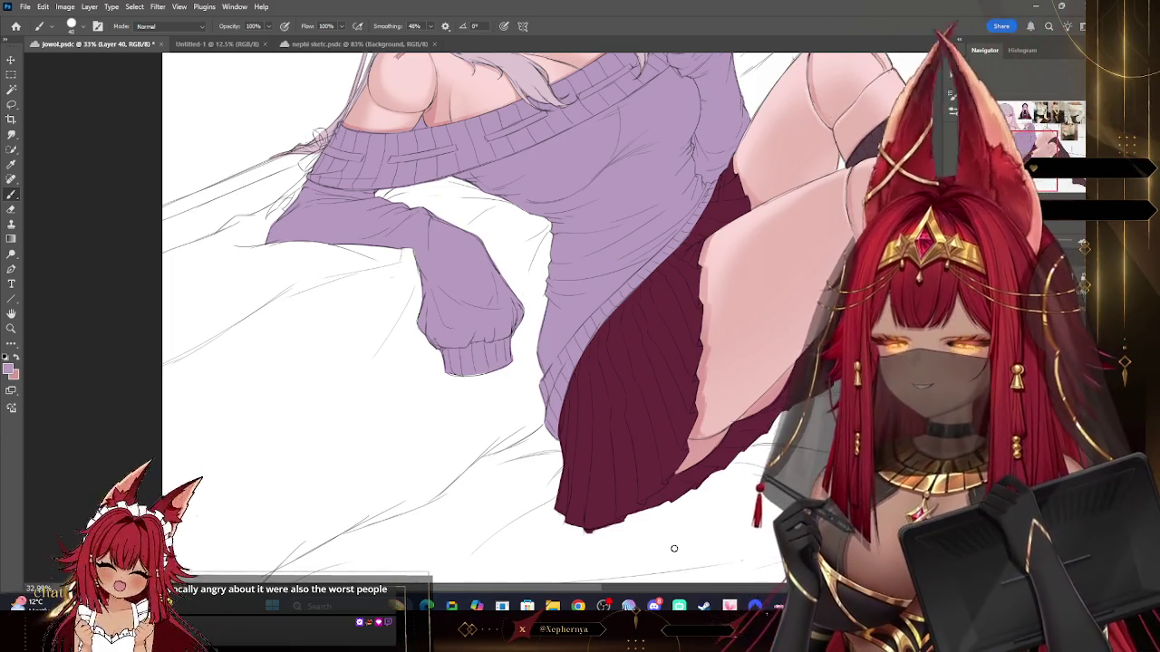
# Step: Bring the face into view and sample a new foreground colour from the canvas
pyautogui.moveTo(674, 548); pyautogui.dragTo(534, 651)
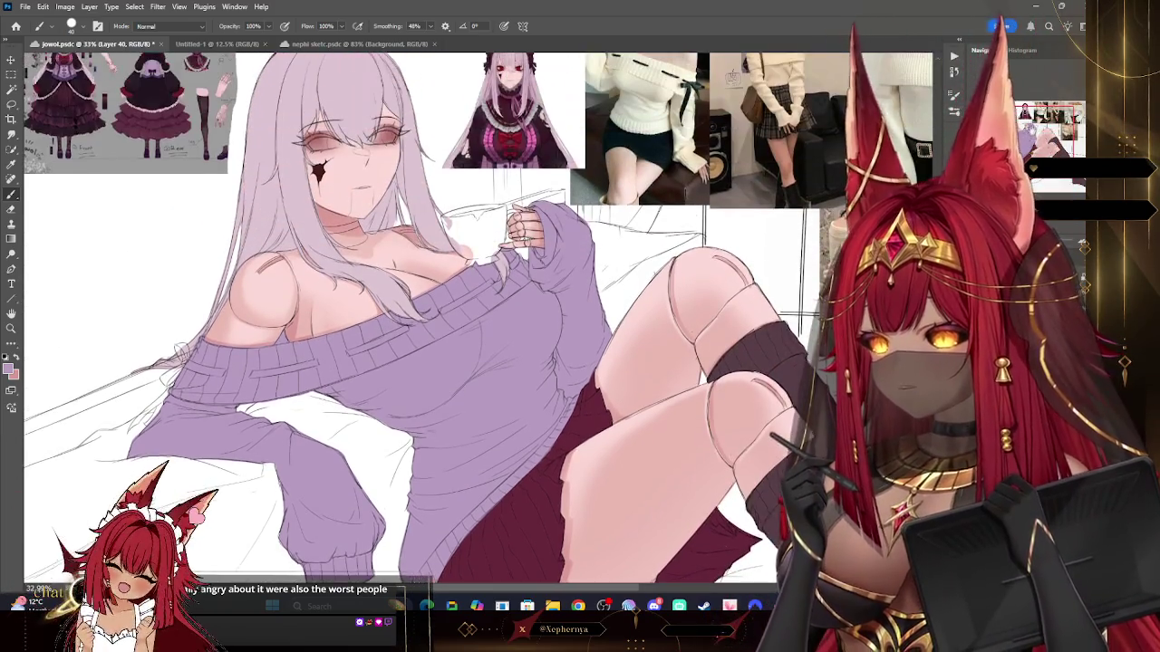
pyautogui.scroll(2, 407, 317)
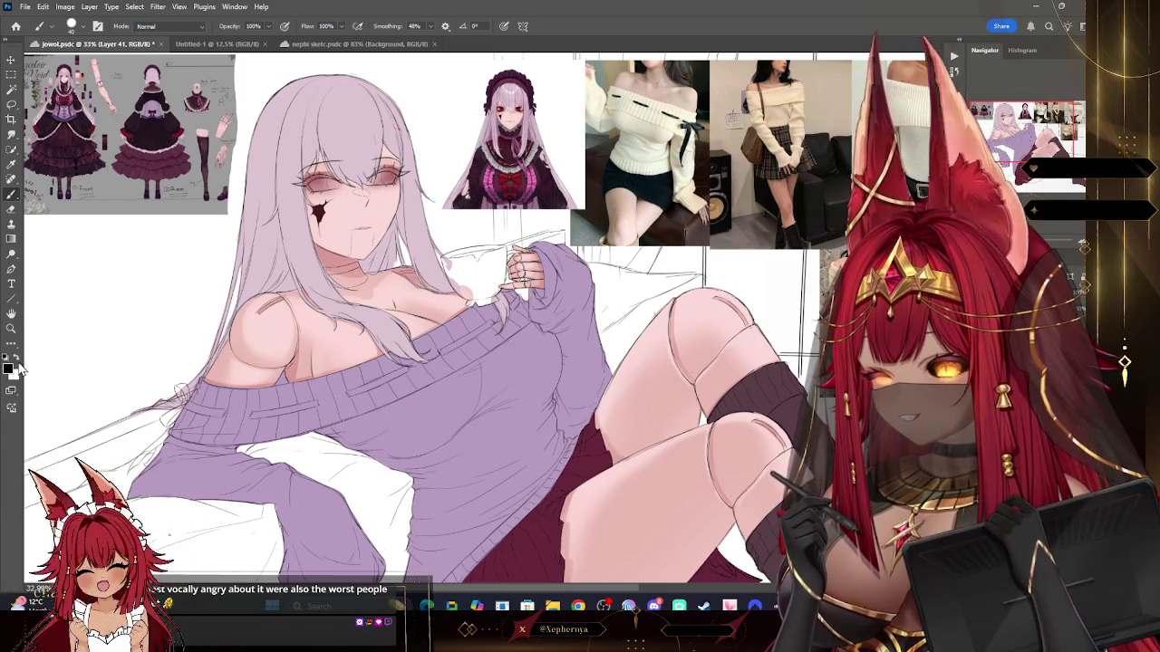
pyautogui.press('i')
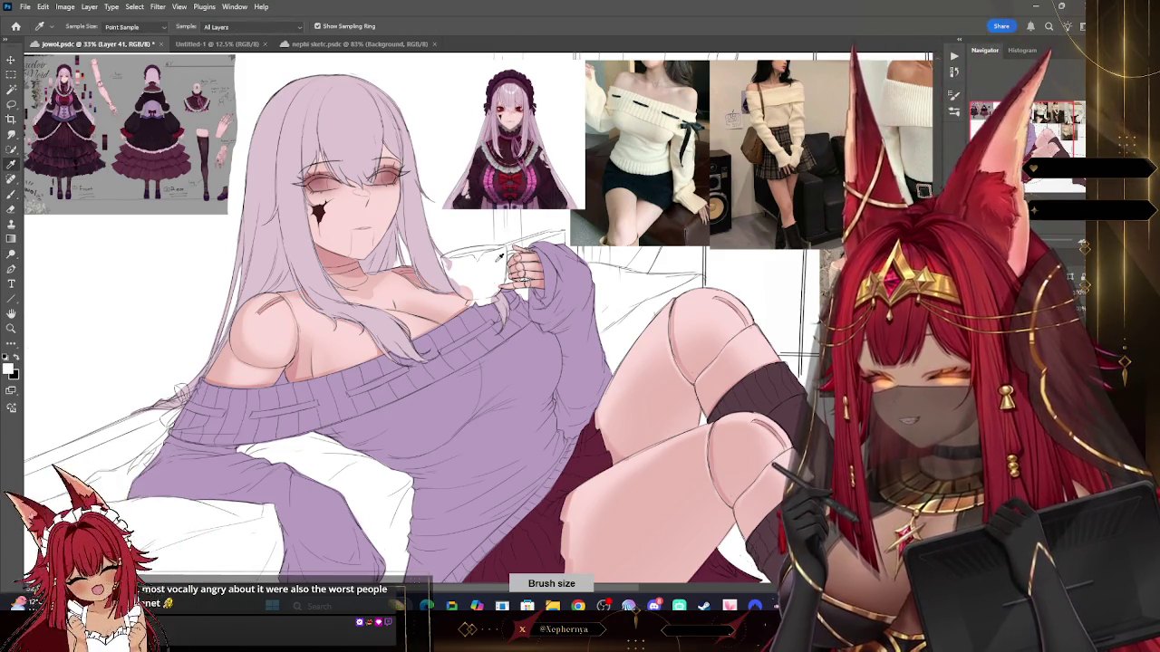
pyautogui.click(11, 192)
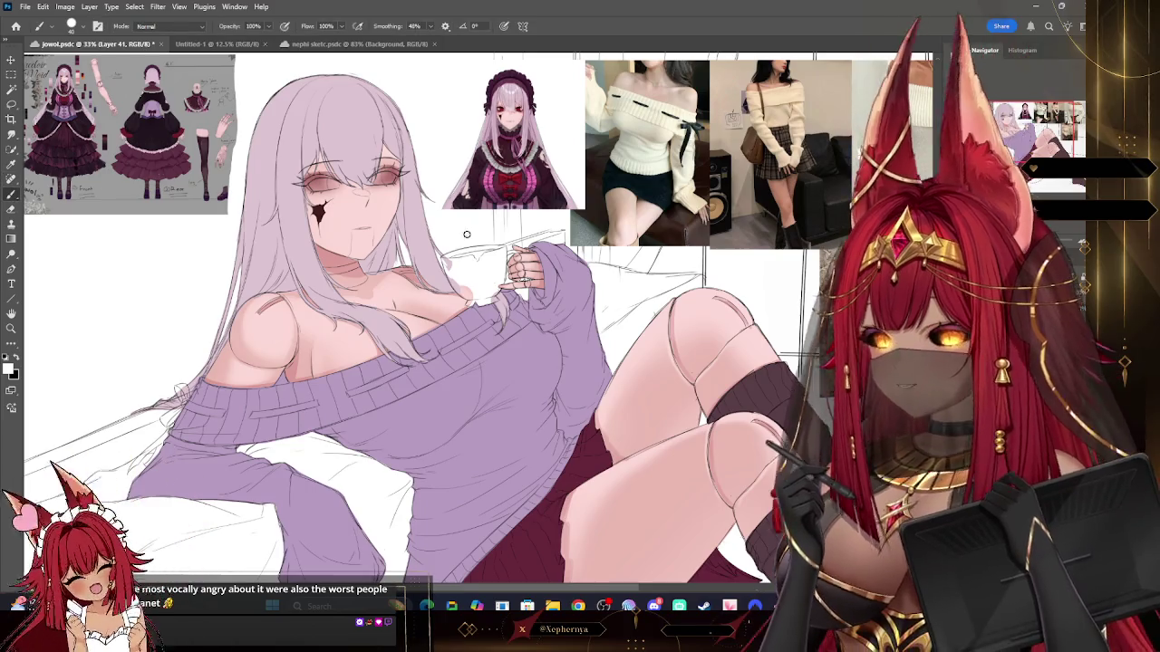
pyautogui.press(']')
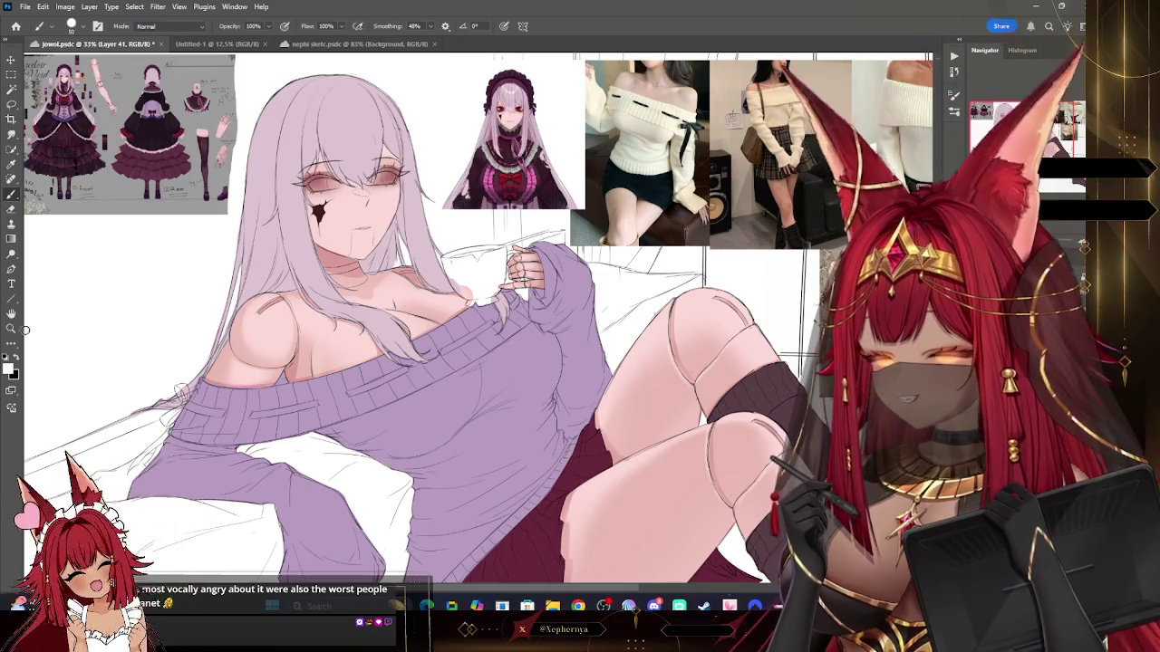
pyautogui.click(10, 364)
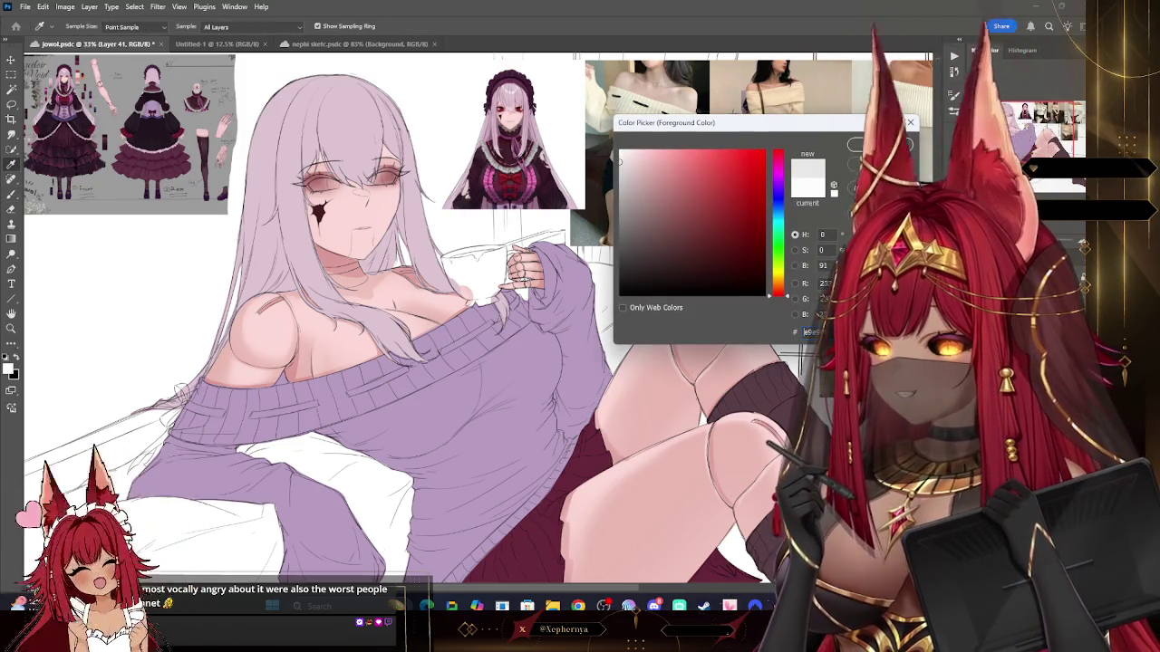
pyautogui.press('Return')
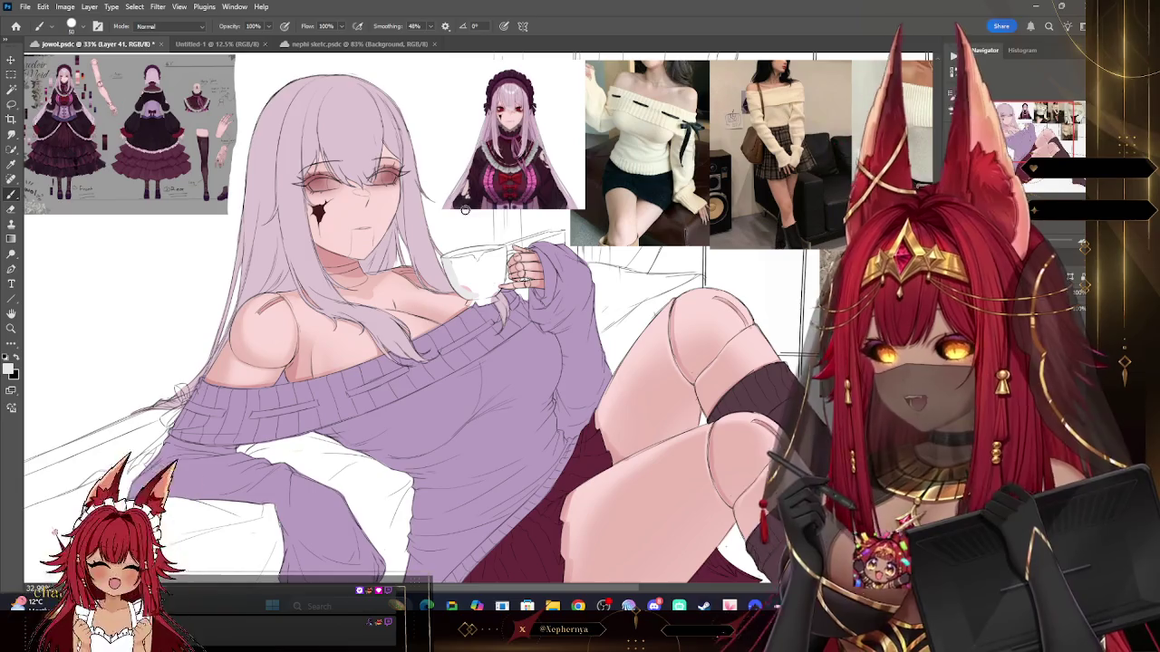
# Step: Rotate the canvas clockwise and set the Brush size to 90
pyautogui.press('r')
pyautogui.moveTo(481, 293); pyautogui.dragTo(681, 159)
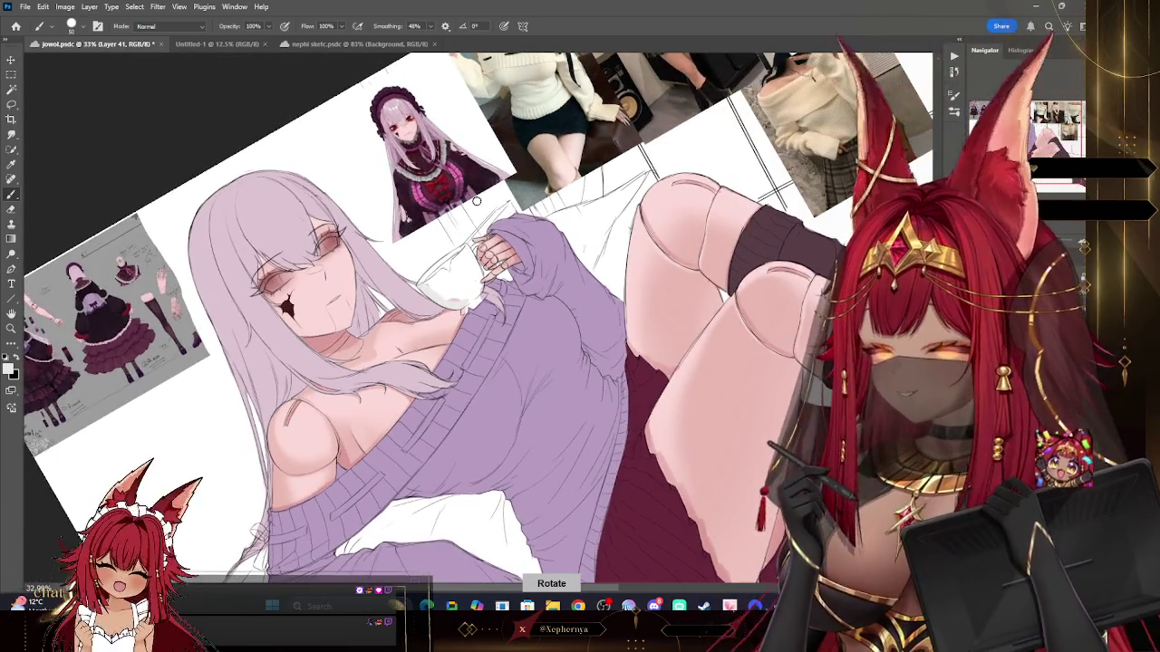
pyautogui.press('b')
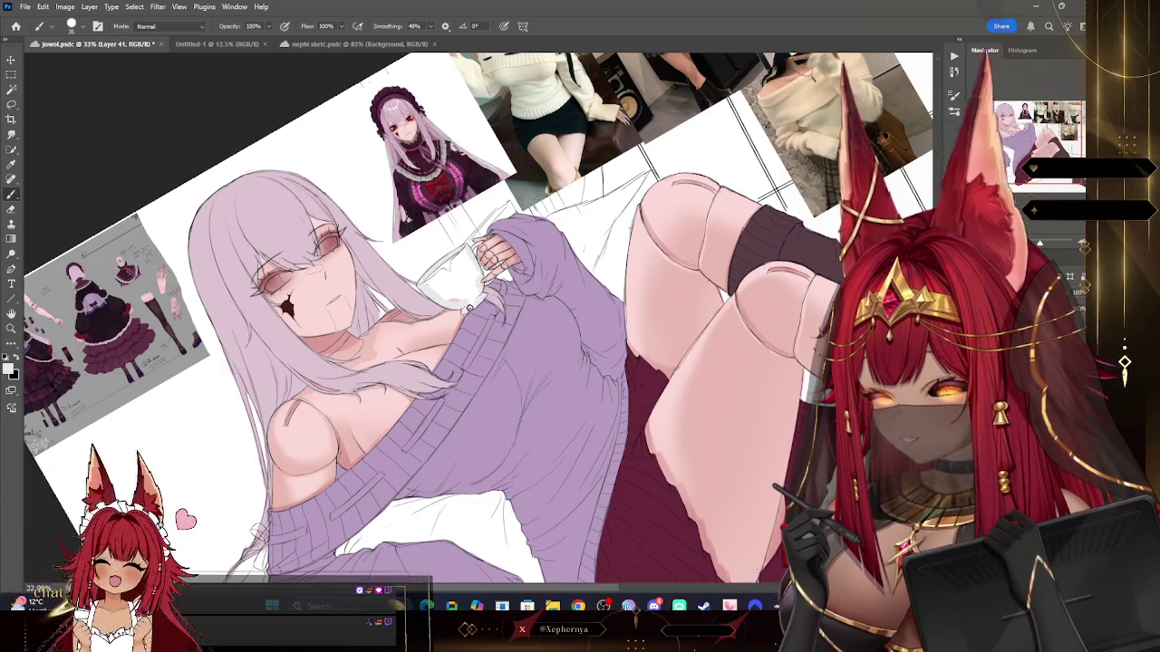
pyautogui.press(']')
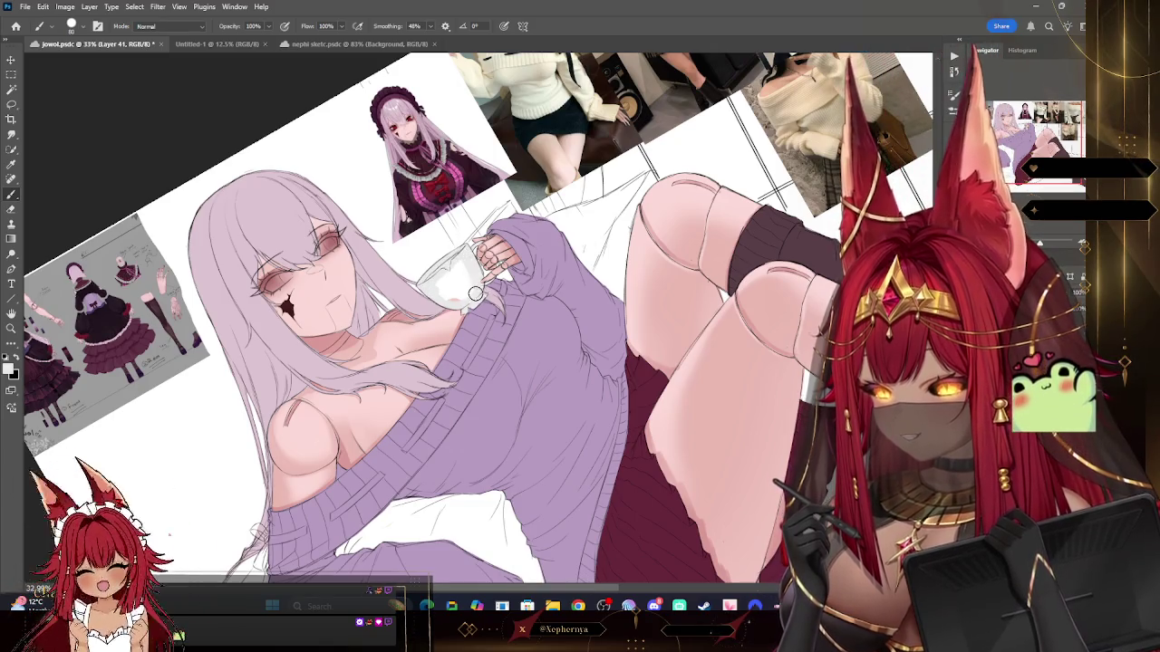
pyautogui.press(']')
pyautogui.press('[')
pyautogui.press('[')
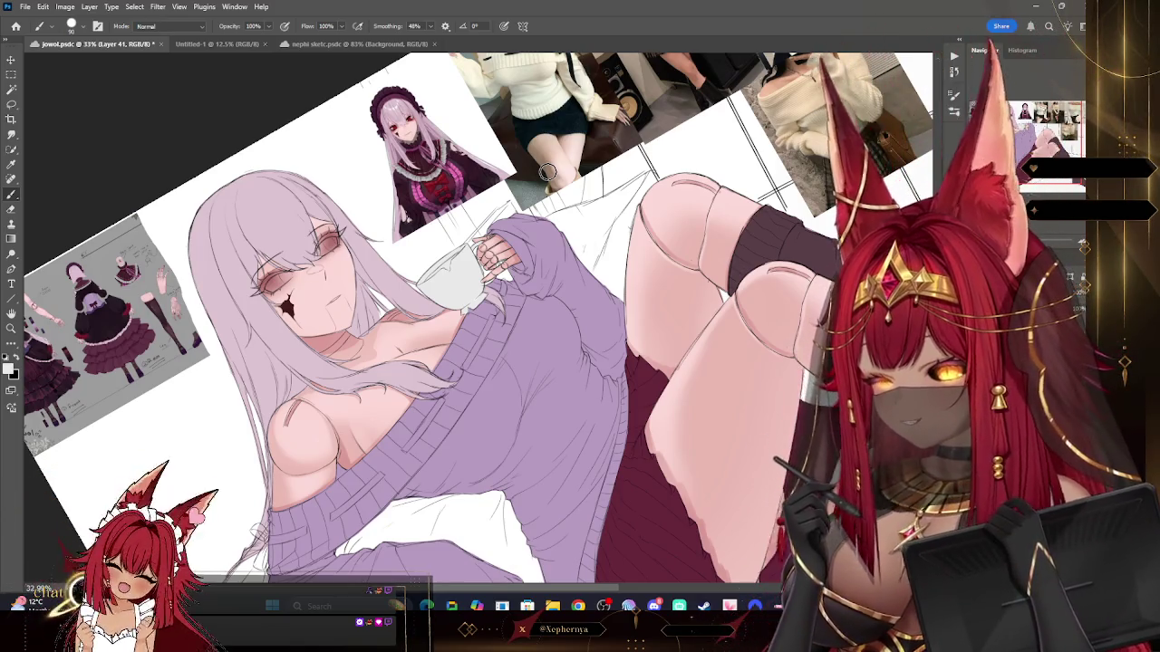
# Step: Zoom into the cup and choose a dark brown foreground colour in the Color Picker
pyautogui.click(12, 330)
pyautogui.hotkey('ctrl', '+')
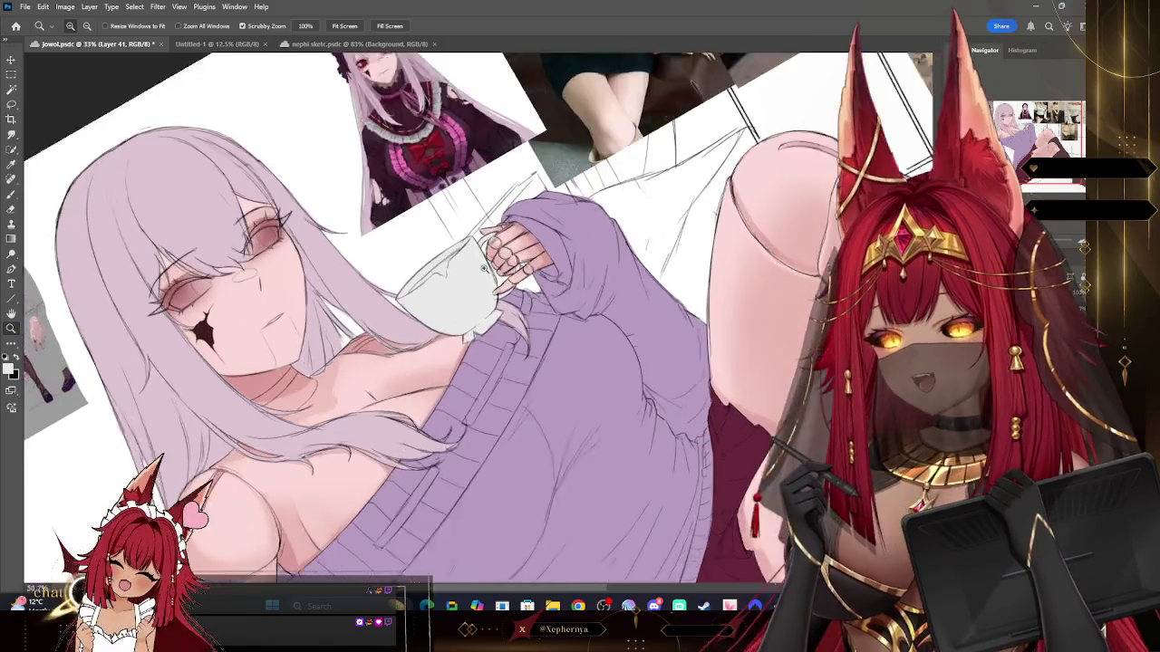
pyautogui.click(10, 367)
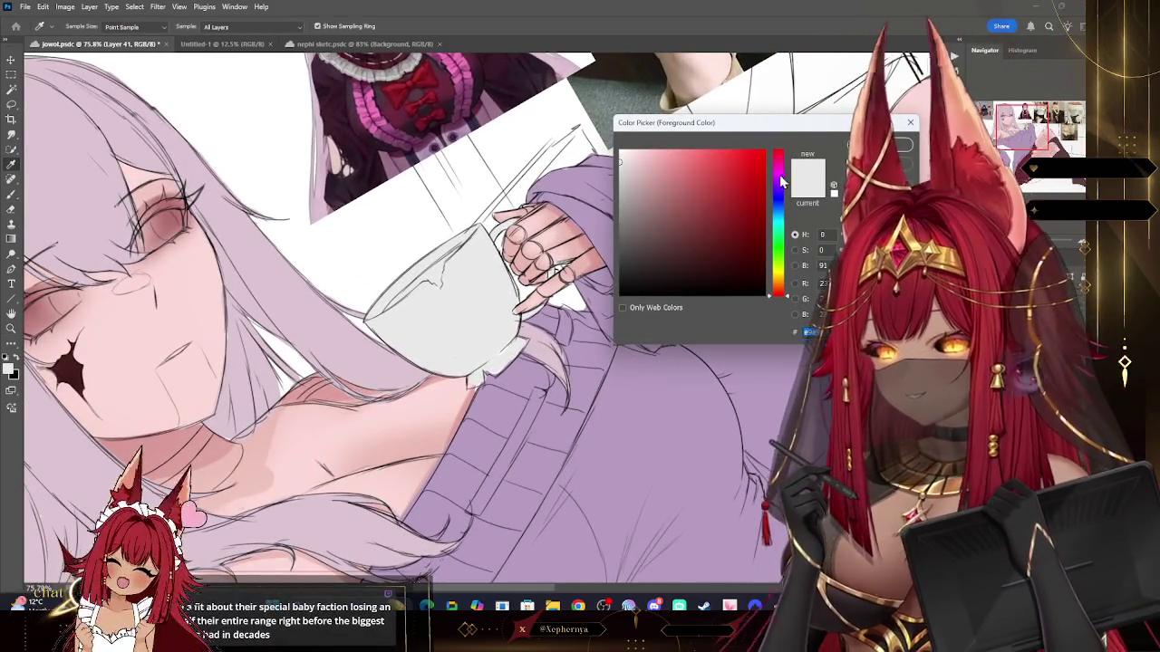
pyautogui.click(778, 264)
pyautogui.moveTo(777, 272)
pyautogui.mouseDown()
pyautogui.moveTo(777, 283)
pyautogui.moveTo(669, 266)
pyautogui.mouseUp()
pyautogui.click(716, 267)
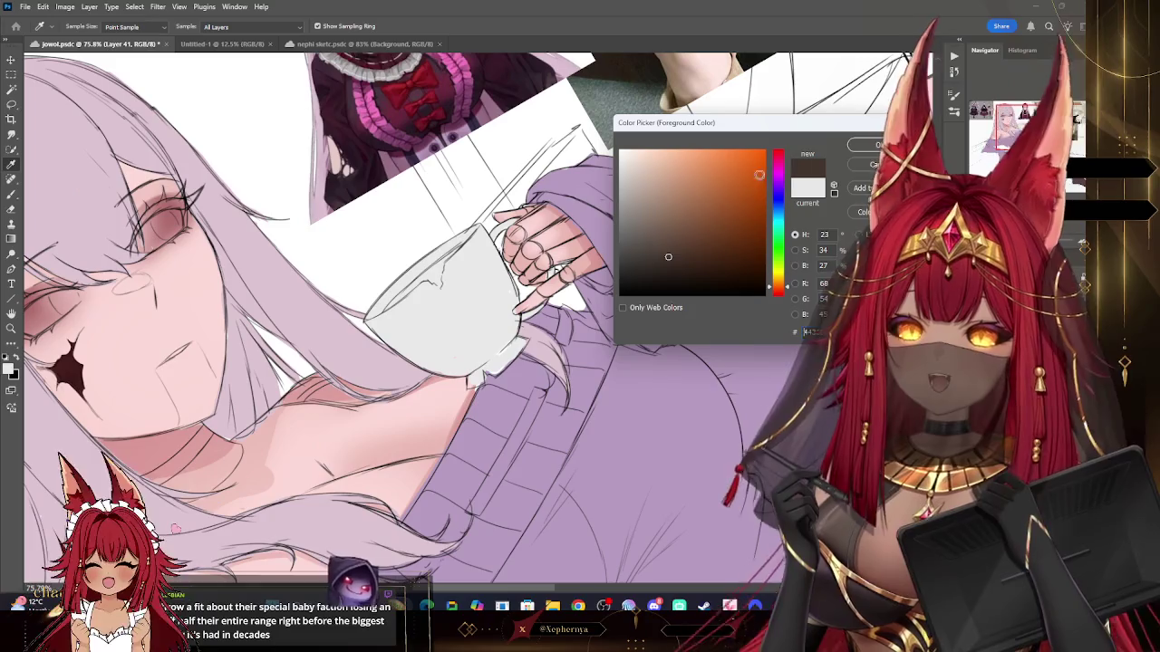
pyautogui.press('Return')
pyautogui.press('z')
pyautogui.press('b')
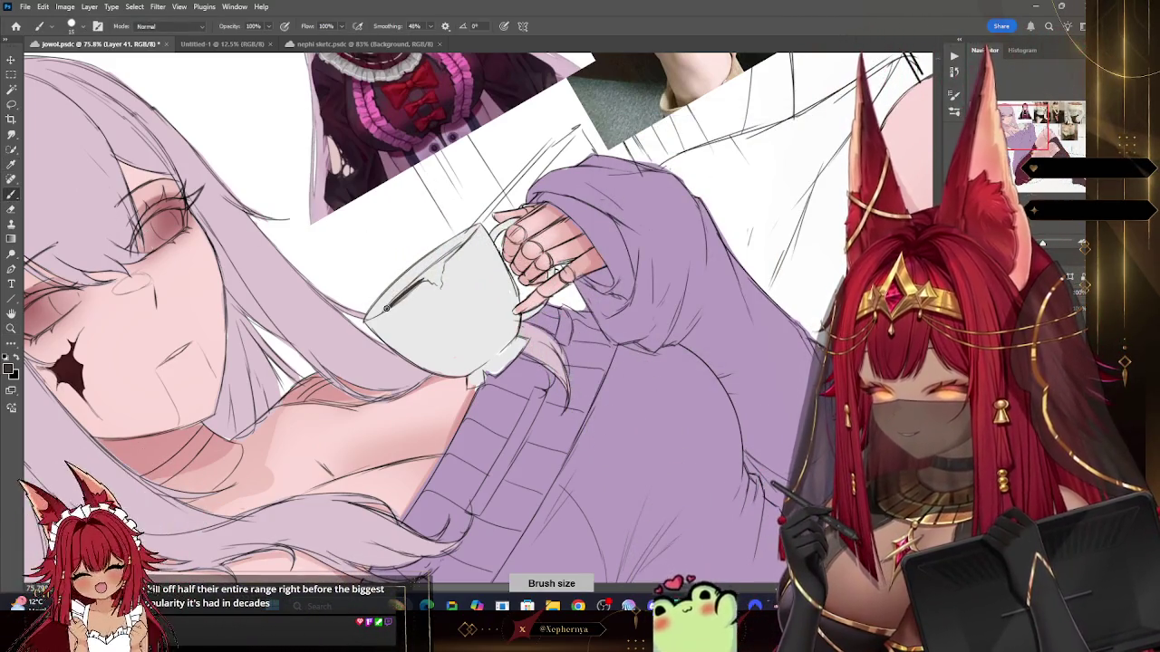
# Step: Paint the dark brown coffee surface inside the cup's rim, then reset the zoomed, rotated view
pyautogui.moveTo(384, 310); pyautogui.dragTo(433, 269)
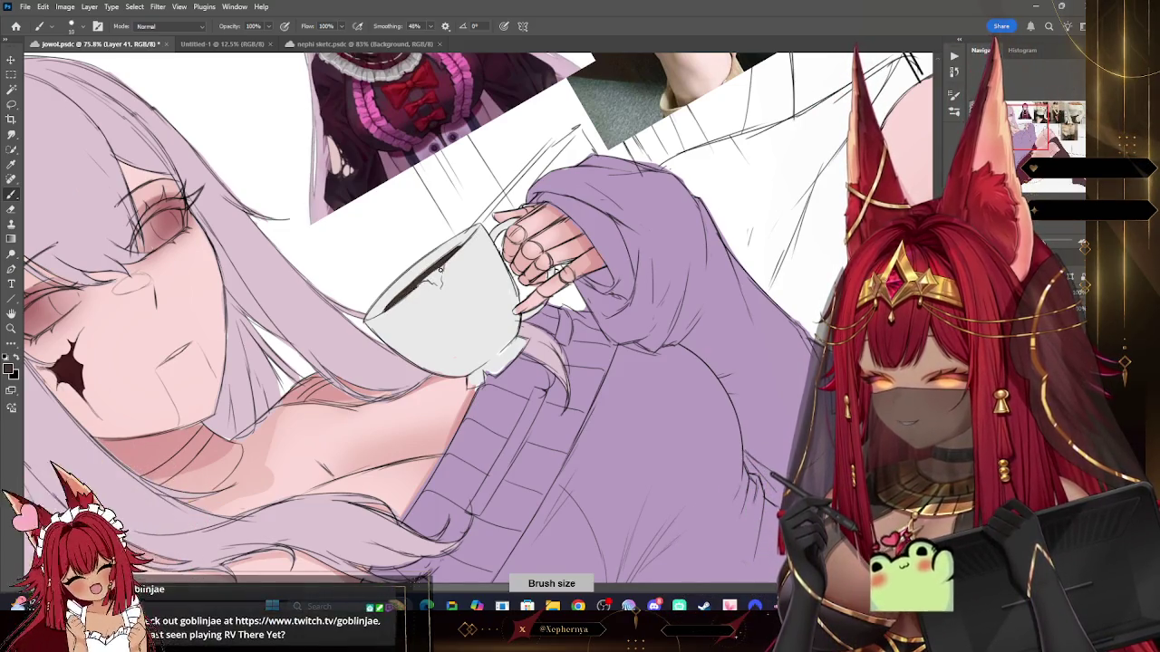
pyautogui.press(']')
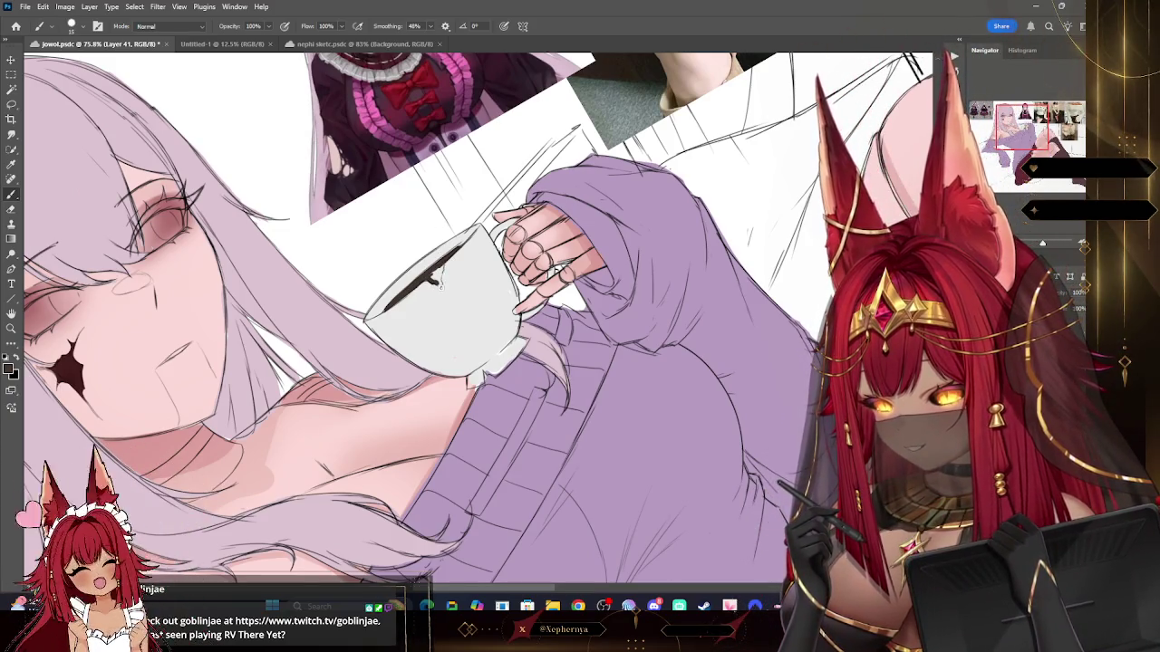
pyautogui.press(']')
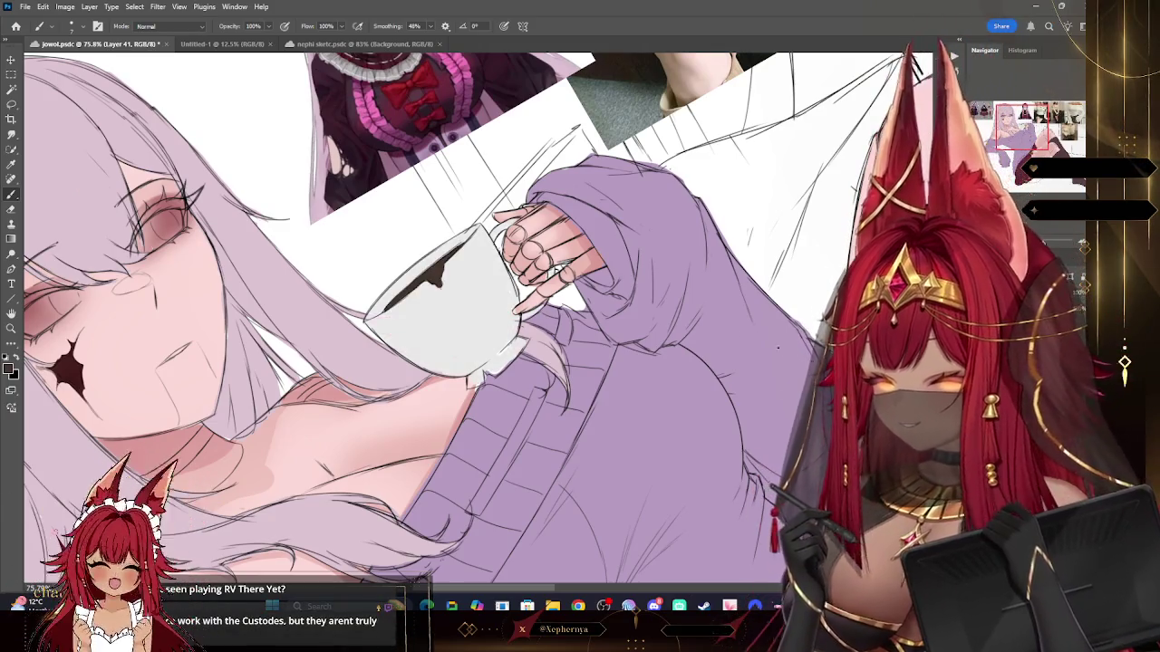
pyautogui.click(12, 178)
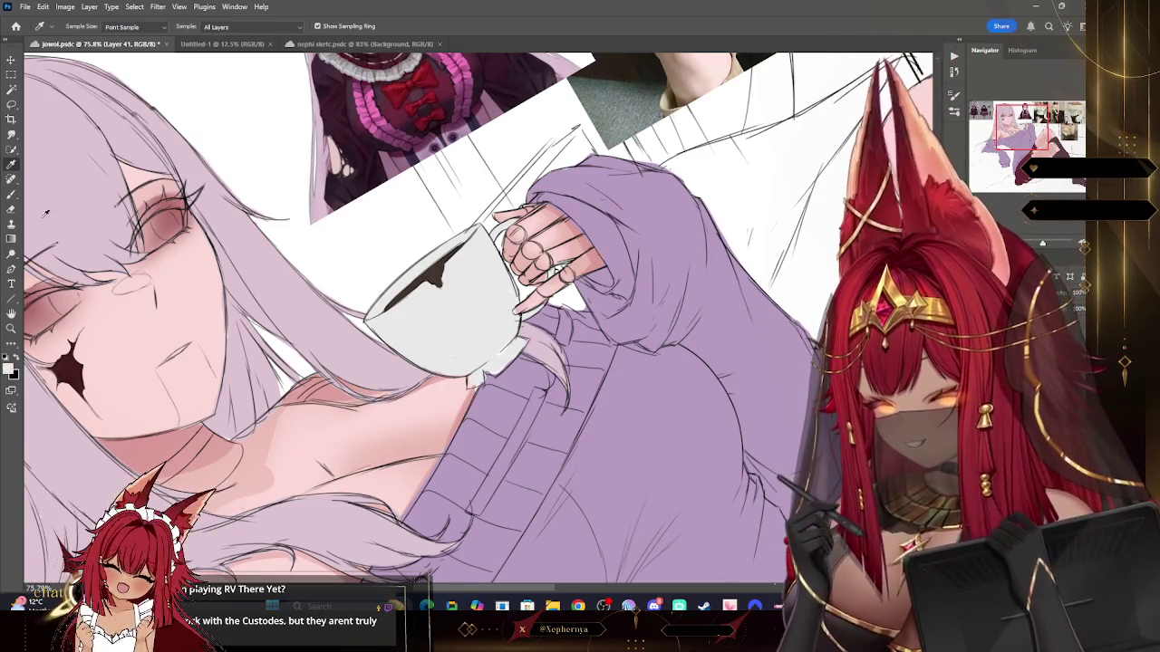
pyautogui.press('b')
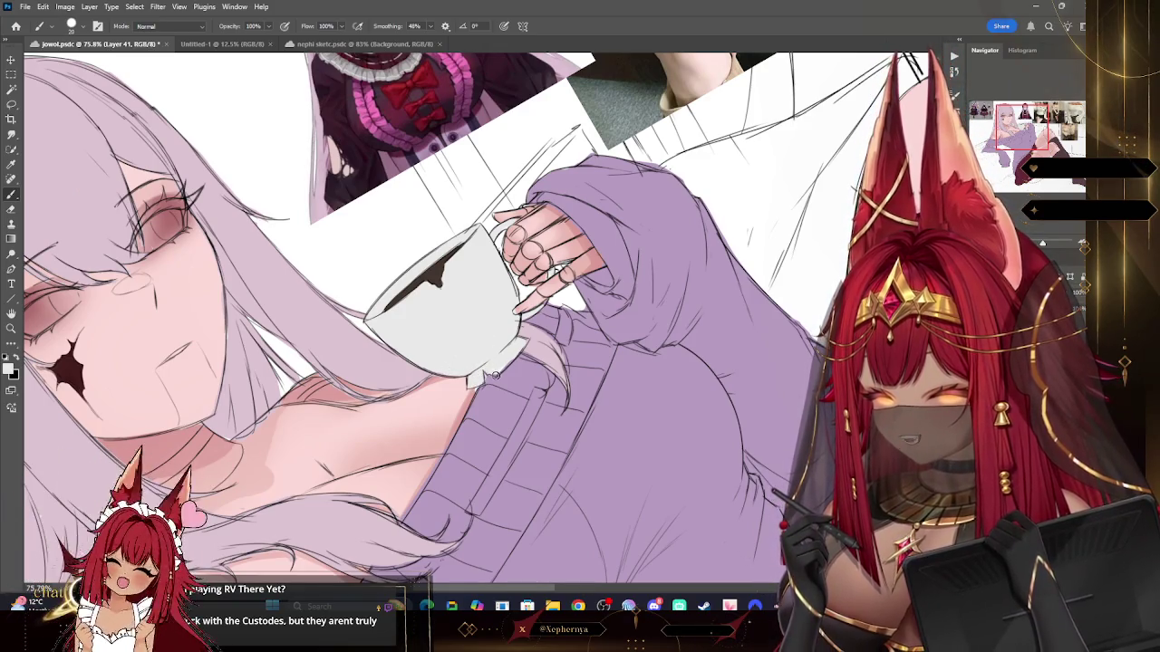
pyautogui.press('[')
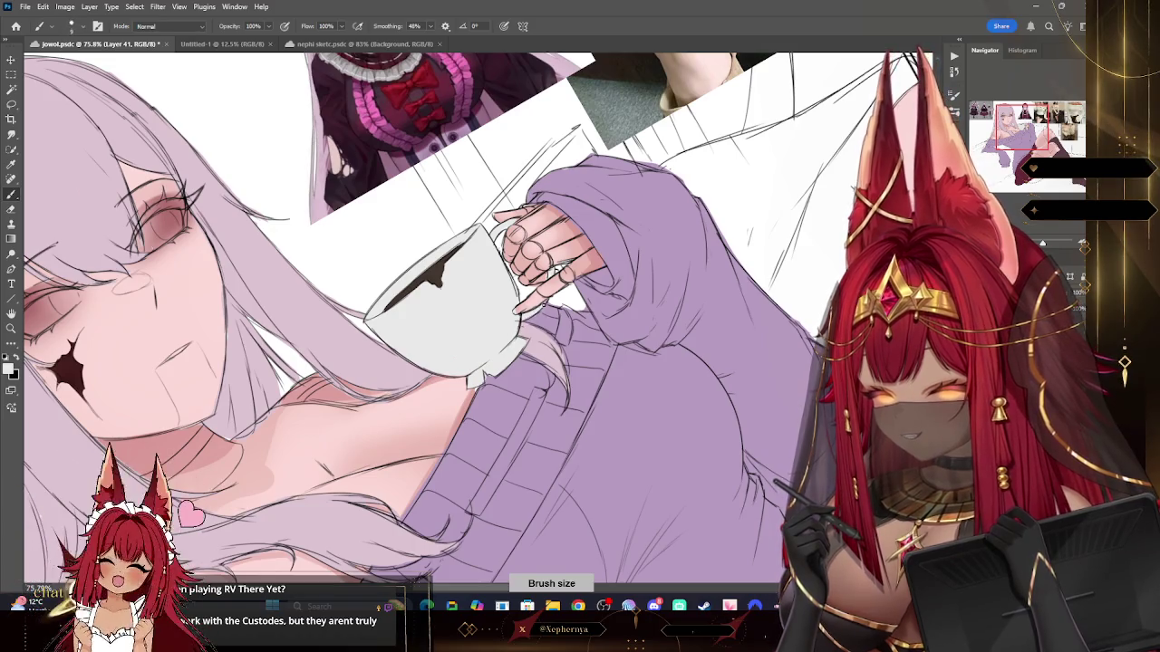
pyautogui.click(11, 330)
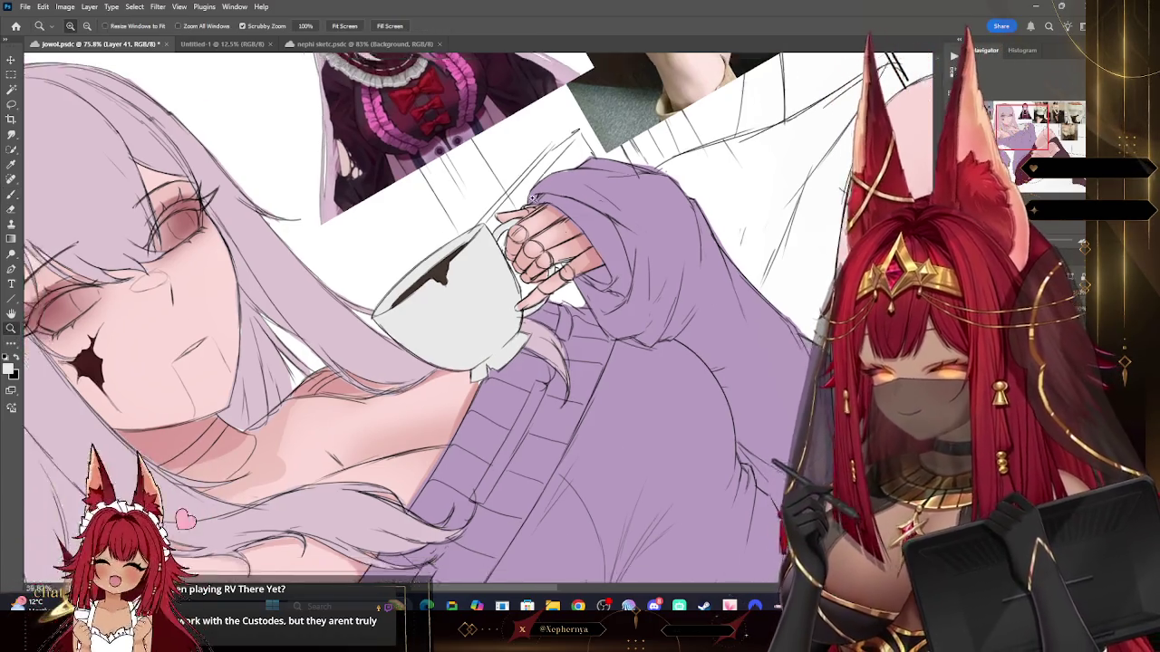
pyautogui.moveTo(544, 272); pyautogui.dragTo(408, 272)
pyautogui.press('Escape')
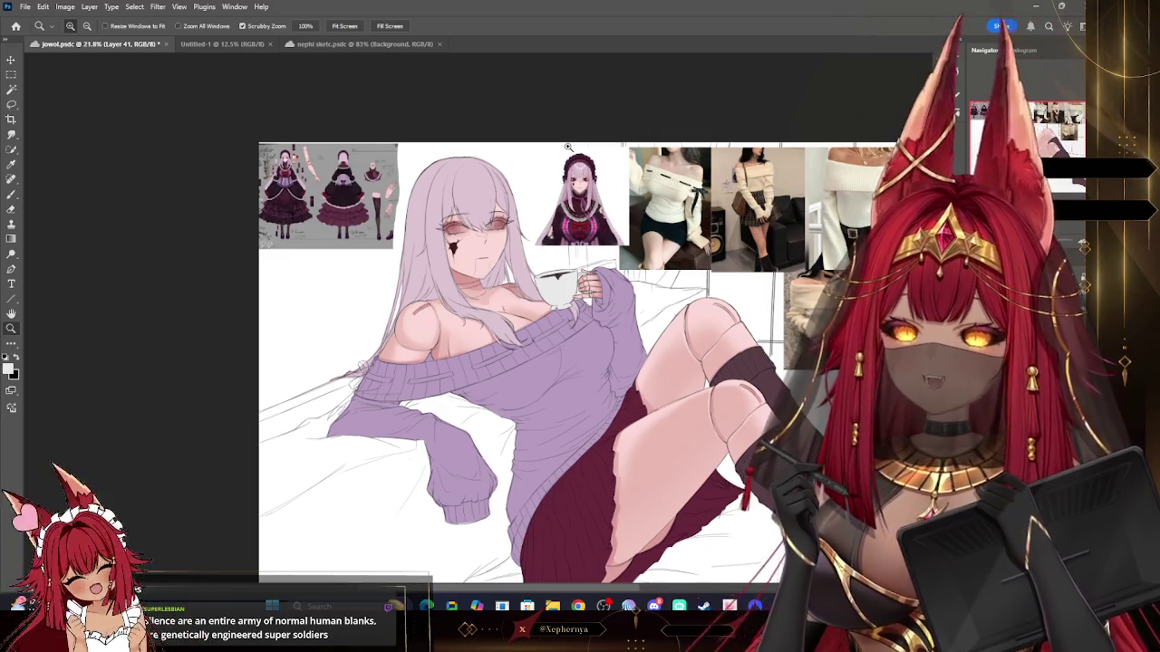
# Step: Save the jowol.psdc document with Ctrl+S
pyautogui.hotkey('ctrl', 's')
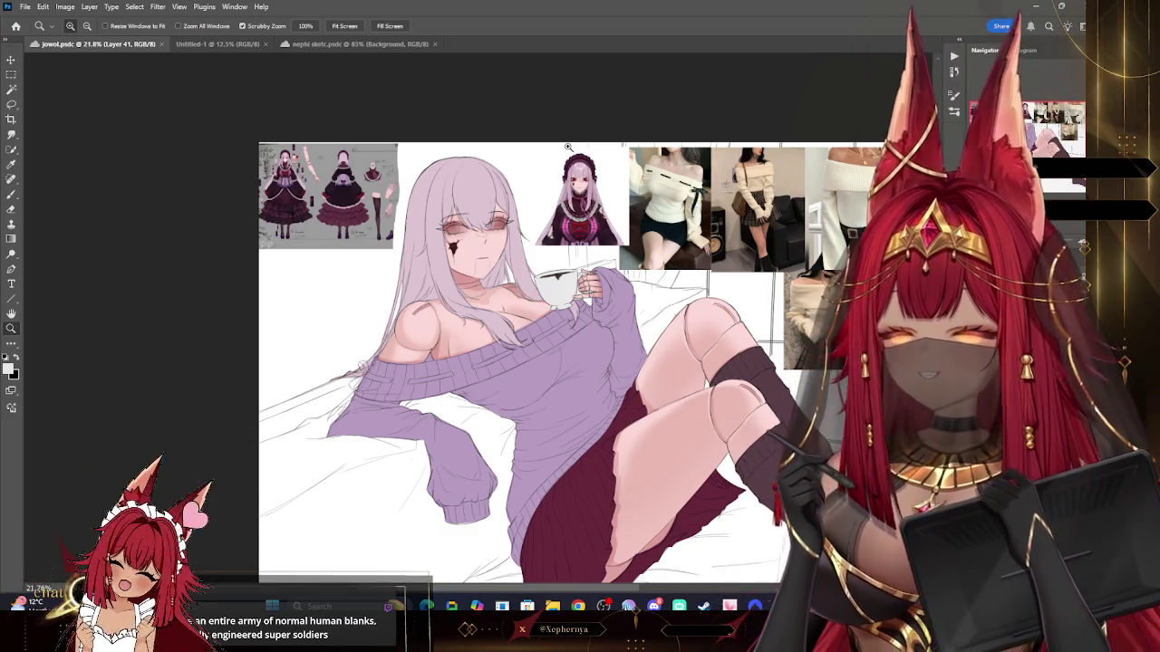
pyautogui.scroll(-3, 671, 256)
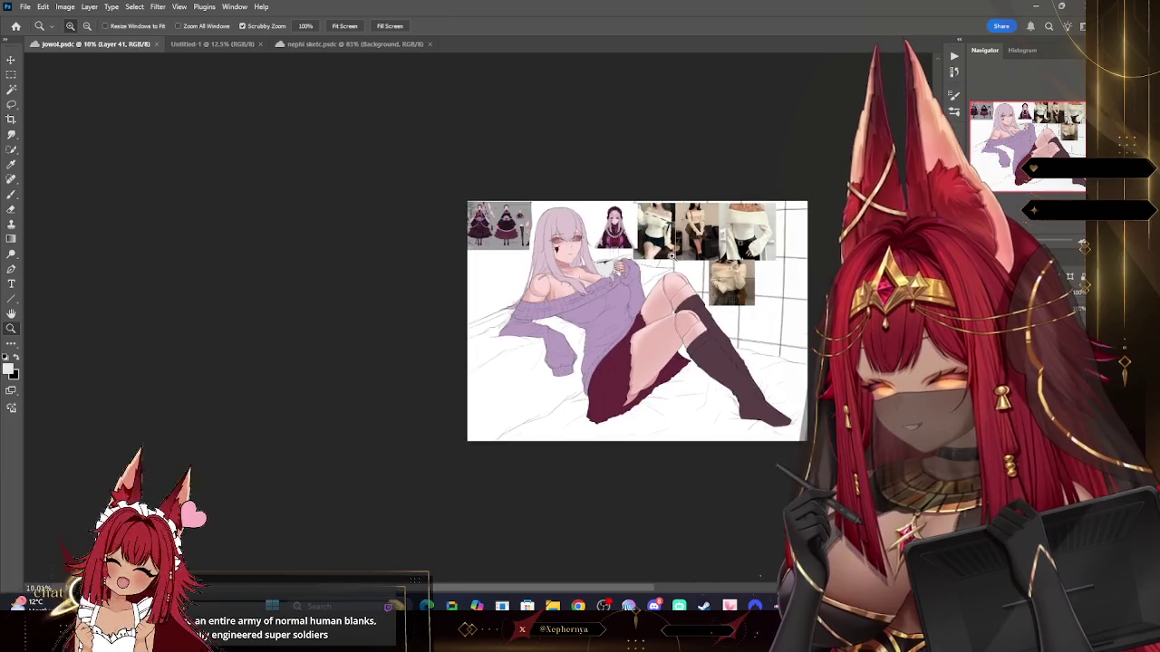
# Step: Hide the reference-image collage and zoom out to view the whole illustration
pyautogui.scroll(4, 712, 290)
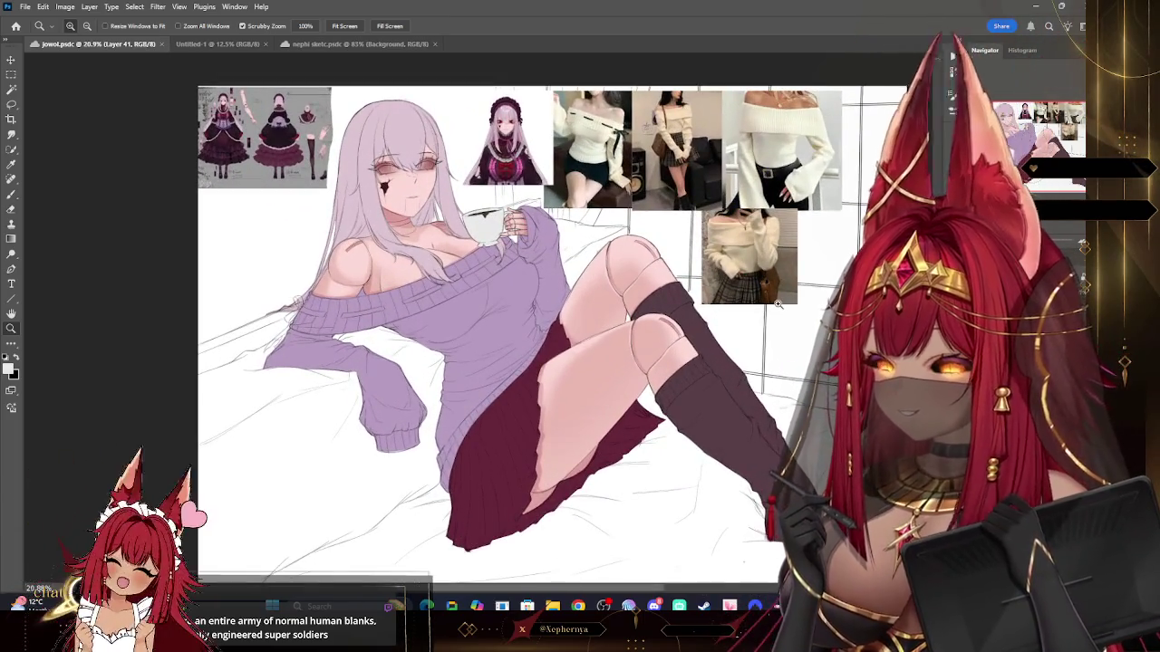
pyautogui.hotkey('ctrl', ',')
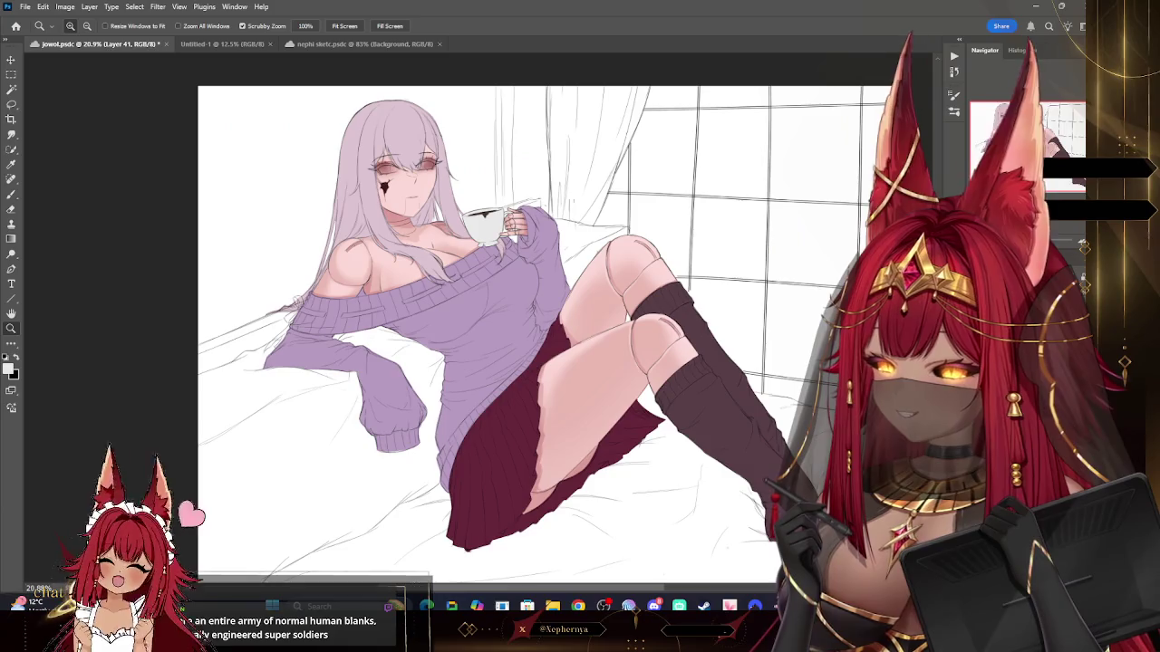
pyautogui.scroll(-1, 866, 417)
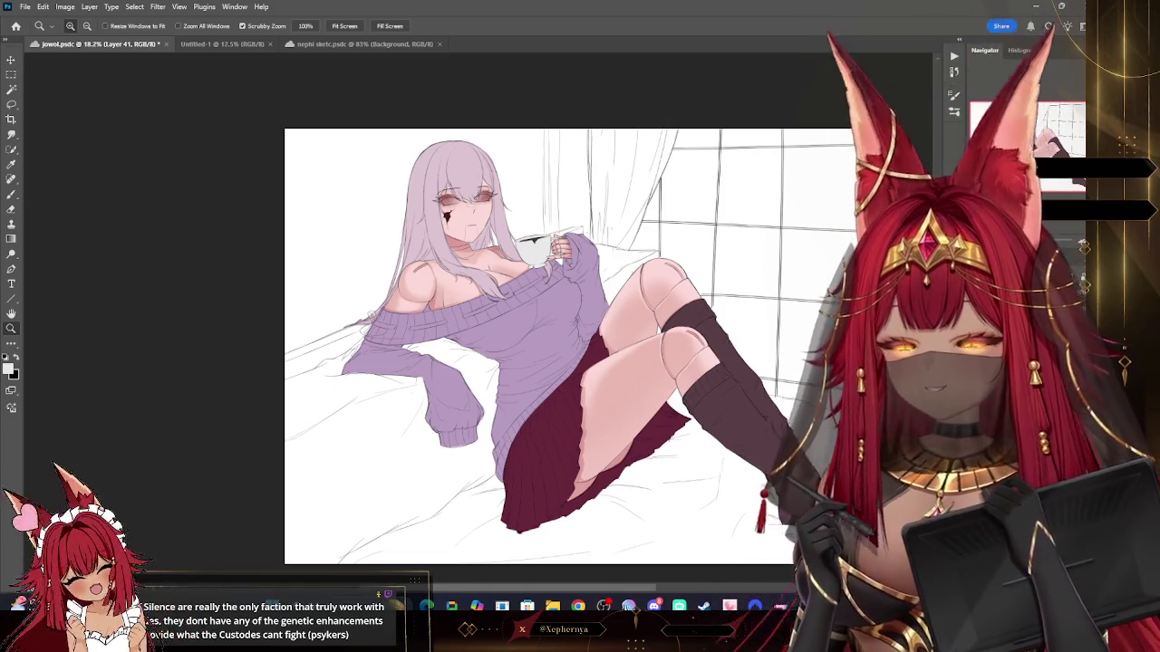
pyautogui.moveTo(639, 347); pyautogui.dragTo(616, 347)
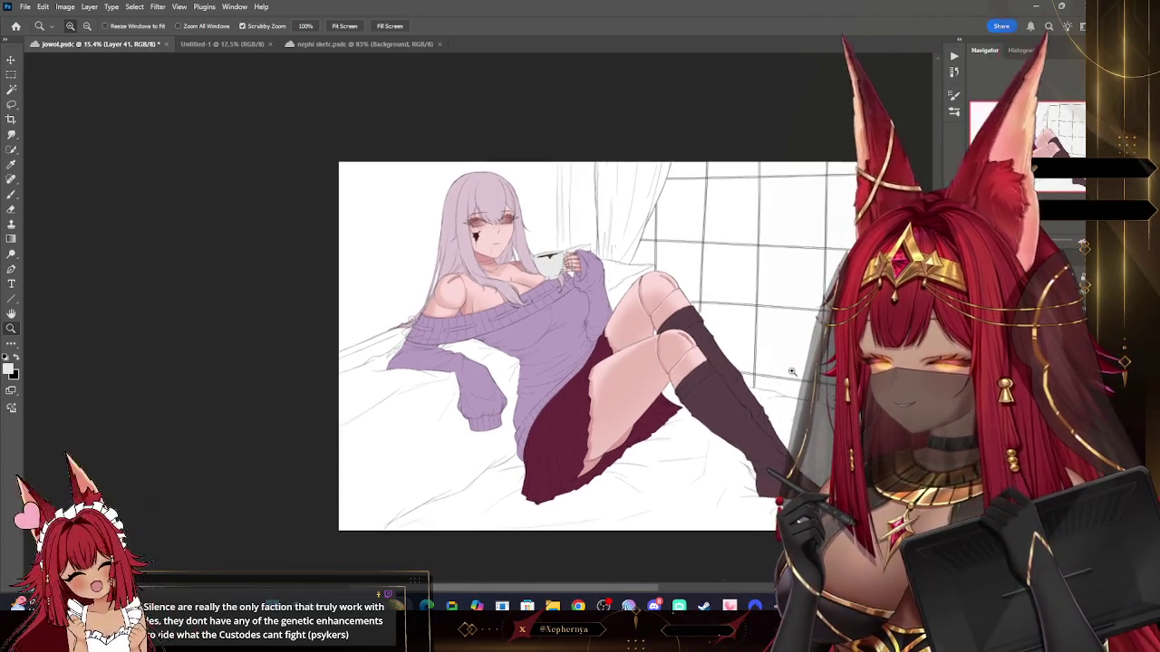
pyautogui.scroll(2, 724, 373)
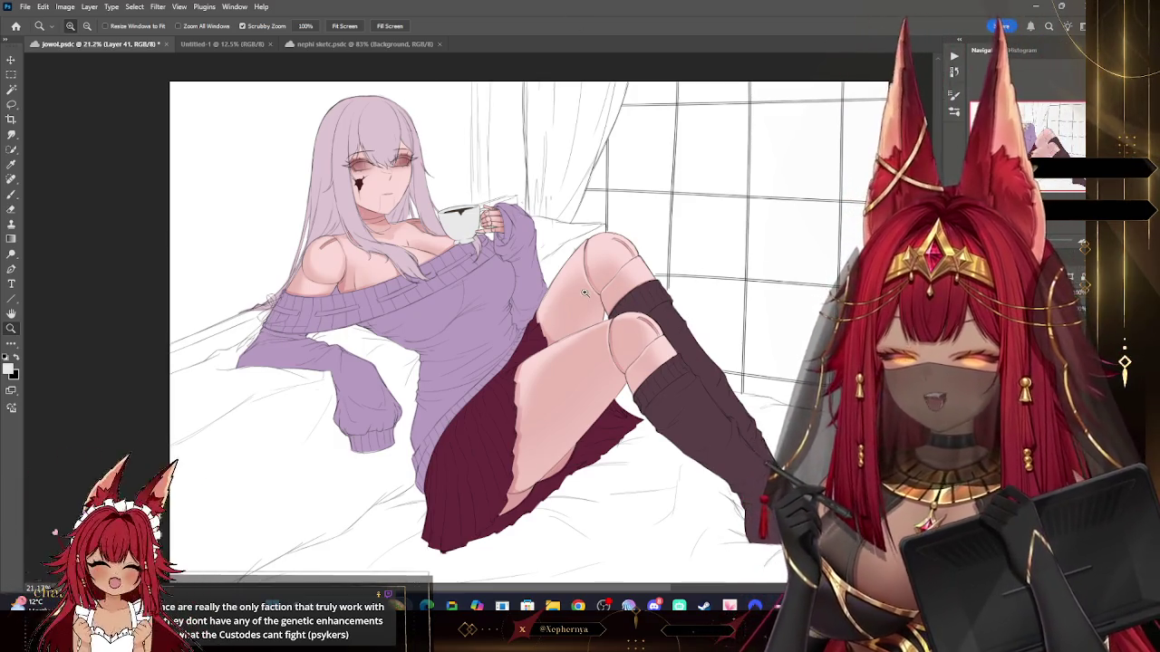
pyautogui.scroll(5, 640, 354)
pyautogui.scroll(-2, 640, 354)
pyautogui.moveTo(535, 344); pyautogui.dragTo(447, 306)
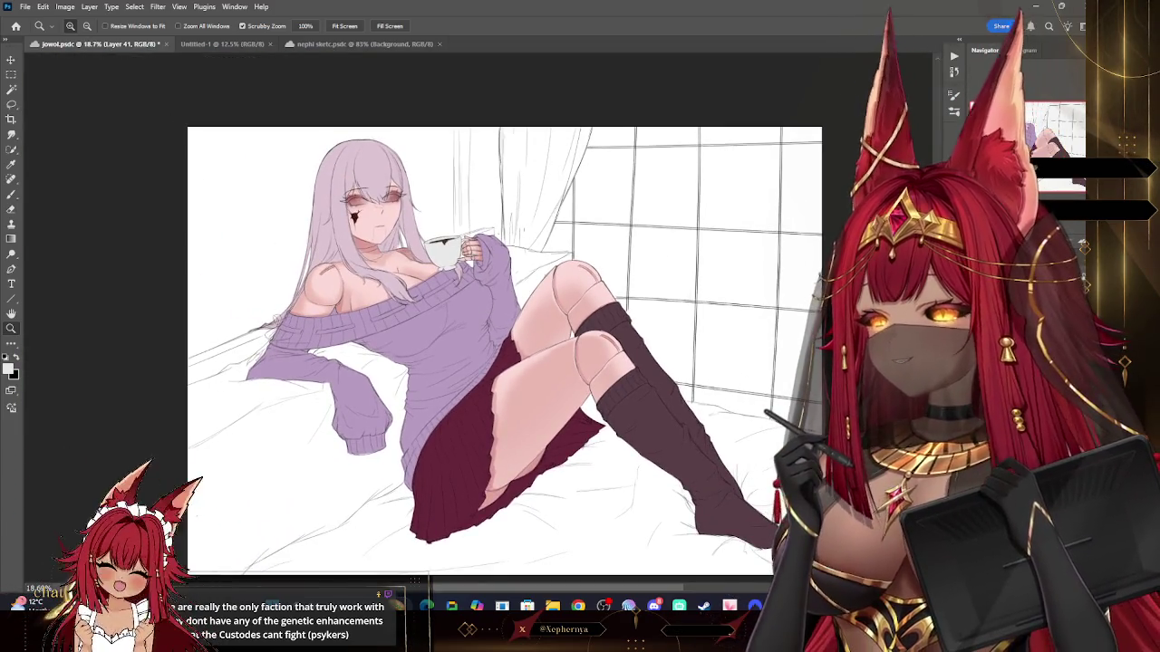
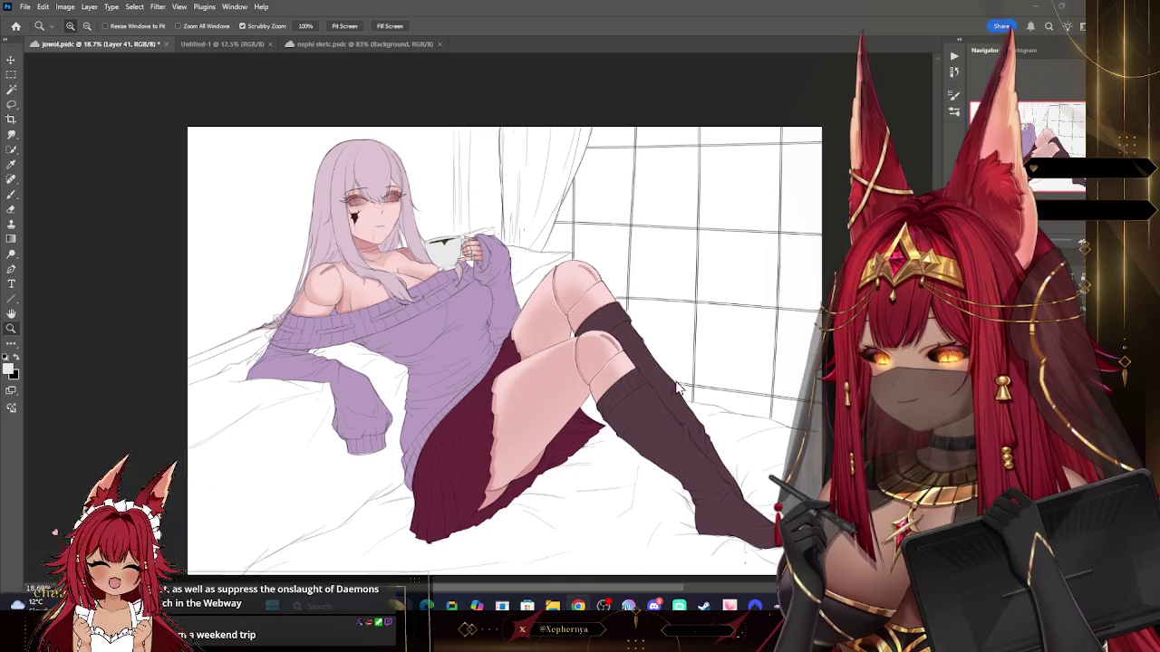
# Step: Duplicate Layer 36 and merge the copy back down into it
pyautogui.press('Delete')
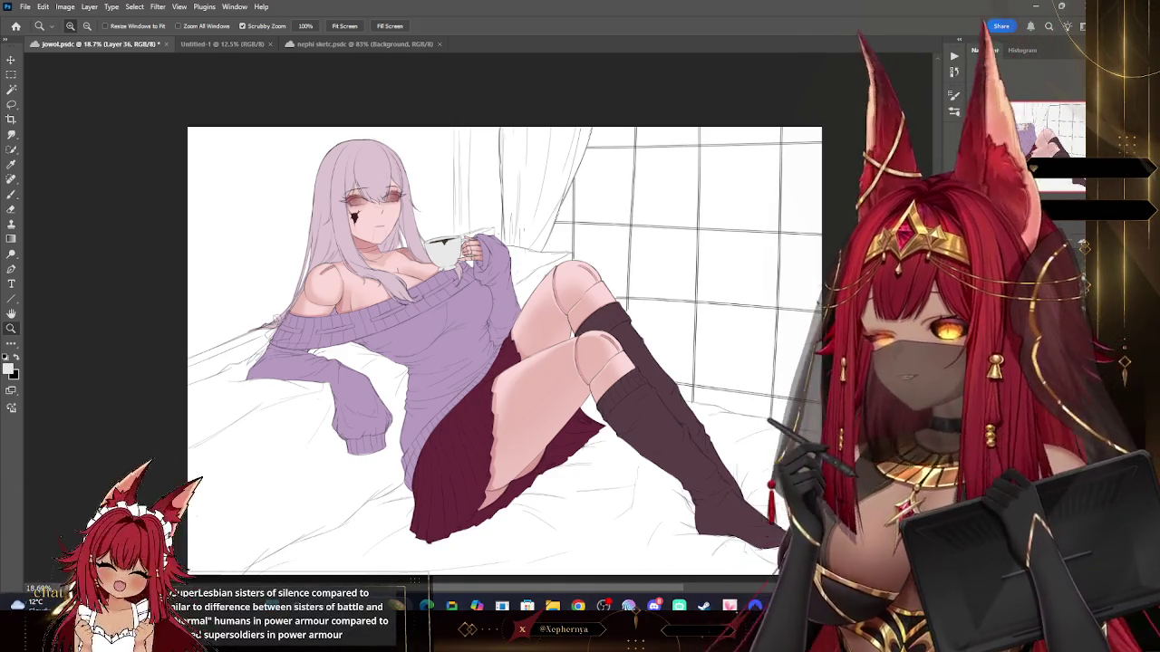
pyautogui.click(89, 7)
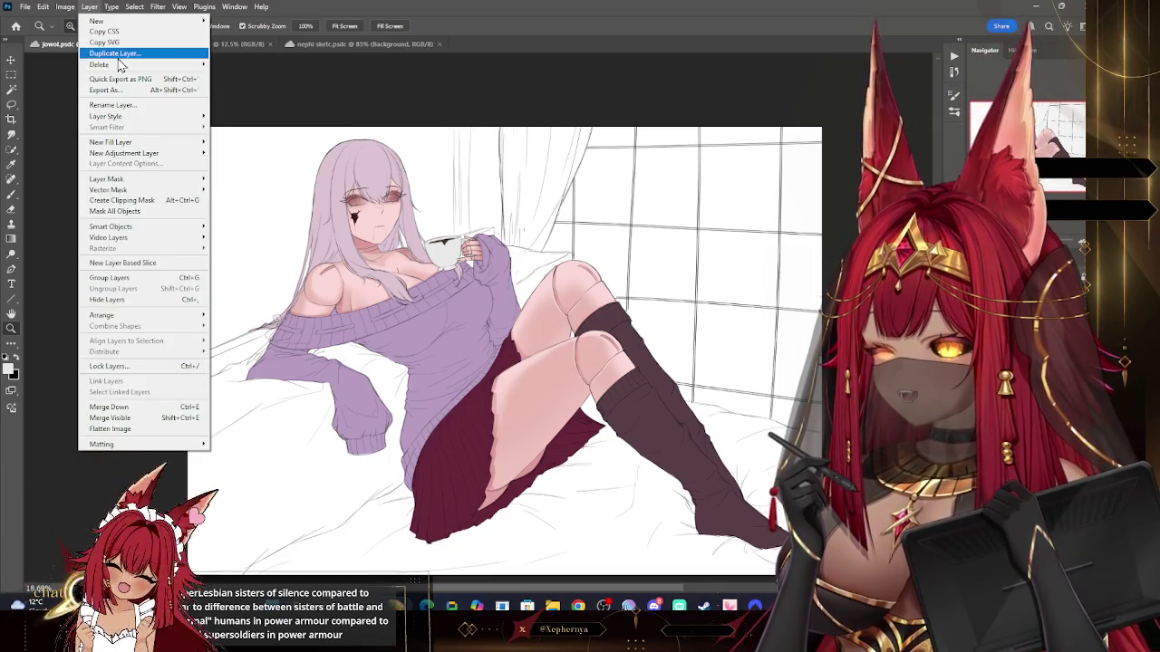
pyautogui.click(116, 54)
pyautogui.click(534, 199)
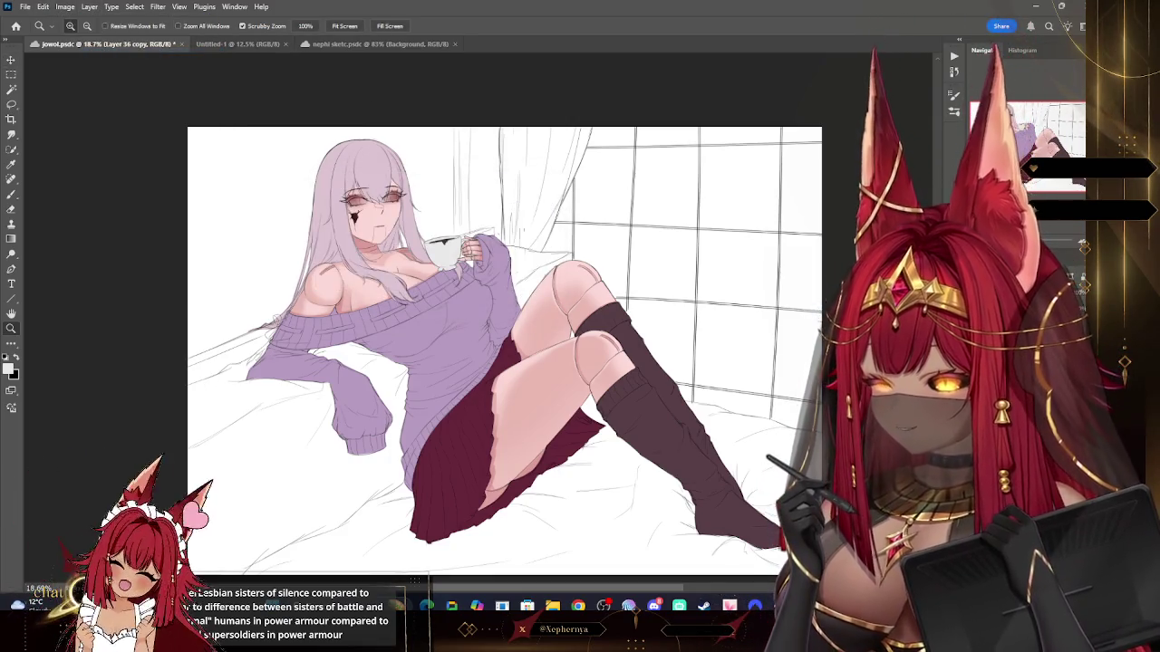
pyautogui.click(89, 7)
pyautogui.click(135, 415)
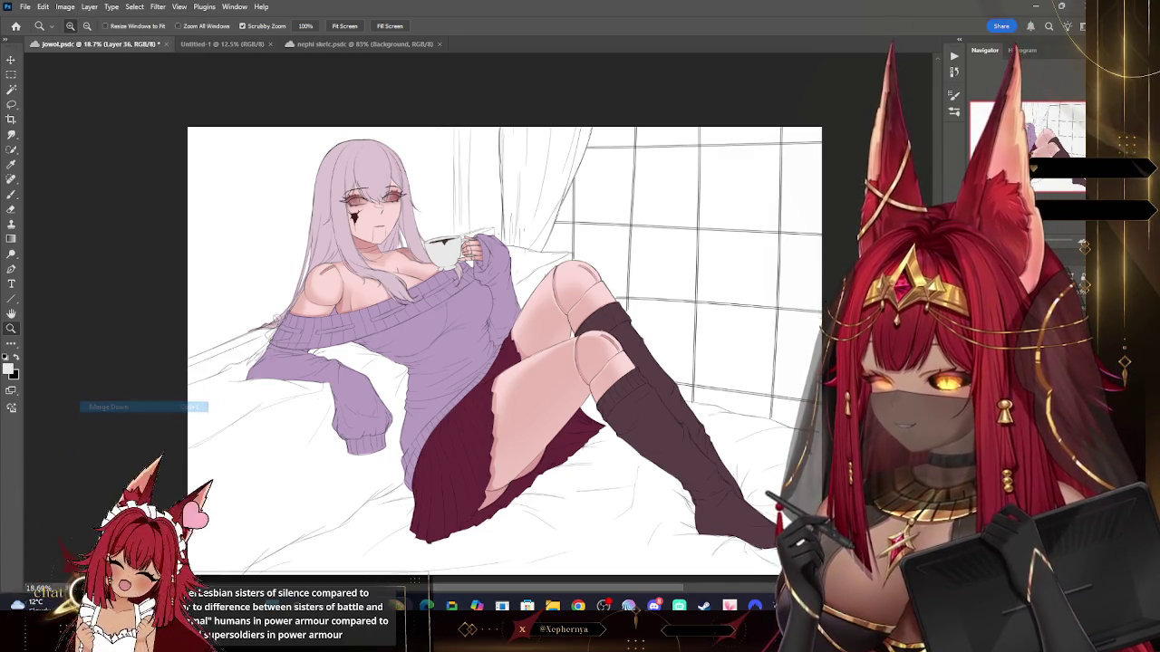
# Step: Duplicate Layer 31 and merge the copy back down into it
pyautogui.hotkey('ctrl', 'e')
pyautogui.click(89, 6)
pyautogui.click(116, 55)
pyautogui.click(530, 201)
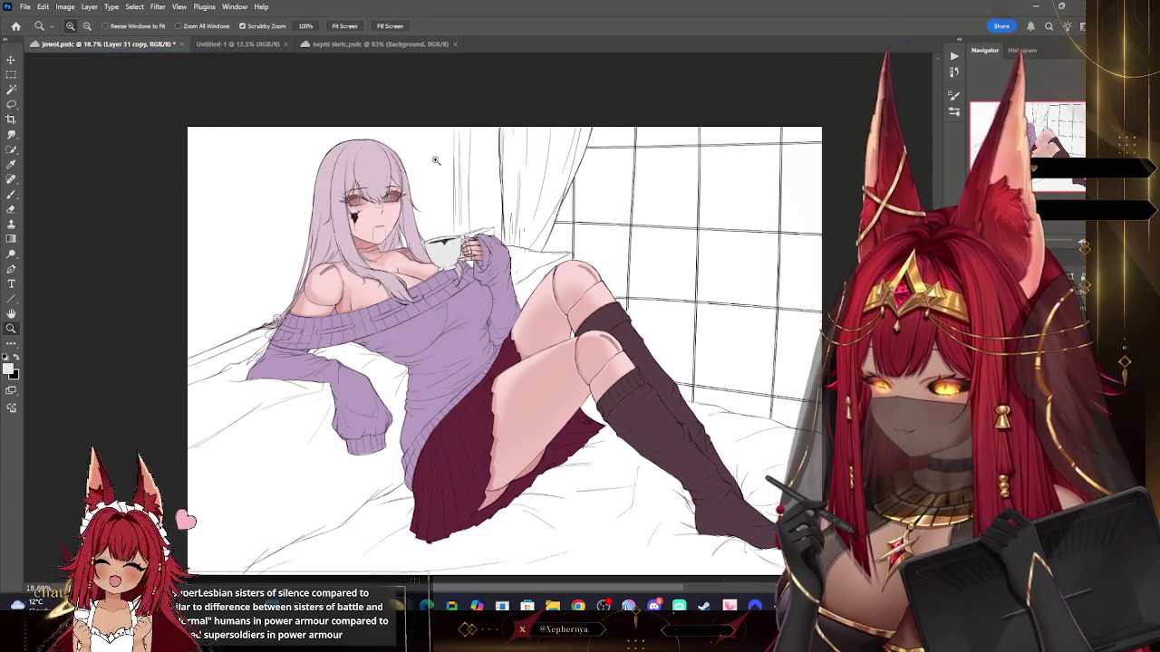
pyautogui.click(89, 7)
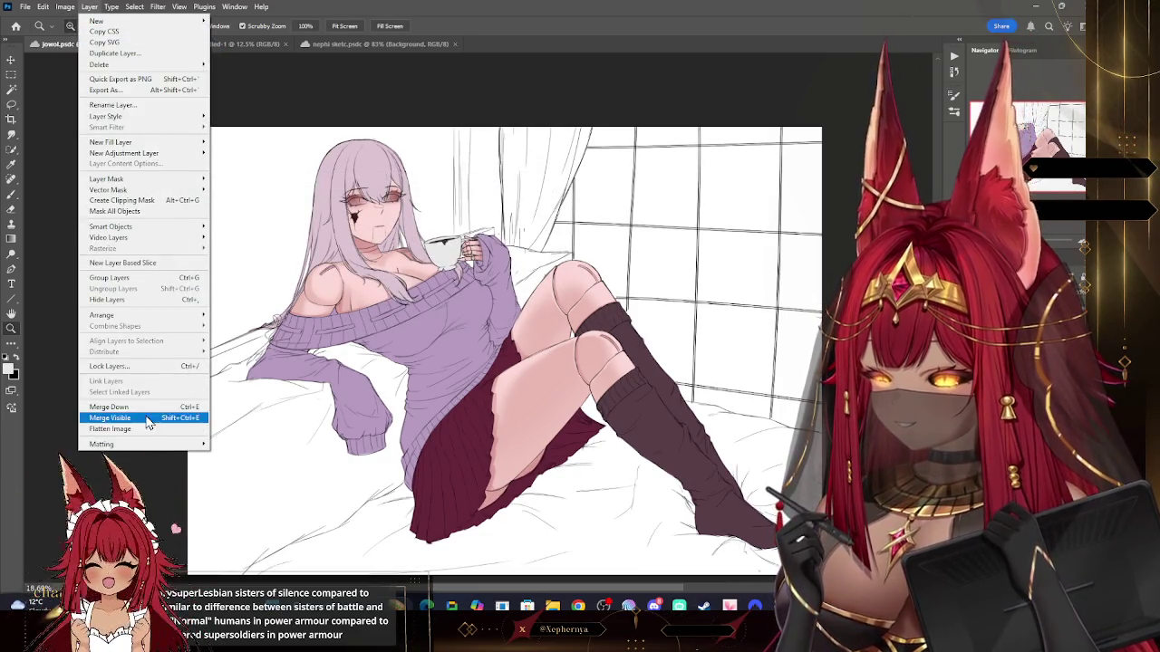
pyautogui.click(127, 407)
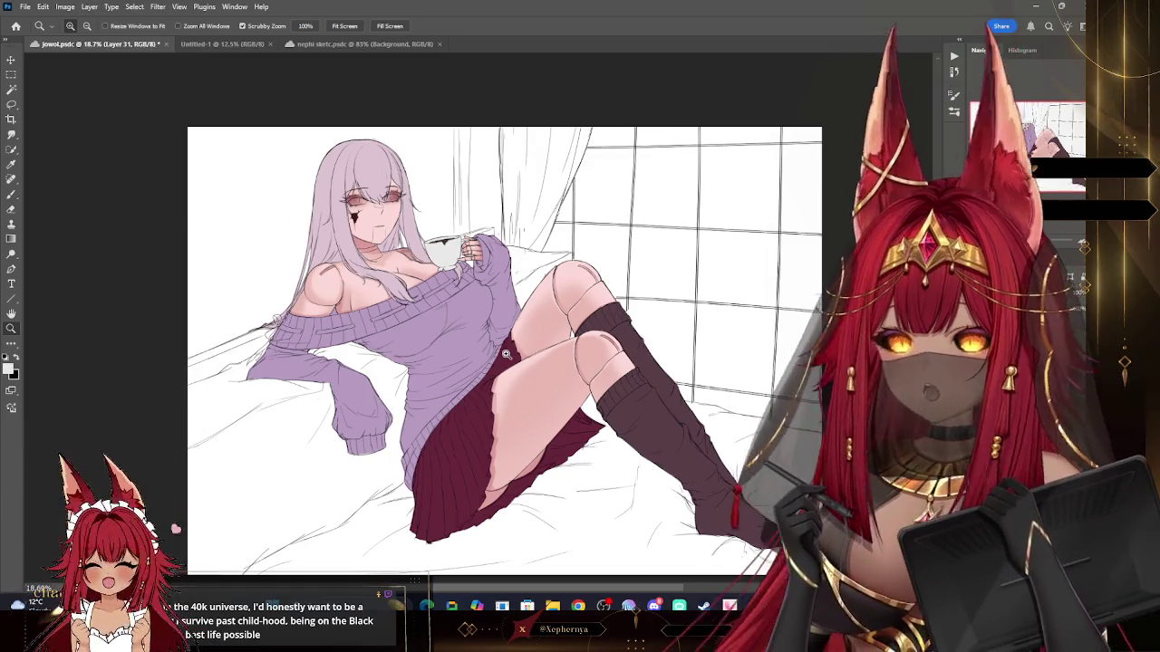